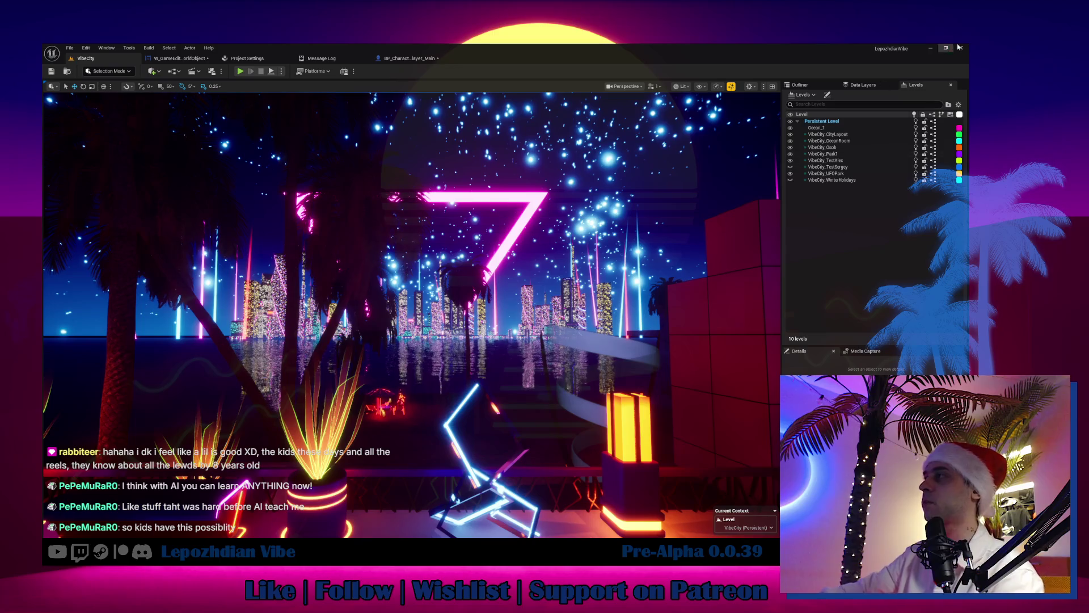
Step: Fly the viewport through the neon VibeCity scene, past the yellow light pillar toward the skyline
key("w")
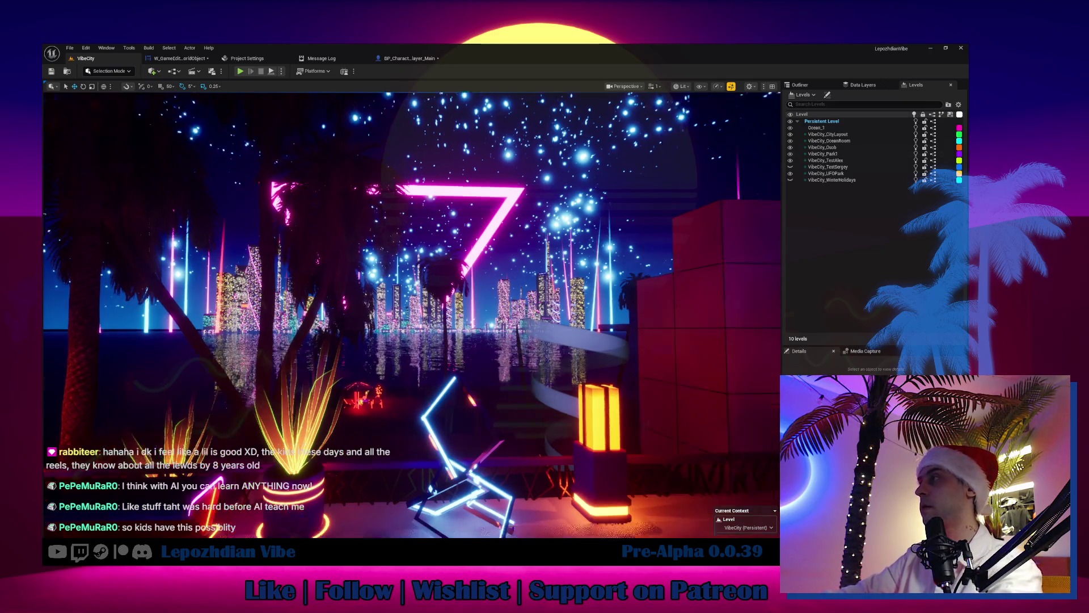
key("e")
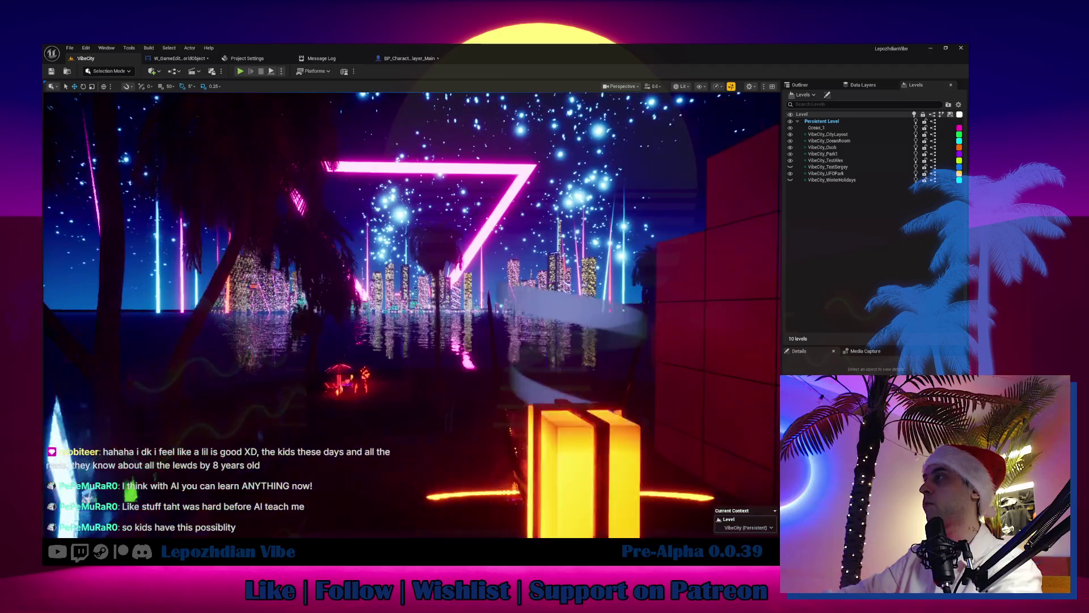
key("a")
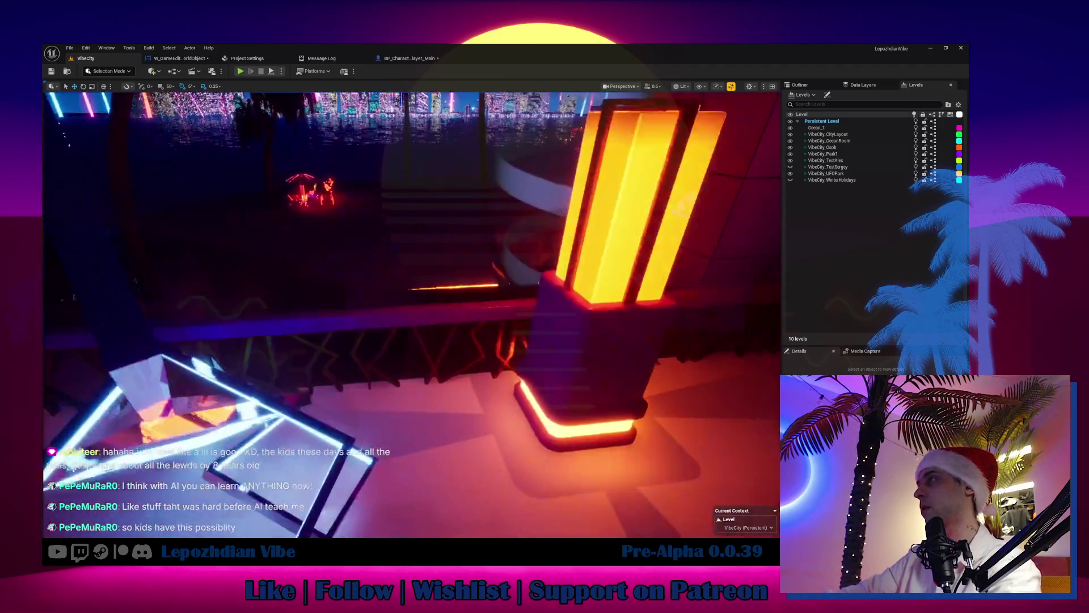
key("a")
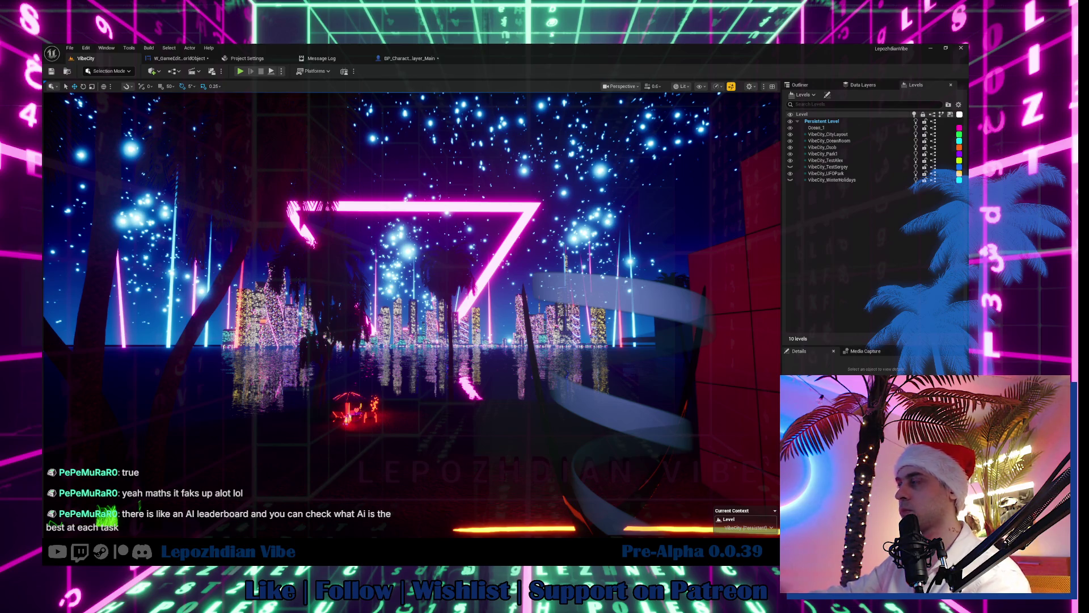
scroll(411, 284, "up", 1)
scroll(411, 312, "up", 4)
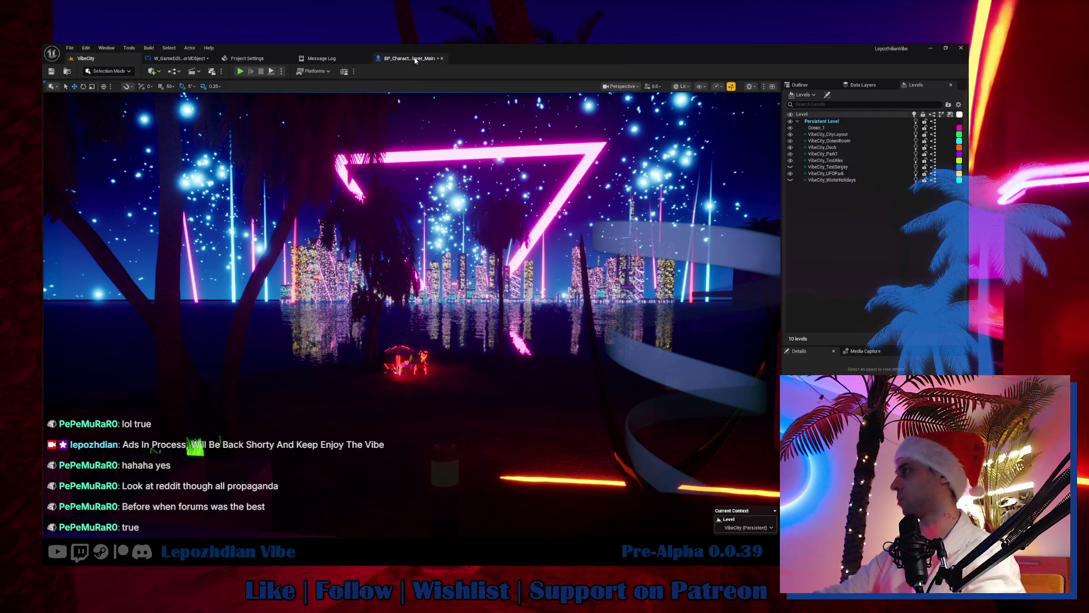
Step: Check the Focus On Actor action mapping under Project Settings > Input
left_click(416, 59)
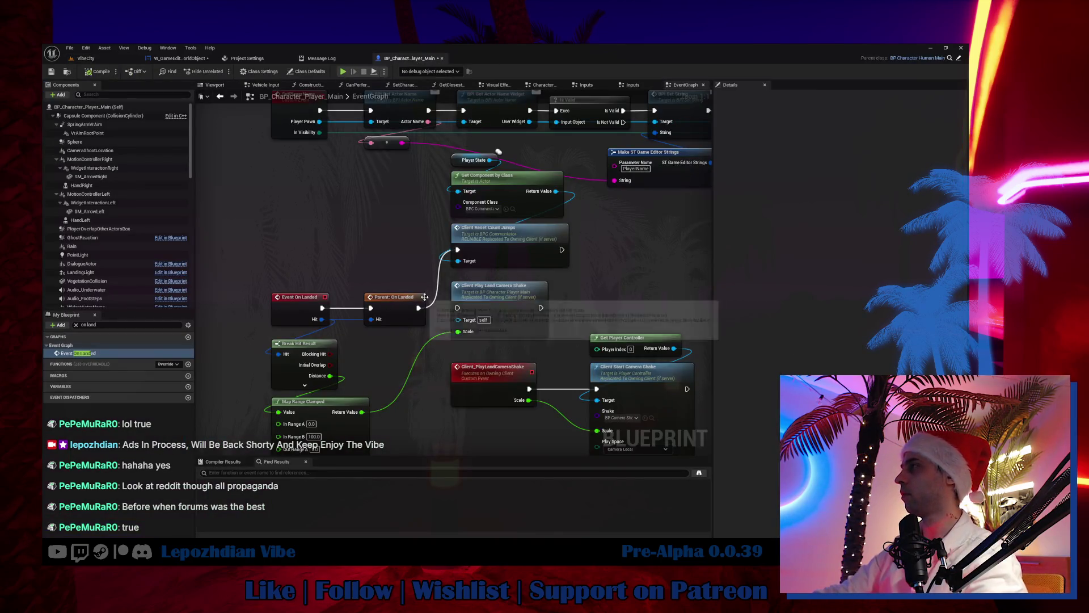
left_click(190, 60)
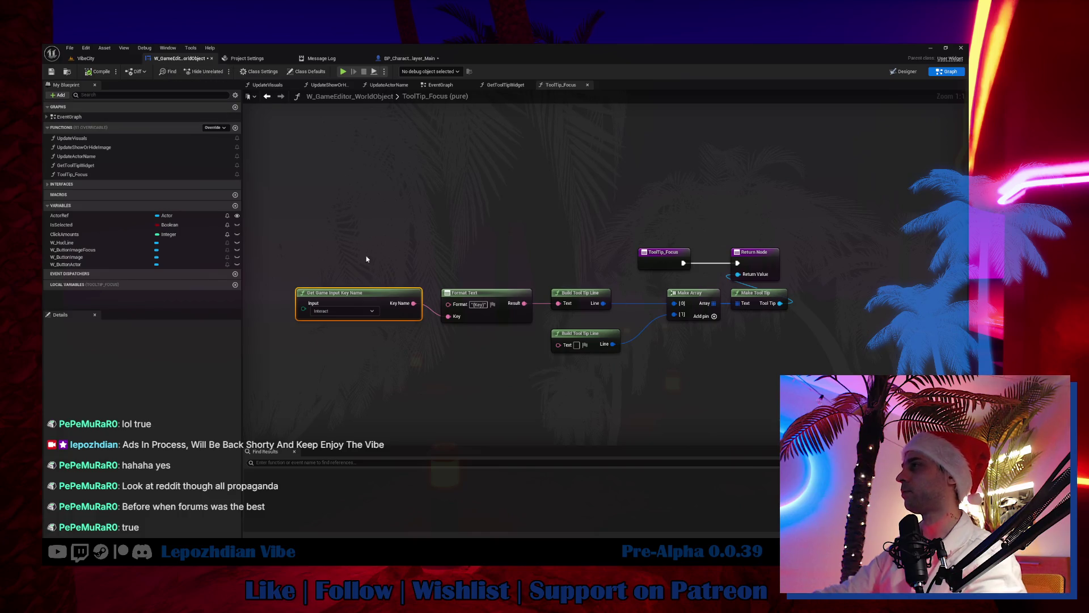
left_click(248, 58)
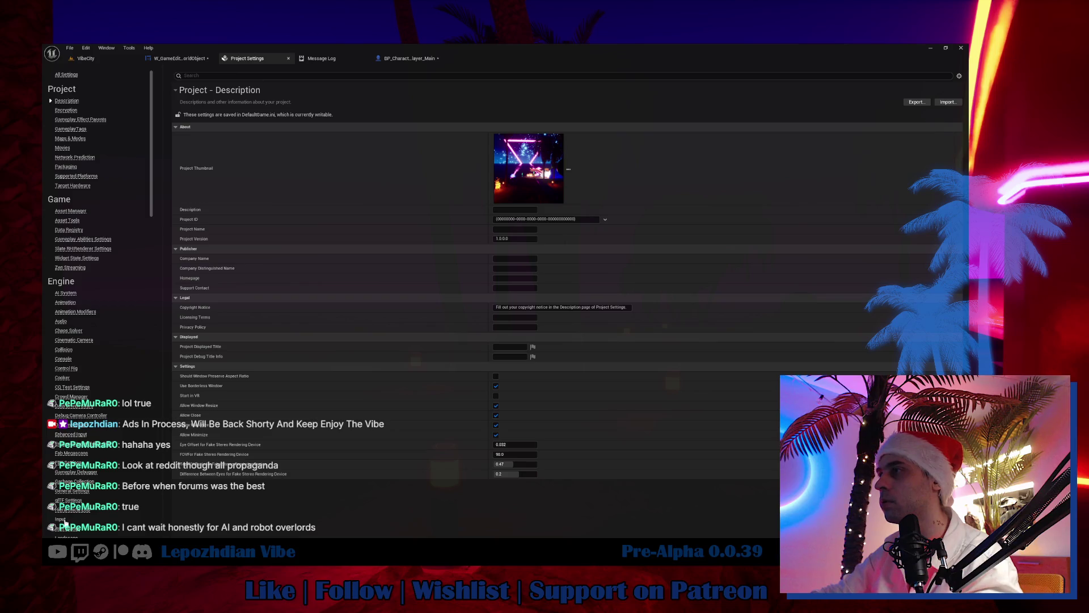
left_click(61, 520)
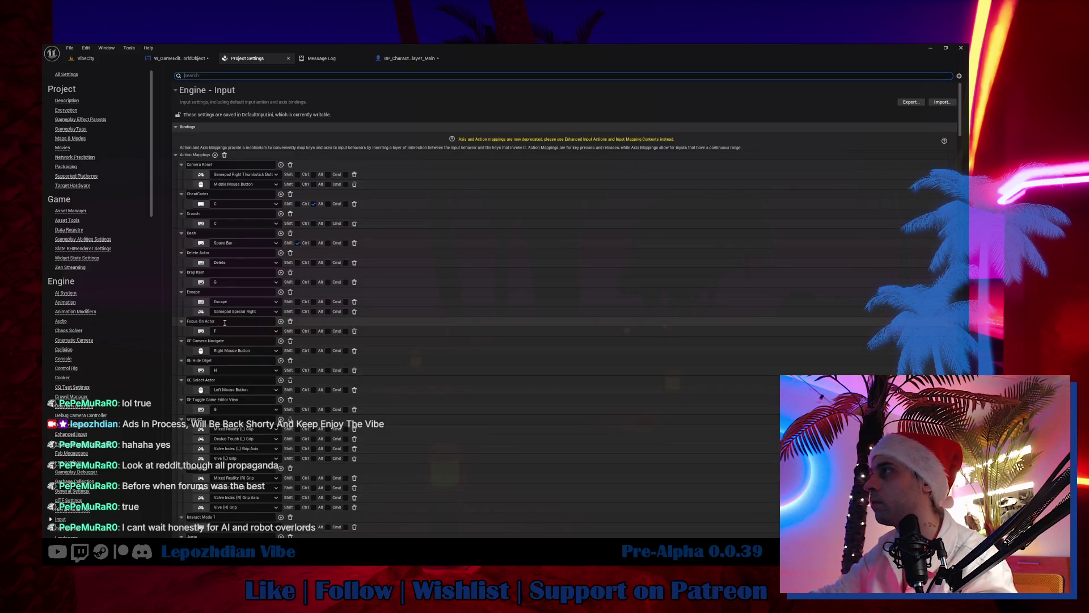
left_click(189, 322)
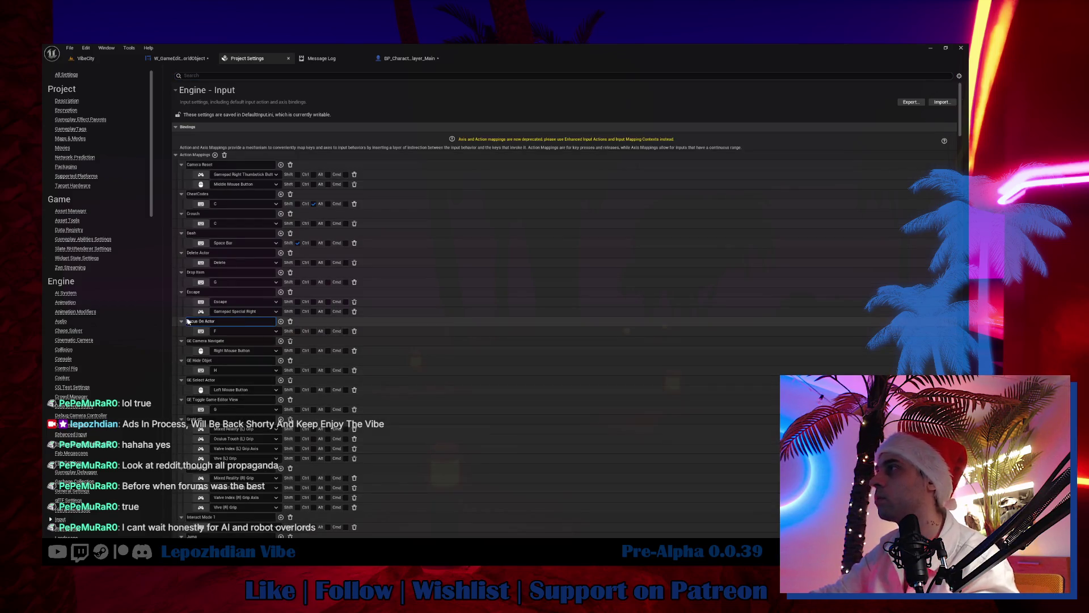
Step: Search the Content folder for 'enum key' and open Enum_GameInputKeys
left_click(99, 60)
key("ctrl+space")
left_click(71, 297)
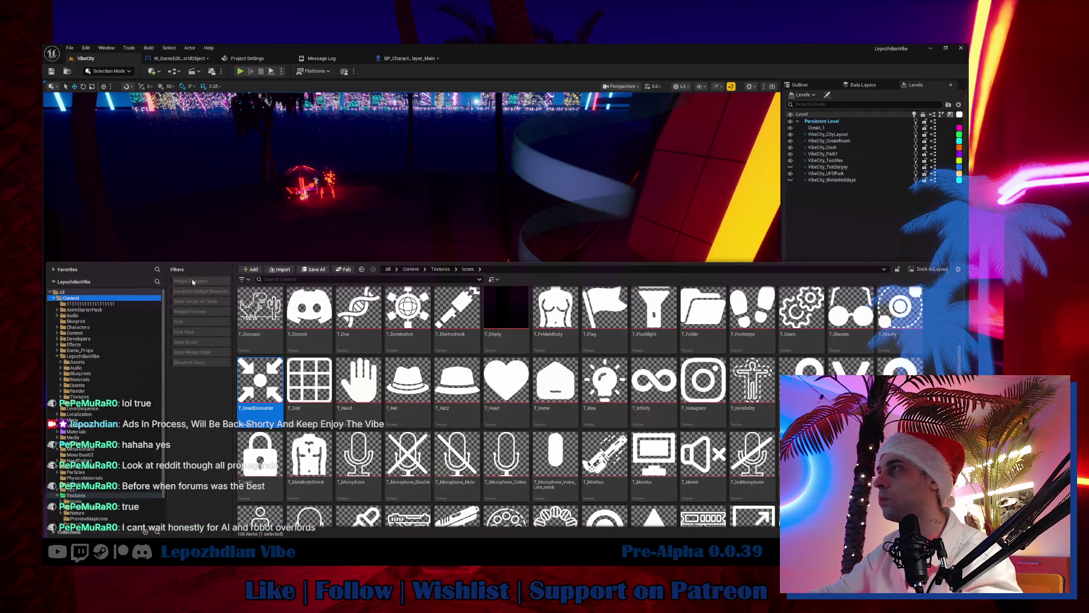
left_click(291, 280)
type("enum key")
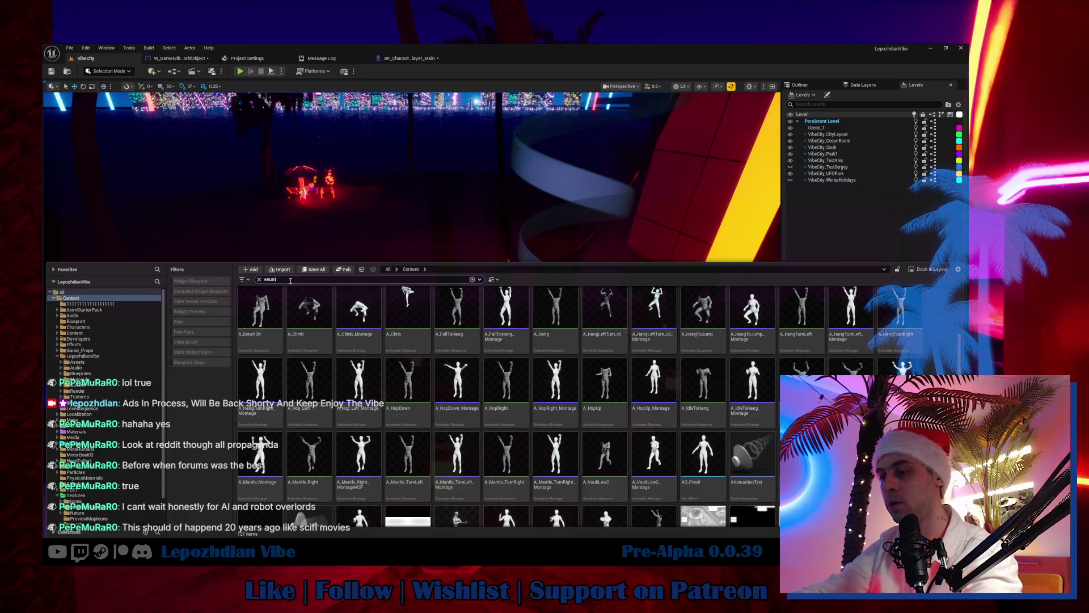
key("Return")
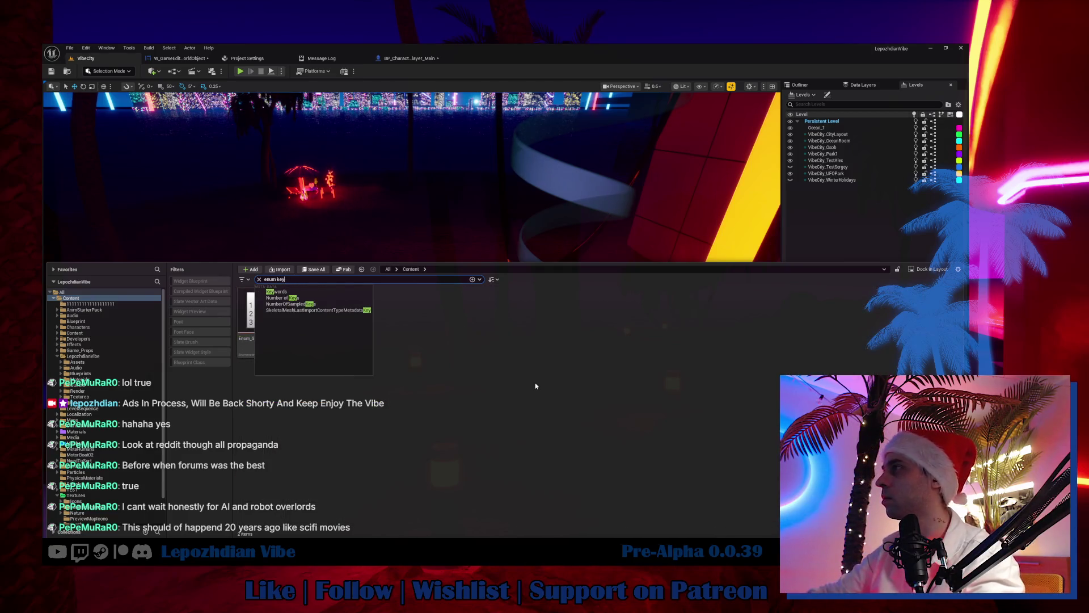
left_click(267, 335)
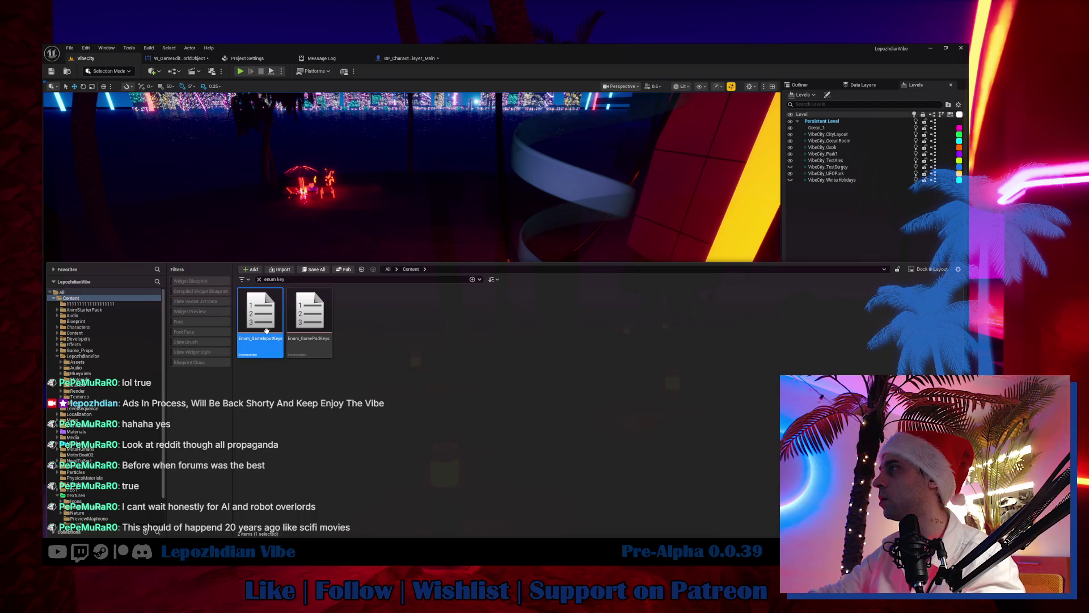
double_click(268, 334)
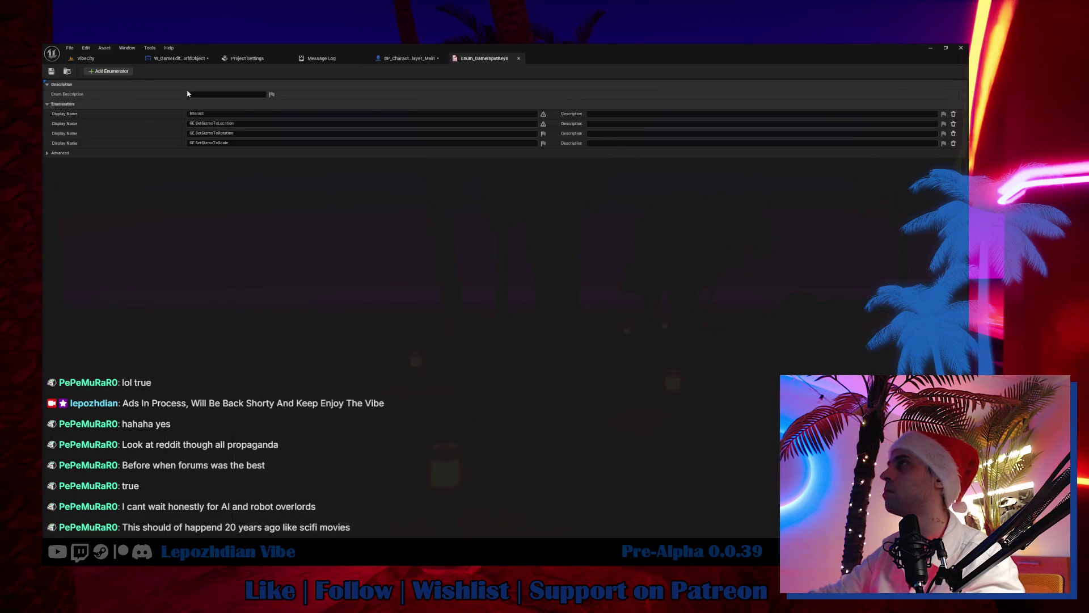
Step: Add a fifth enumerator named Focus On Actor
left_click(121, 73)
left_click(261, 153)
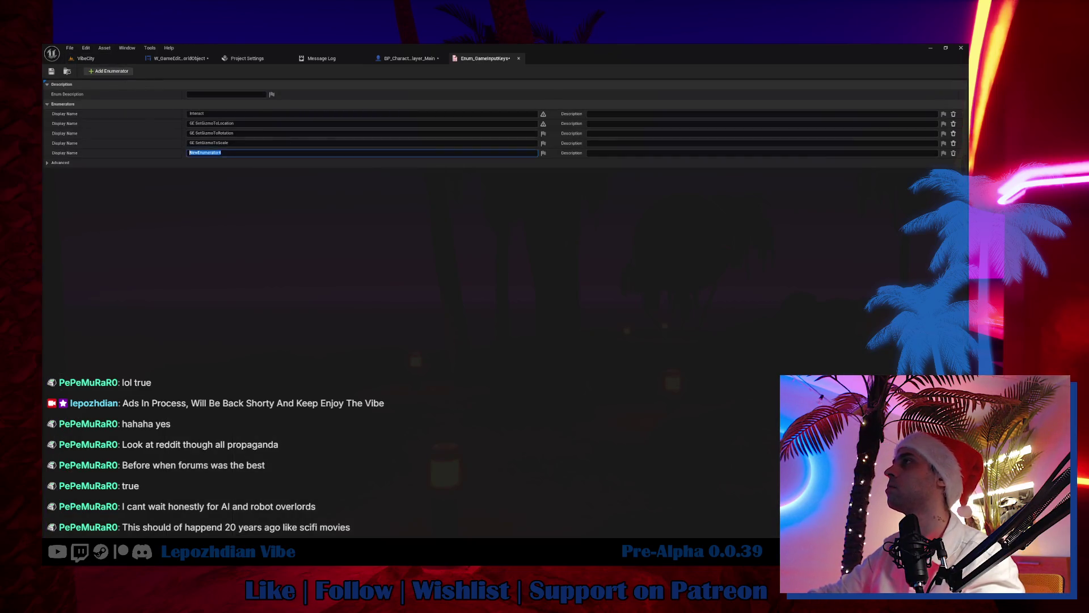
type("Focus On Actor")
key("Return")
Step: Turn off Localize for the third, fourth and fifth entries and save the enum
left_click(544, 133)
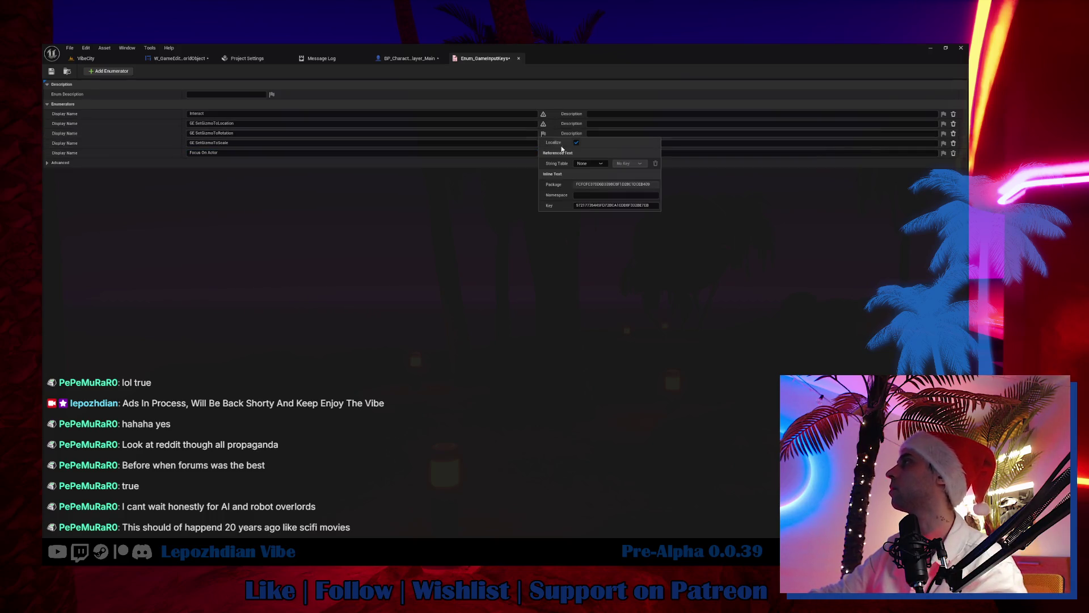
left_click(579, 147)
left_click(543, 143)
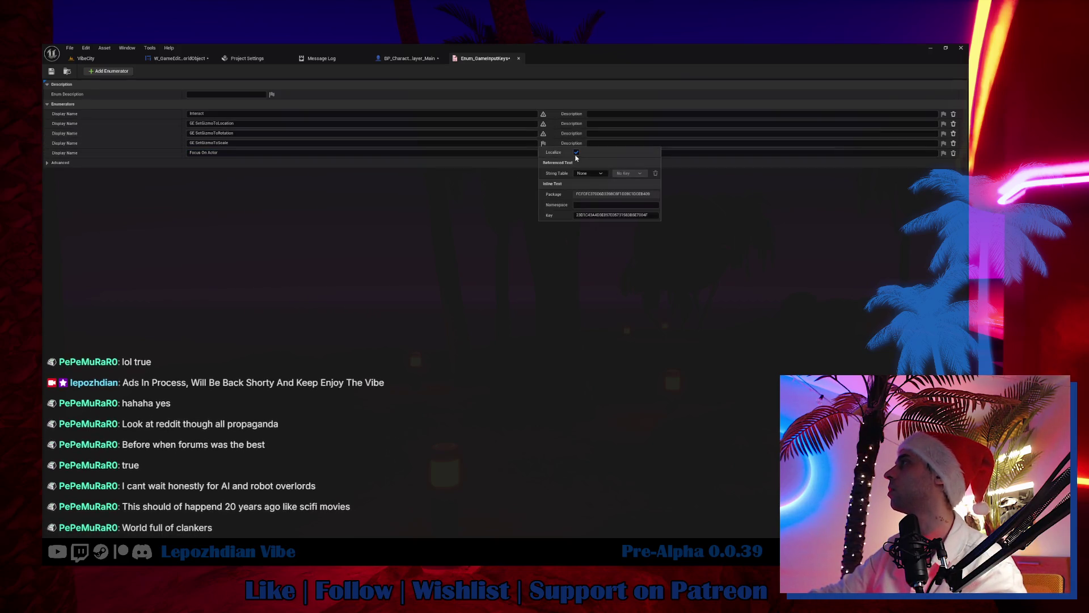
left_click(577, 153)
left_click(543, 153)
left_click(577, 163)
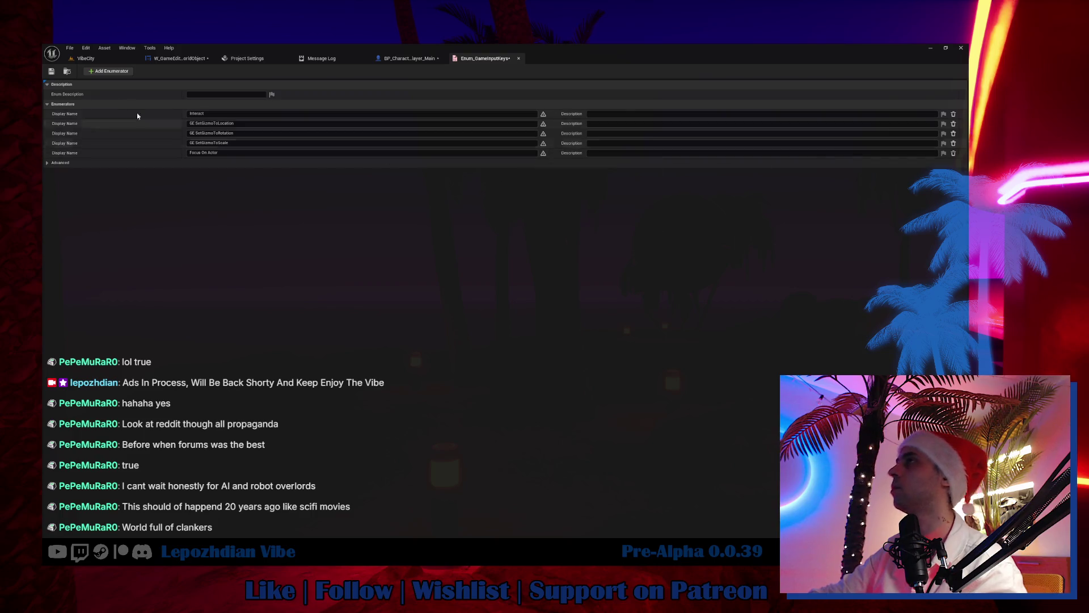
key("ctrl+s")
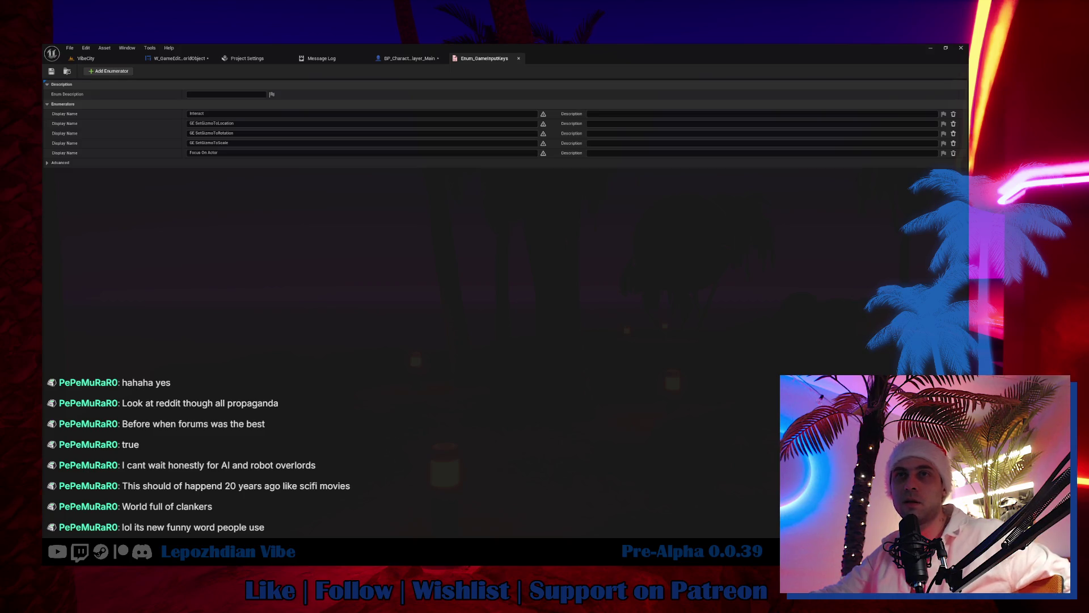
Step: Bring Chrome forward, maximize it and scroll through the Clanker Wikipedia article
key("alt+Tab")
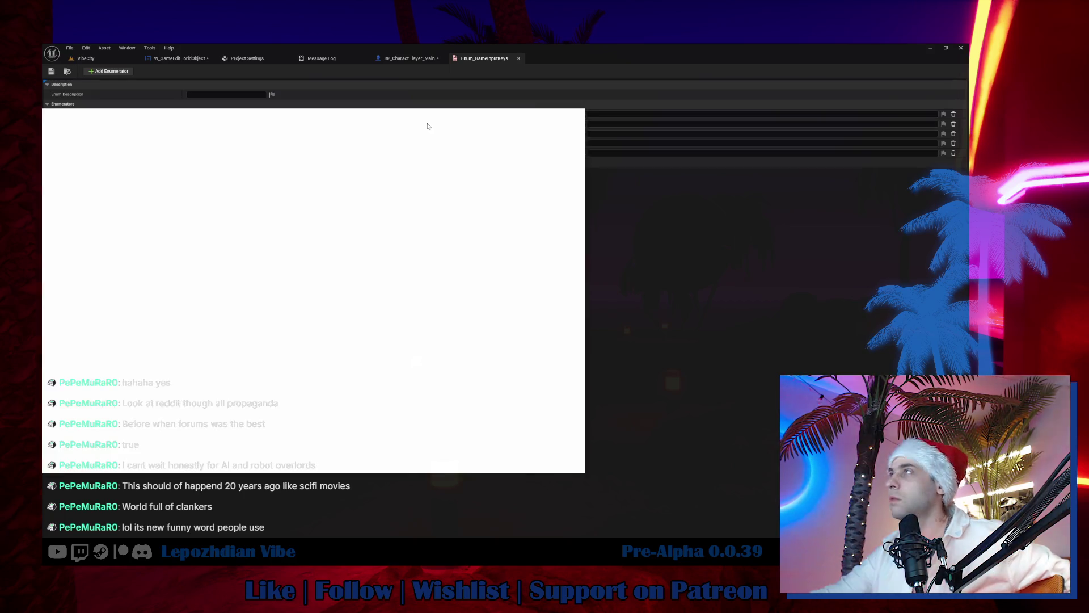
left_click(869, 79)
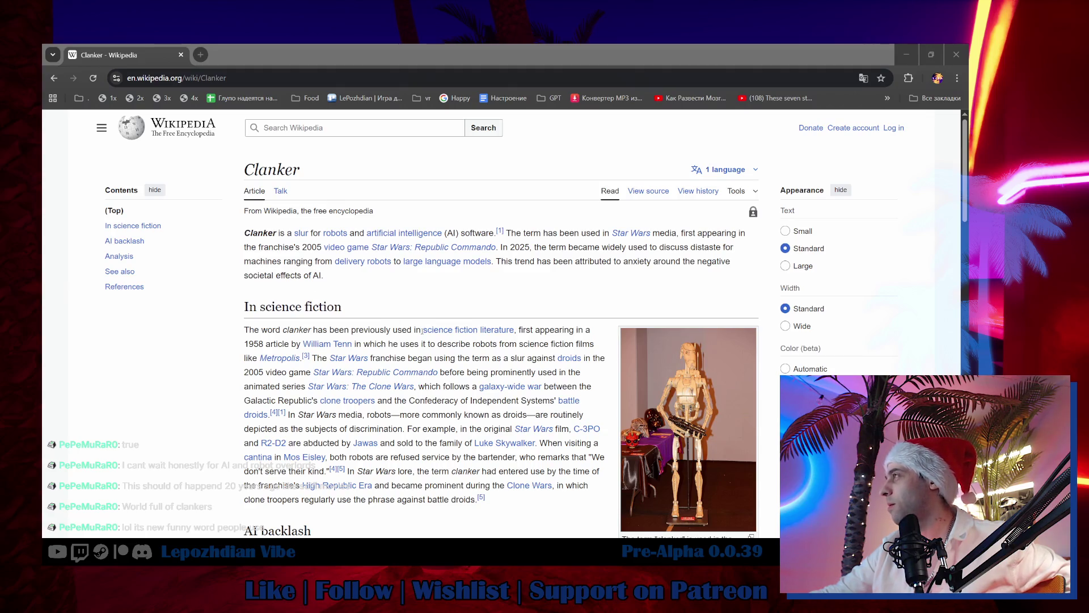
scroll(428, 352, "down", 4)
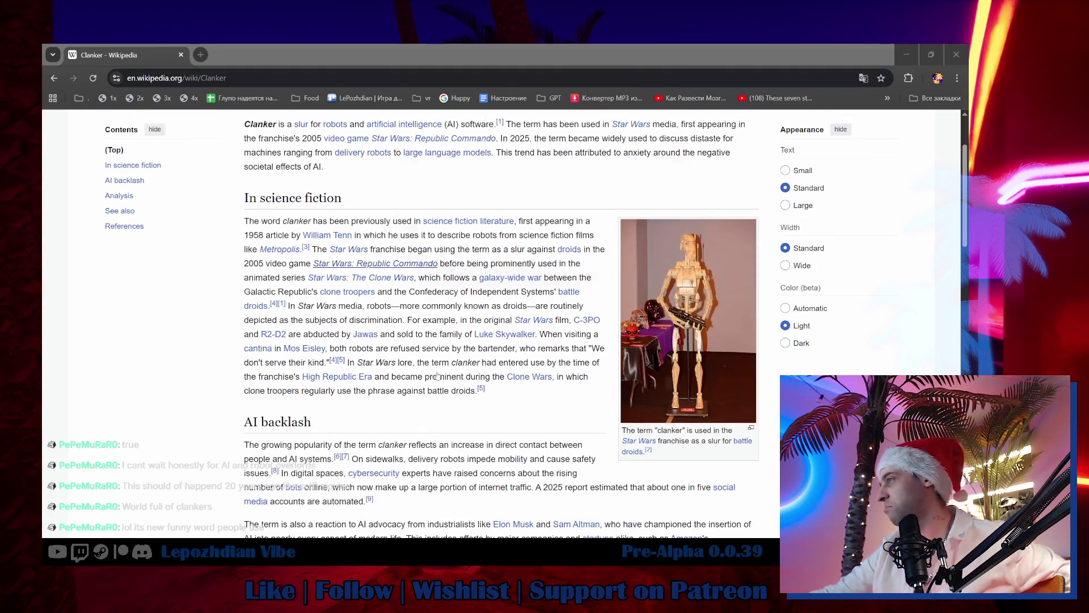
scroll(434, 373, "down", 10)
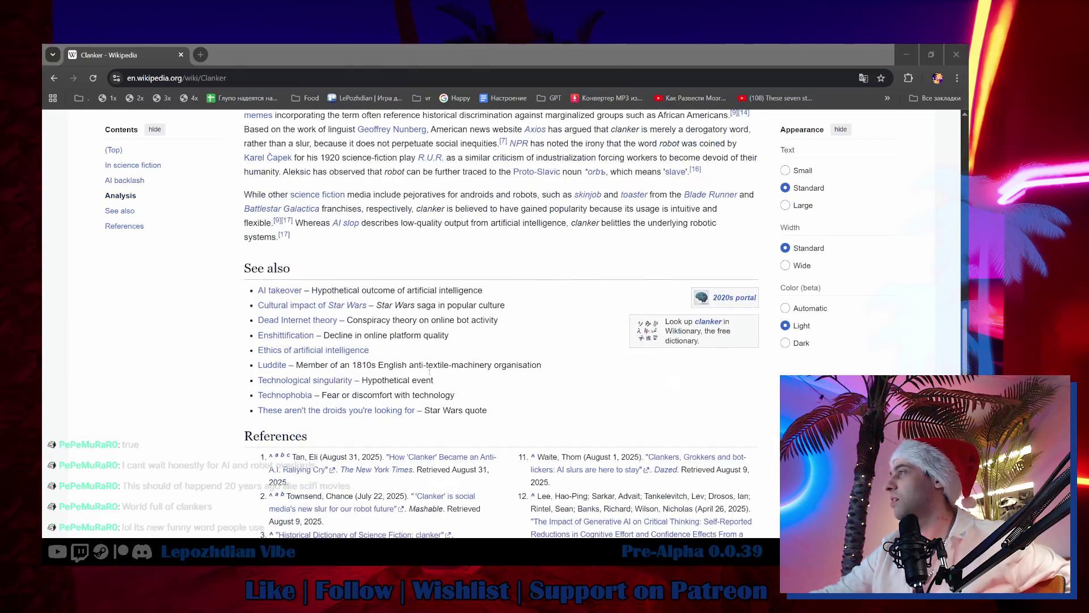
scroll(422, 361, "up", 6)
scroll(422, 362, "up", 12)
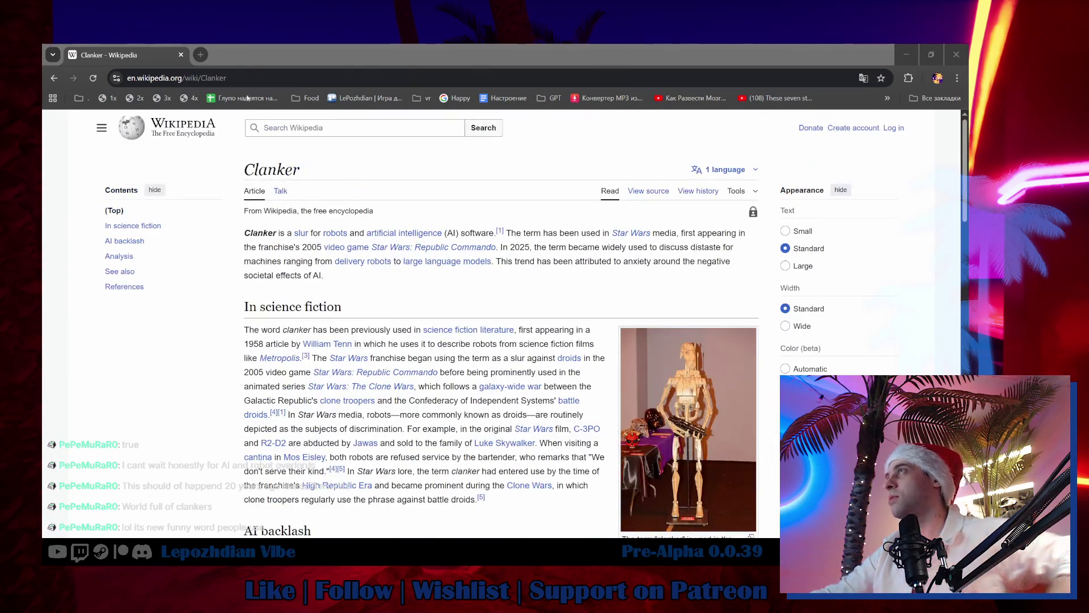
Step: Copy the Clanker article's URL and close the Chrome window
key("ctrl+l")
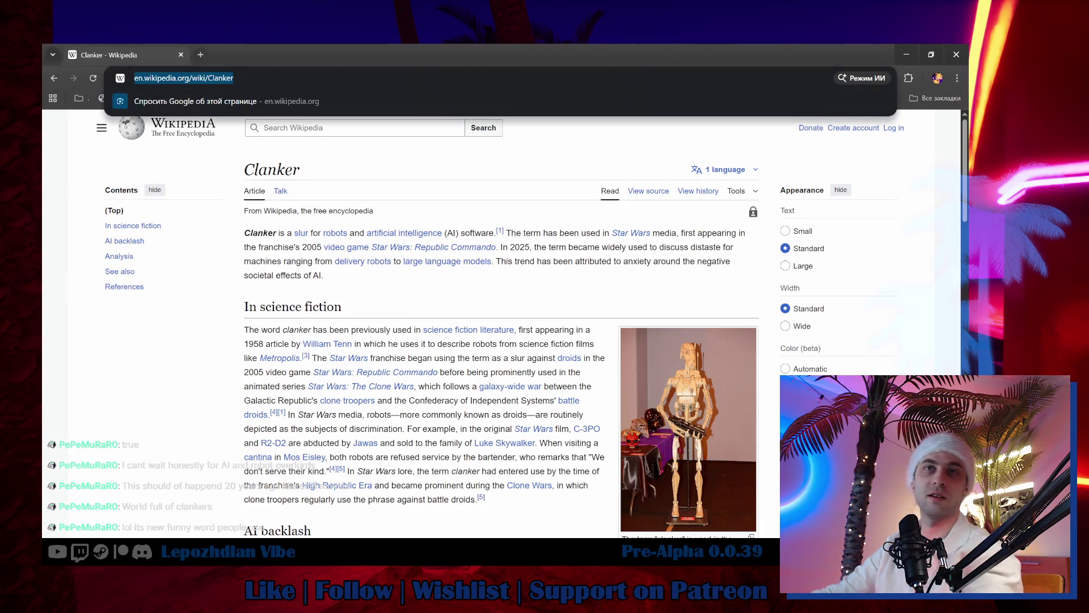
key("alt+Tab")
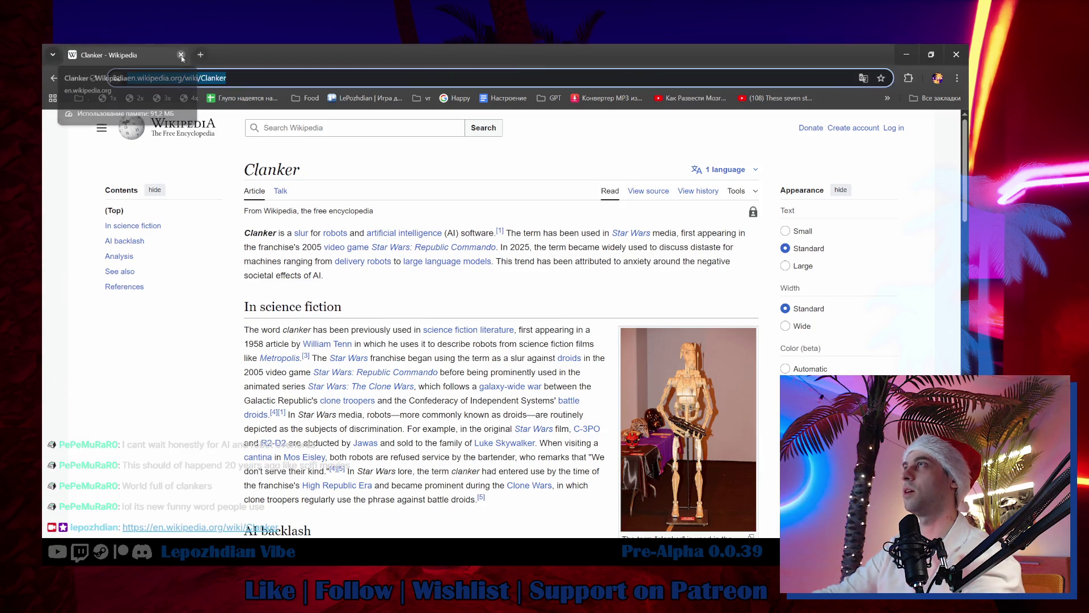
left_click(181, 55)
Step: Go from the VibeCity level to the W_GameEditor_WorldObject ToolTip_Focus function graph
left_click(107, 59)
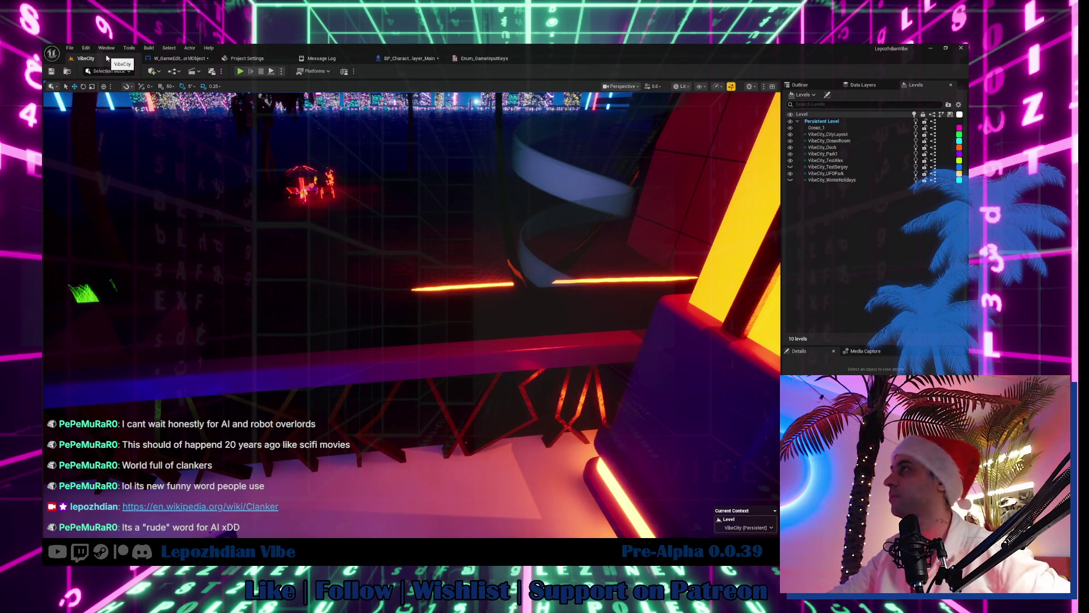
left_click(179, 58)
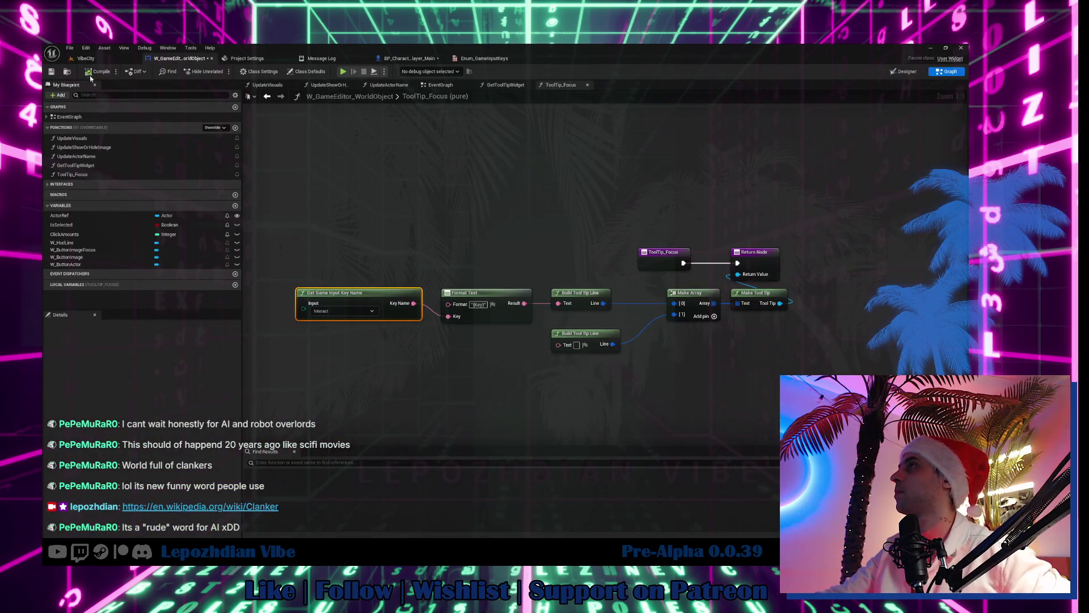
Step: Set Get Game Input Key Name's Input to Focus On Actor, after checking the enum entries
left_click(343, 312)
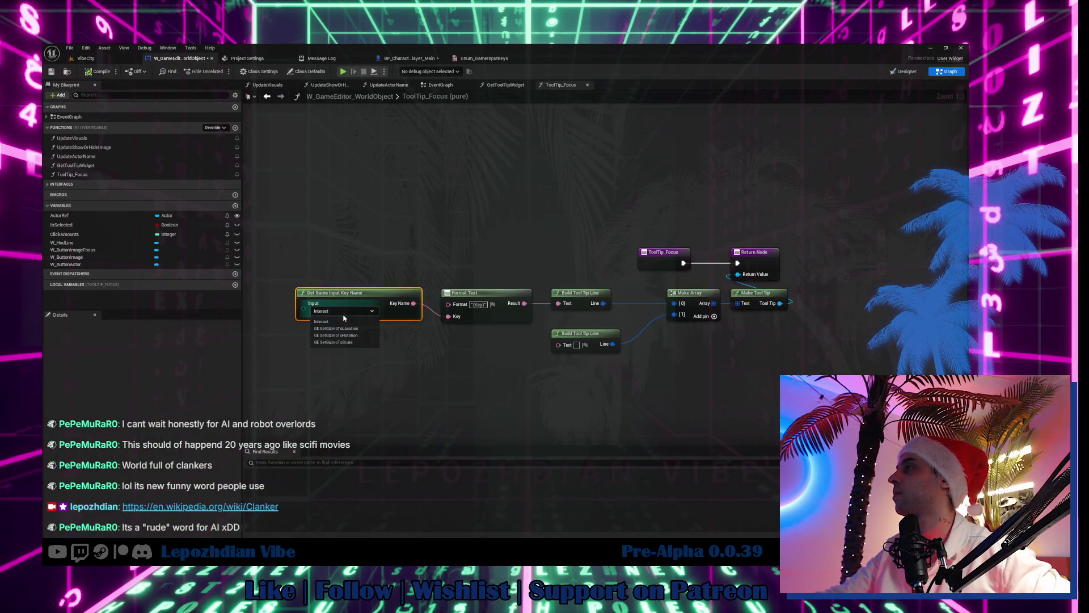
left_click(359, 367)
left_click(485, 59)
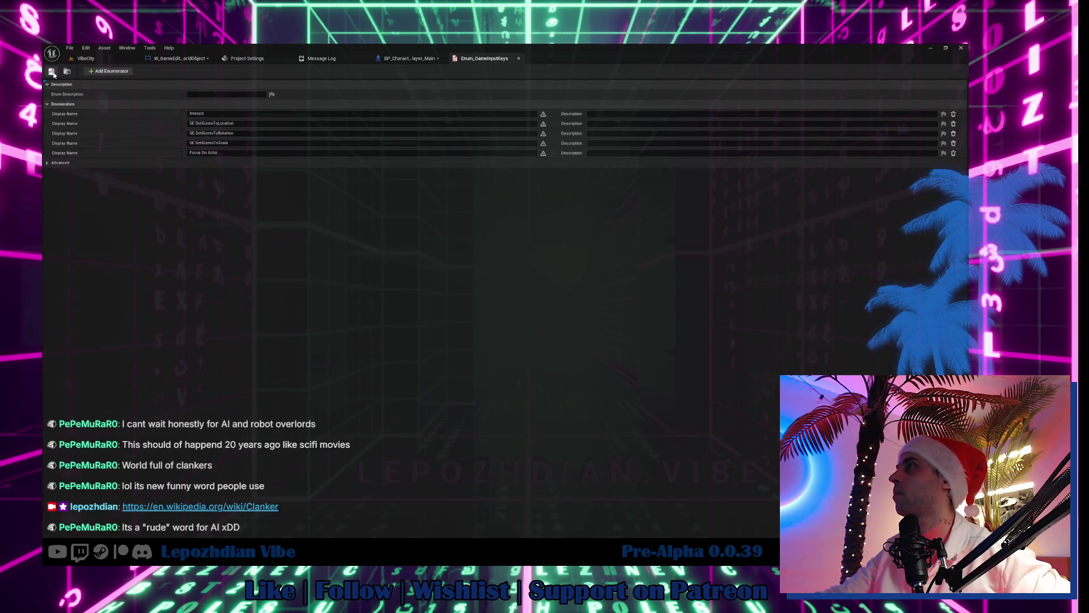
left_click(178, 58)
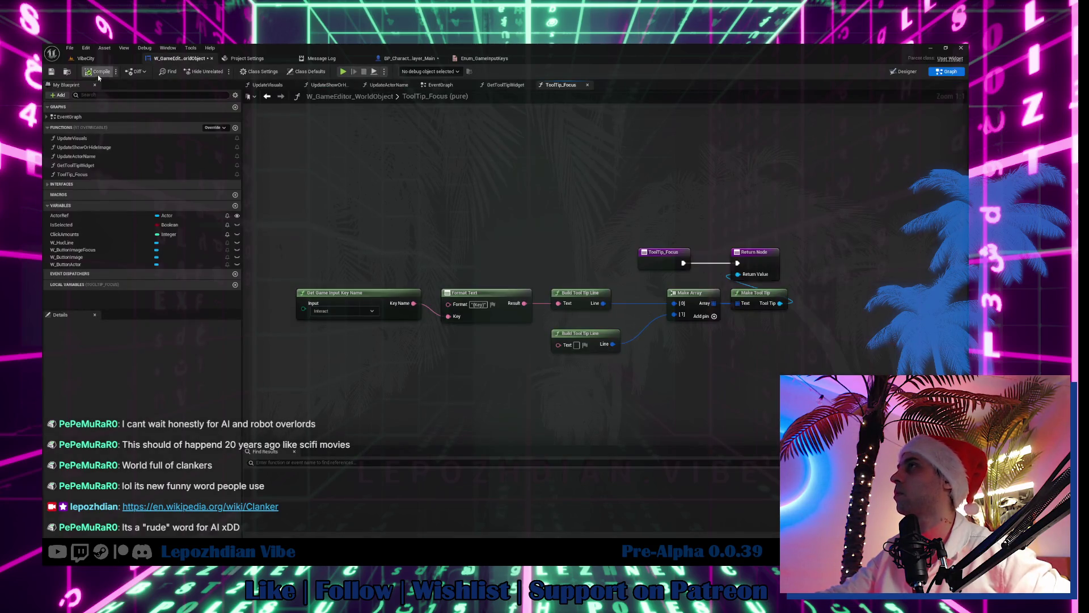
left_click(339, 312)
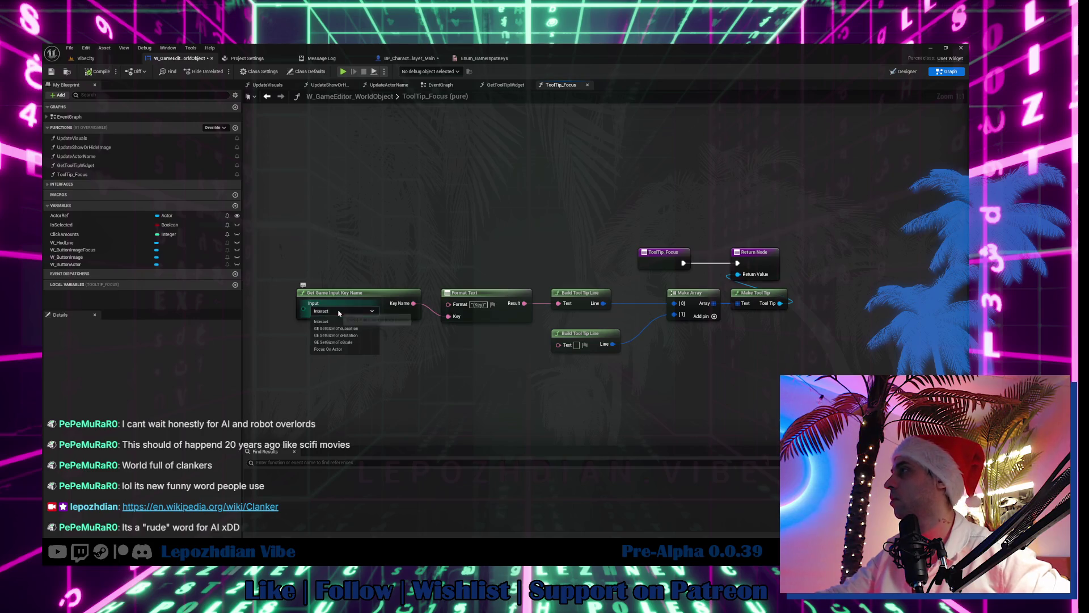
left_click(338, 351)
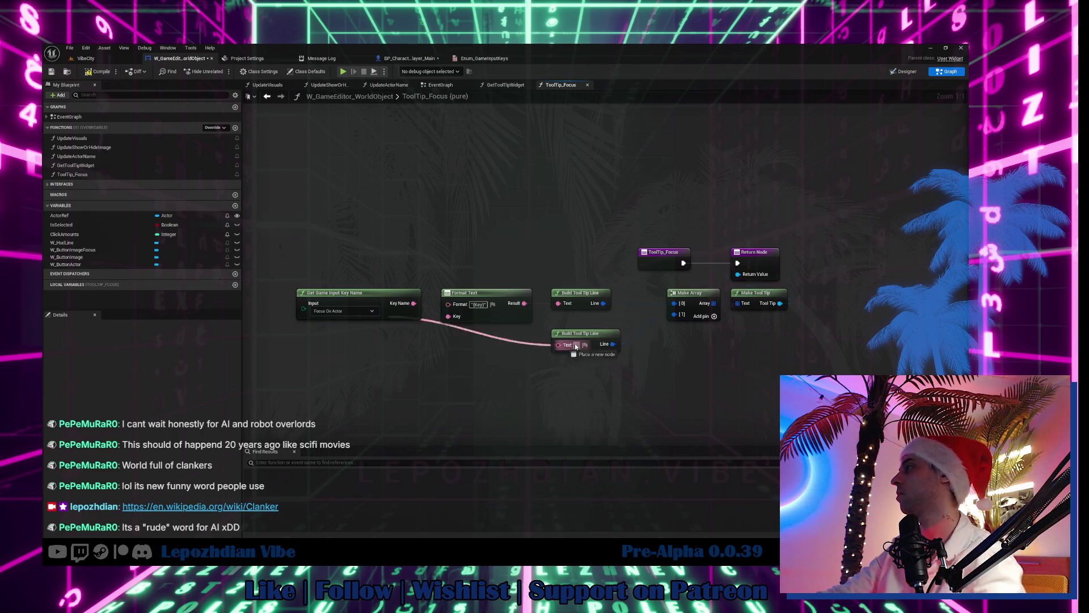
Step: Enter 'Focus on Actor' as the second Build Tool Tip Line text
type("Focus")
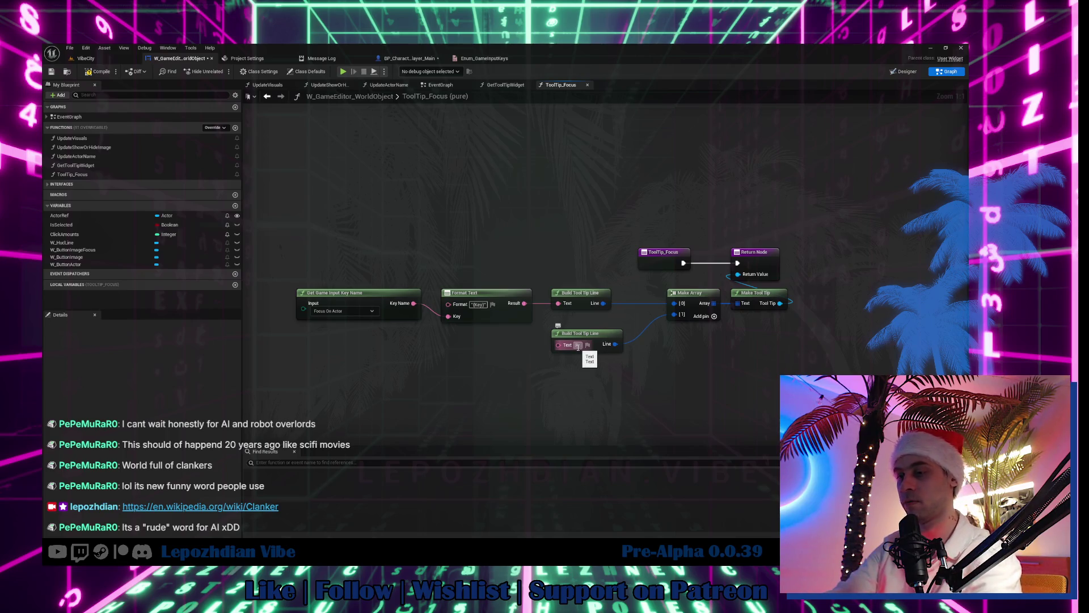
type(":")
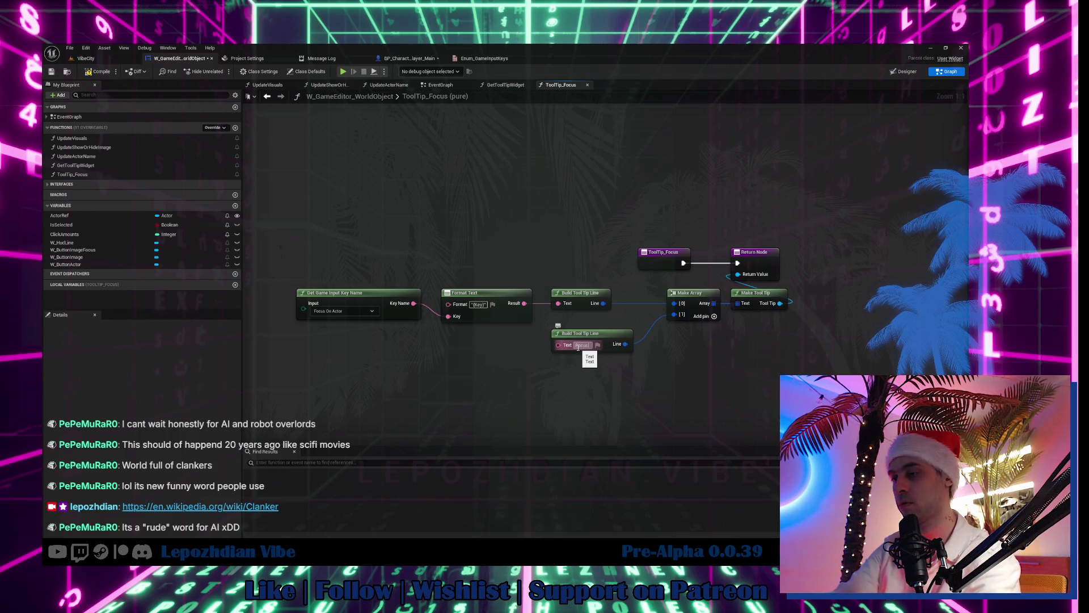
type(" Actor")
key("Return")
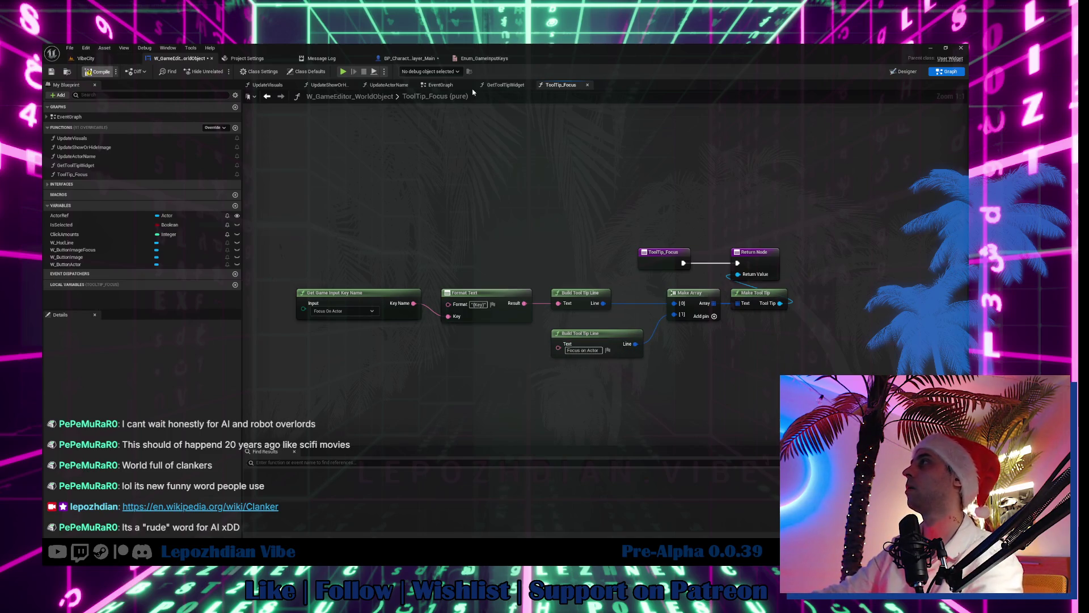
left_click(439, 87)
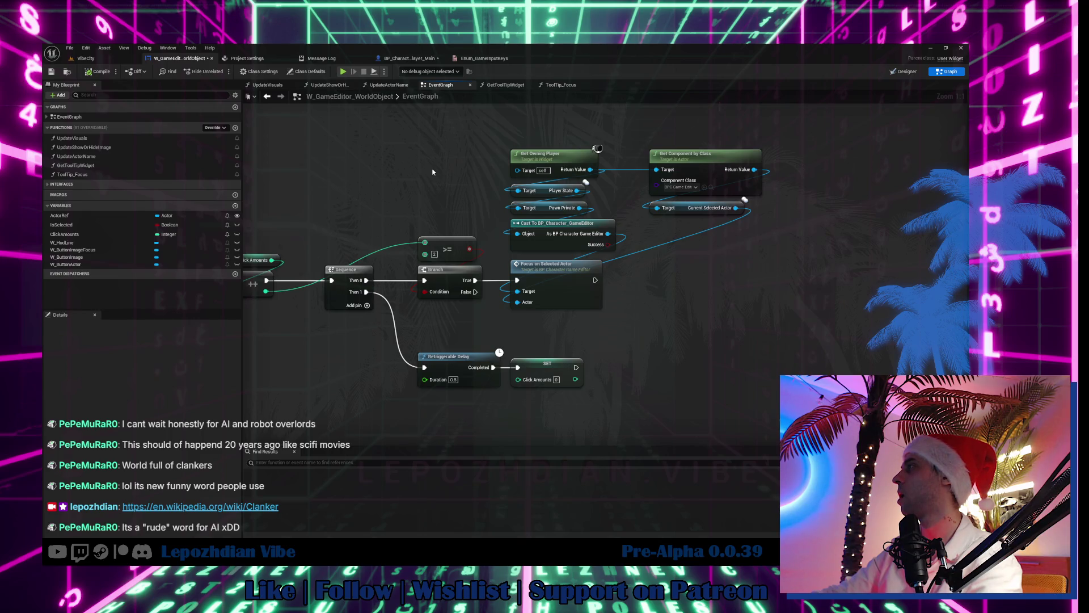
Step: Find all references to the ActorRef variable by name
scroll(418, 173, "down", 5)
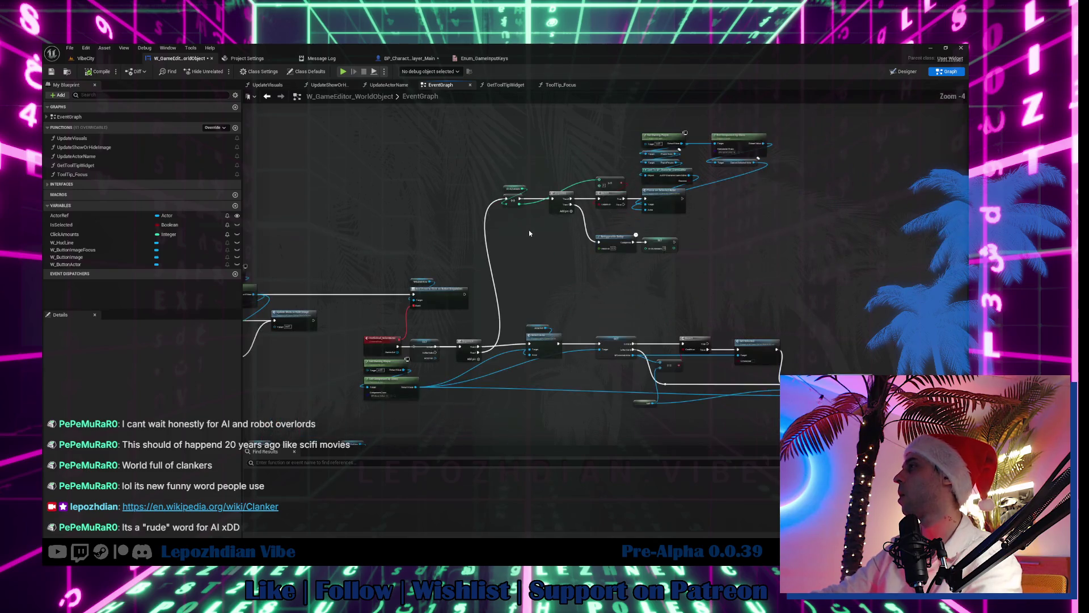
scroll(535, 257, "up", 5)
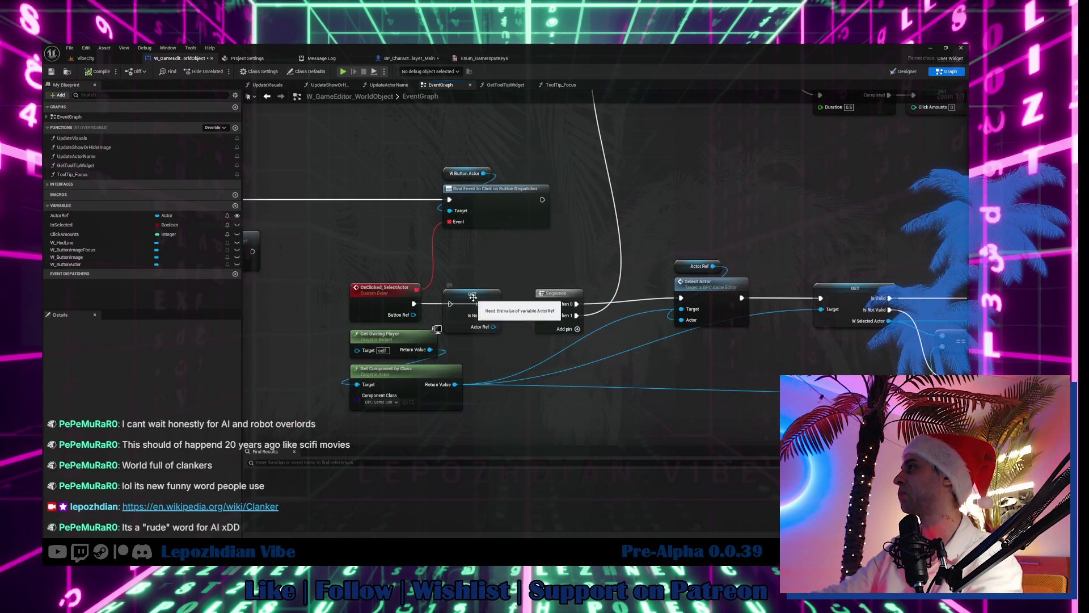
left_click_drag(472, 294, 472, 265)
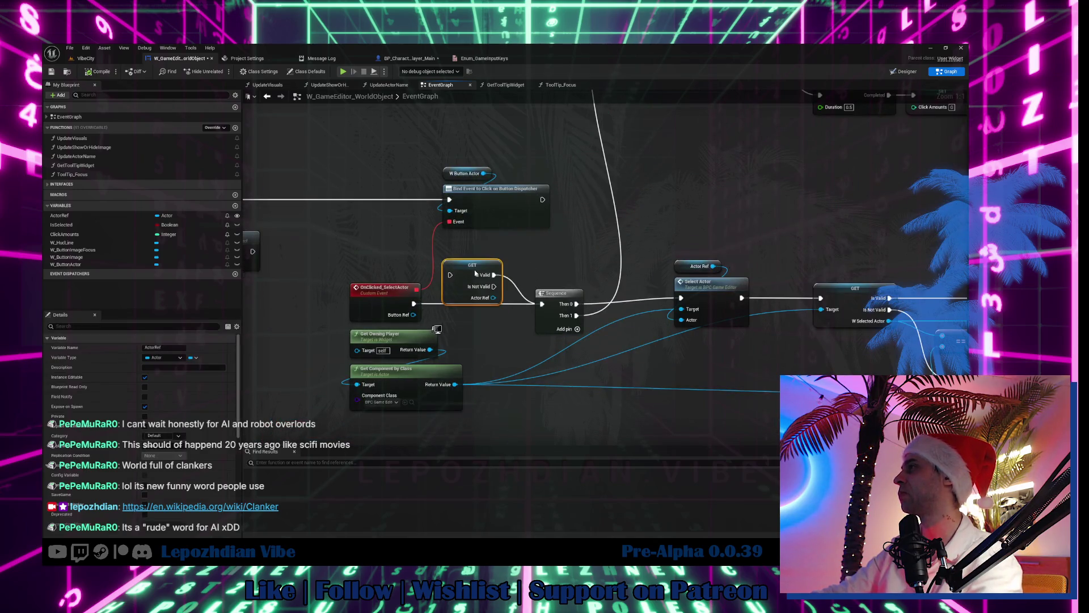
right_click(99, 218)
mouse_move(157, 246)
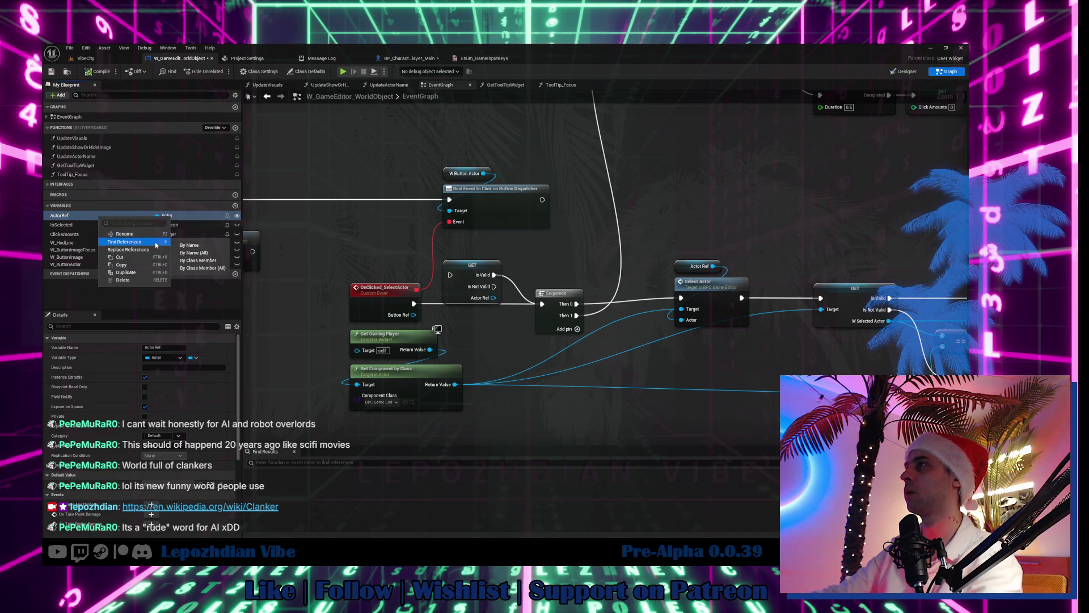
left_click(201, 246)
Step: Jump to an ActorRef GET usage and duplicate that GET node
left_click(273, 488)
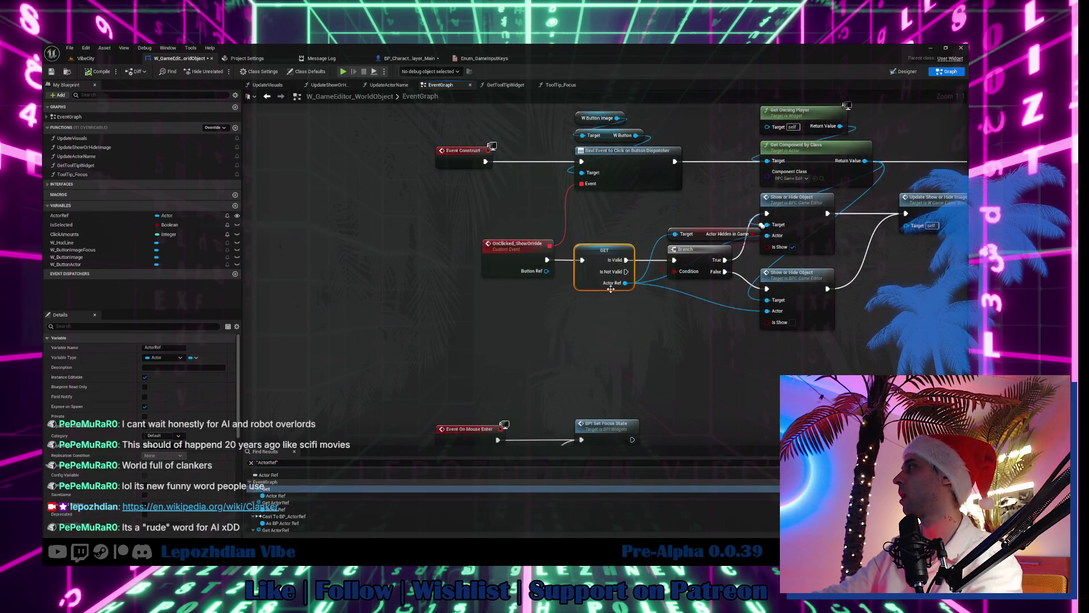
mouse_move(610, 289)
left_mouse_down()
mouse_move(481, 313)
mouse_move(465, 298)
left_mouse_up()
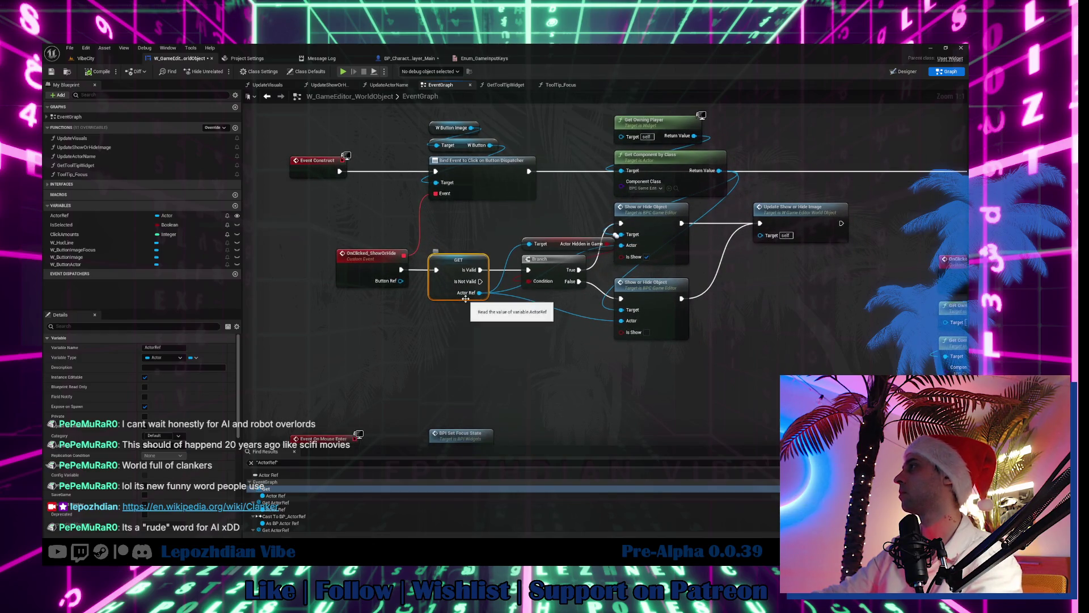
mouse_move(456, 297)
left_mouse_down()
mouse_move(464, 301)
mouse_move(450, 311)
mouse_move(499, 250)
mouse_move(525, 273)
mouse_move(377, 356)
mouse_move(526, 314)
left_mouse_up()
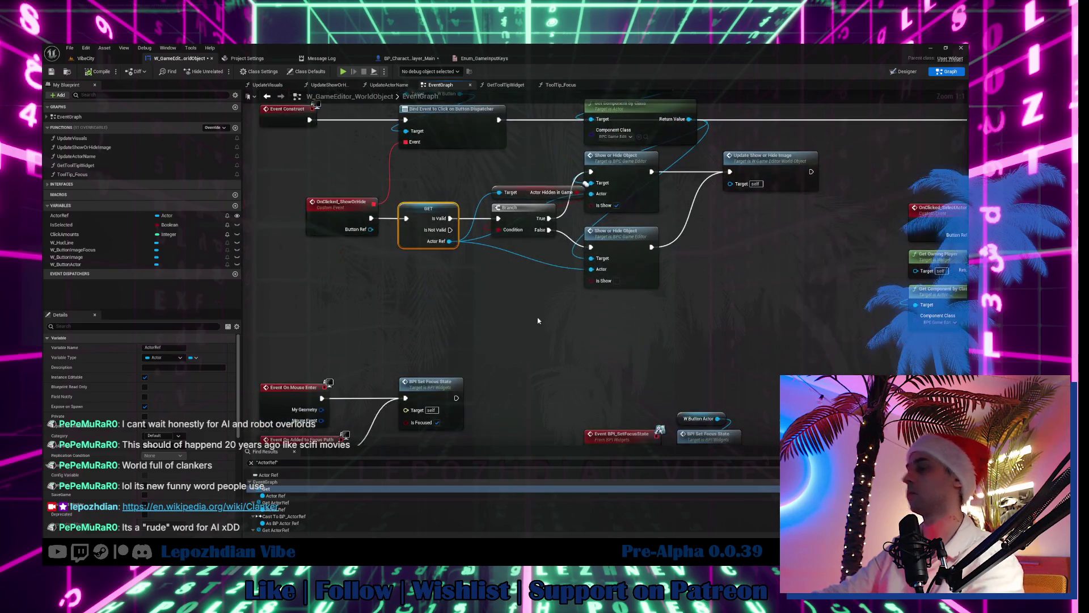
key("ctrl+d")
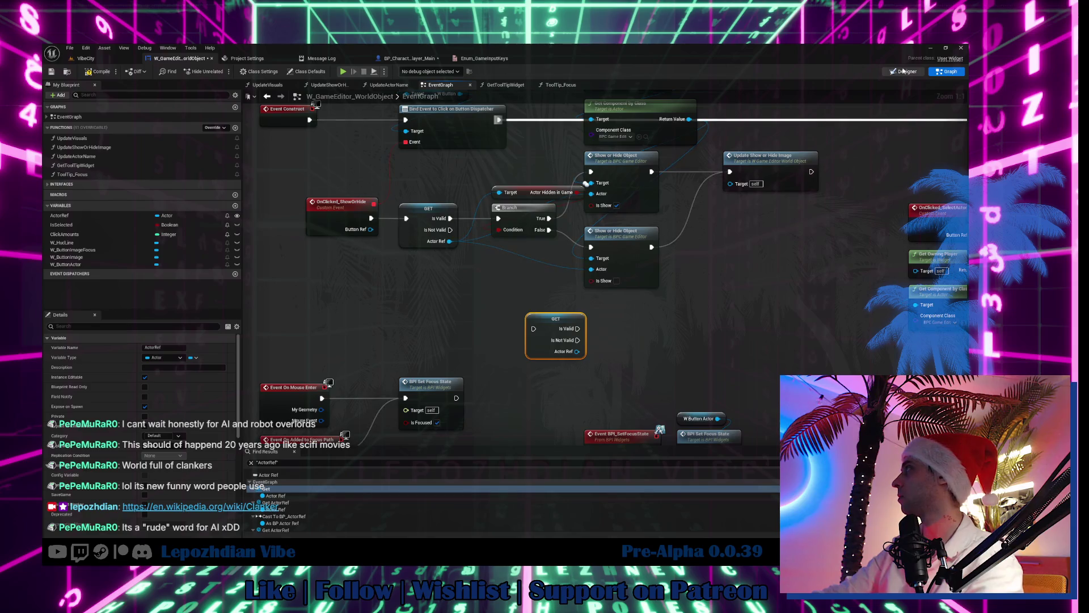
left_click(903, 71)
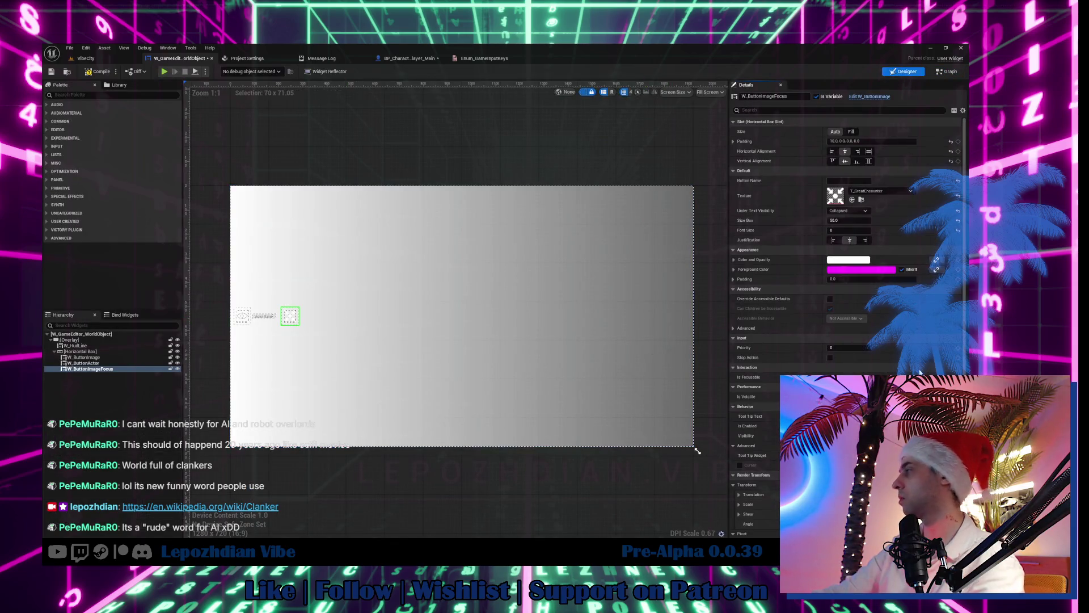
Step: Place the duplicated ActorRef GET beside the W_ButtonImageFocus click event and wire it in
scroll(845, 284, "down", 3)
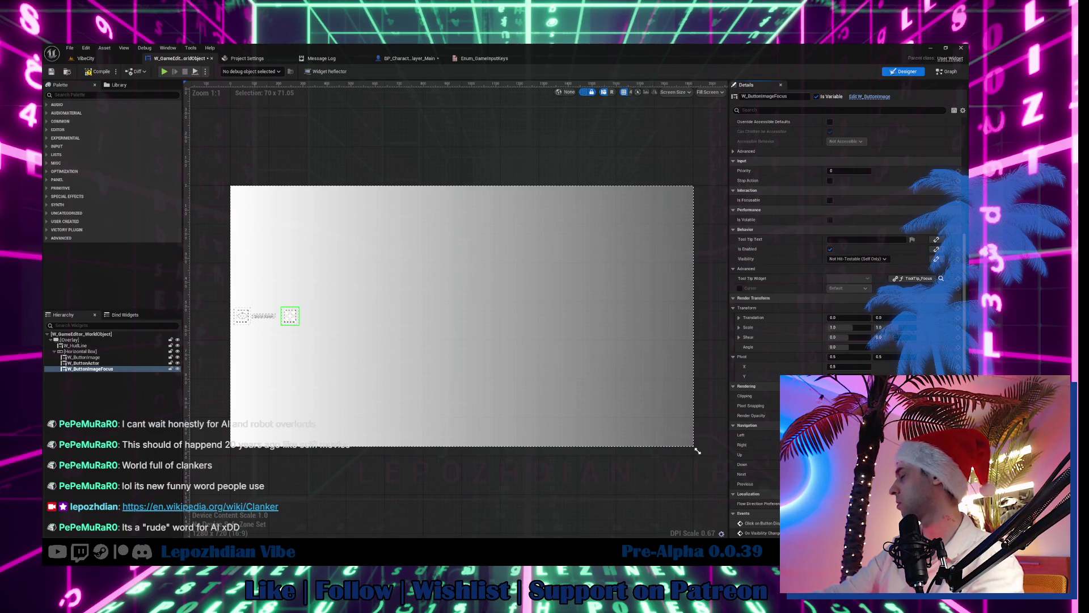
left_click(946, 72)
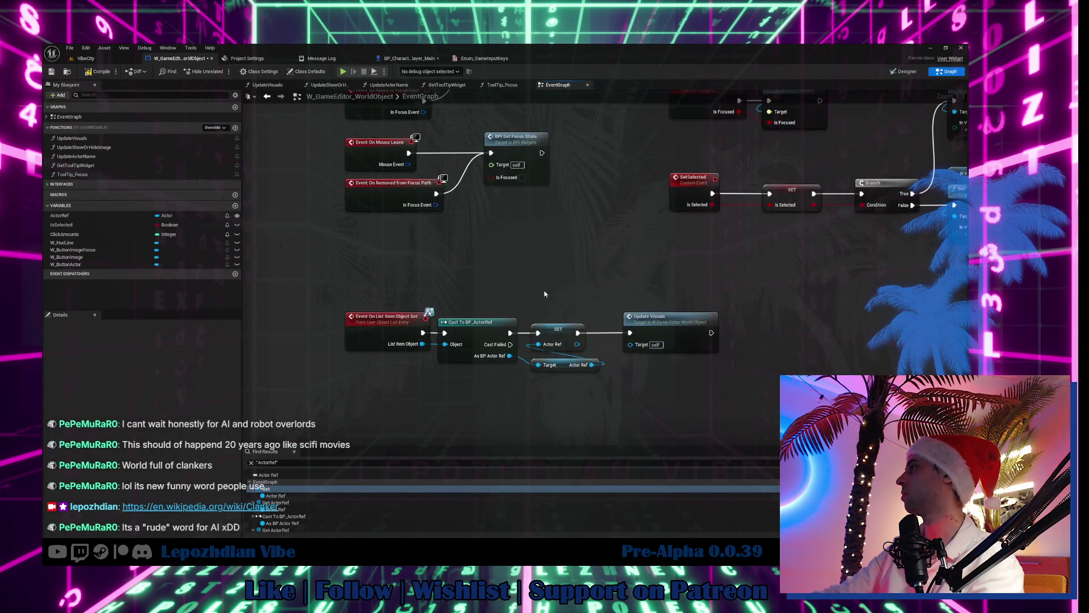
left_click_drag(541, 364, 575, 324)
mouse_move(579, 248)
left_mouse_down()
mouse_move(571, 508)
mouse_move(451, 395)
left_mouse_up()
scroll(459, 399, "up", 2)
left_click_drag(527, 379, 510, 385)
left_click_drag(606, 382, 554, 359)
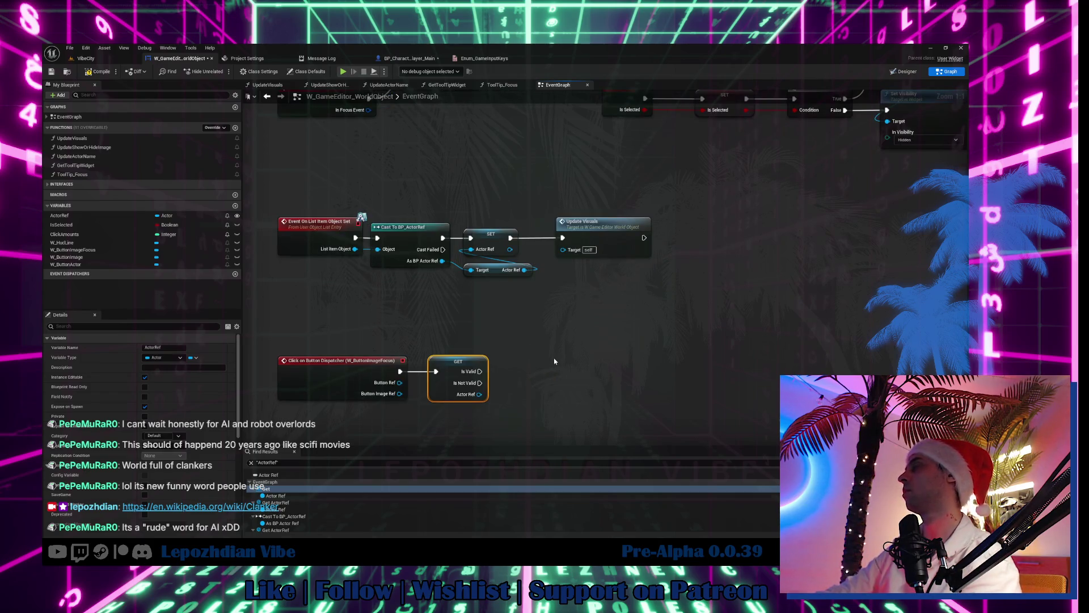
Step: Inspect the Focus on Selected Actor call and its event logic in BP_Character_Player_Main
left_click(409, 58)
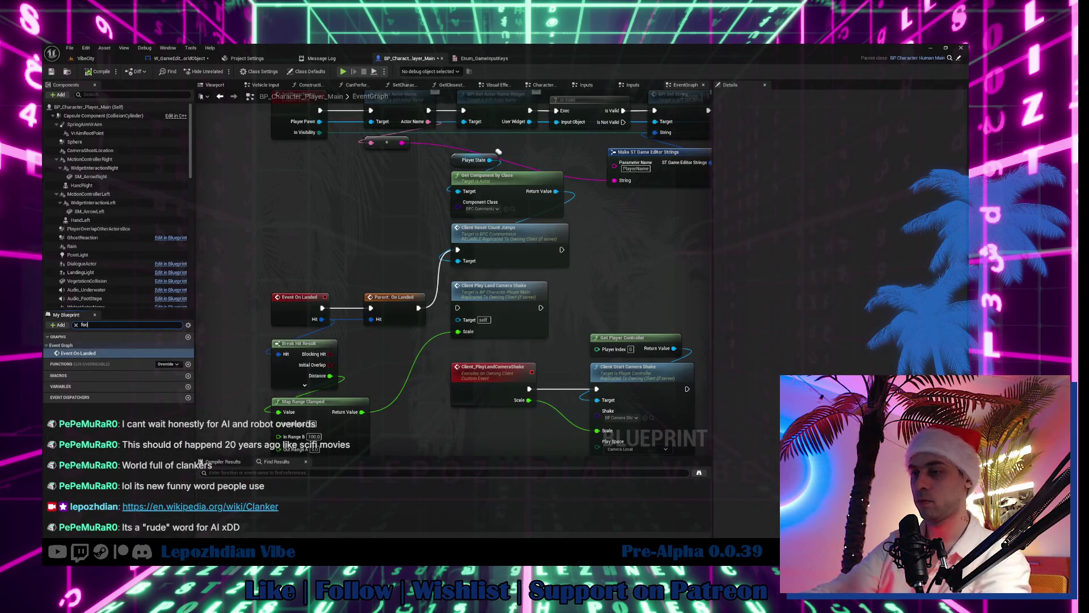
type("us")
double_click(141, 360)
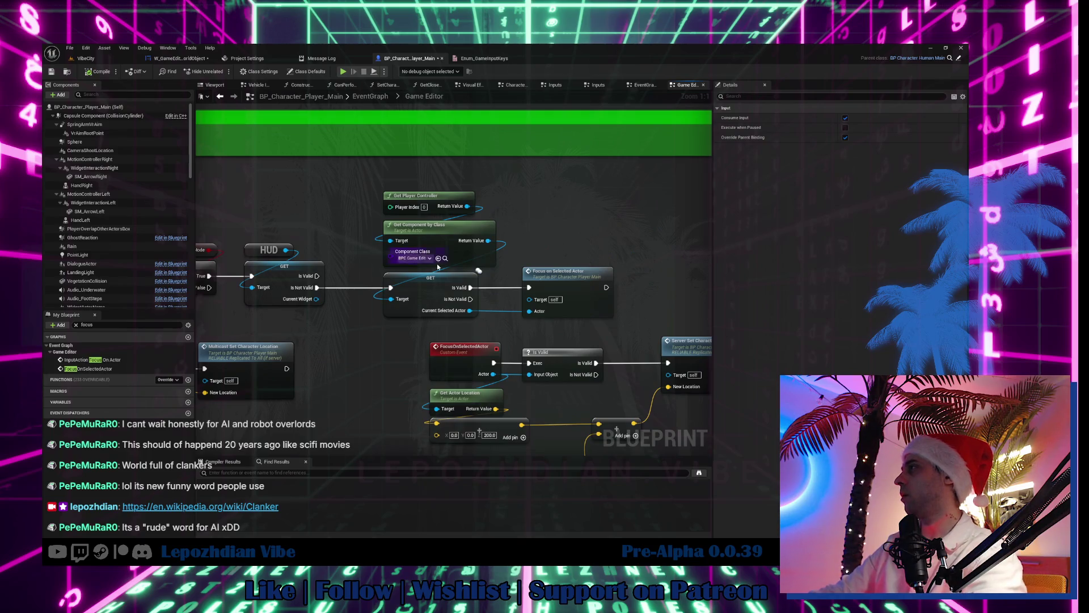
left_click(577, 288)
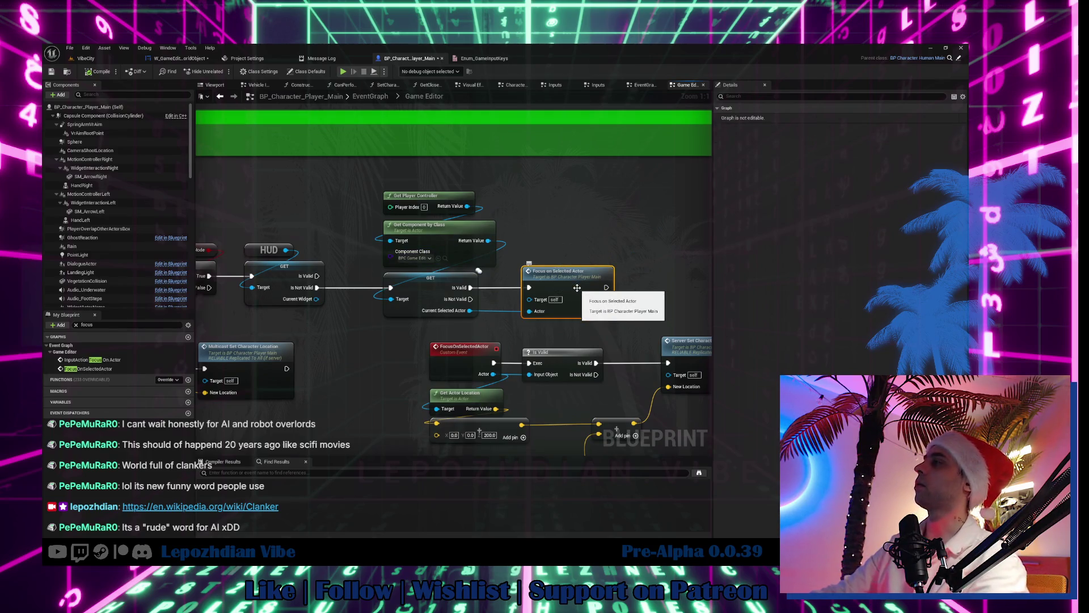
left_click(462, 347)
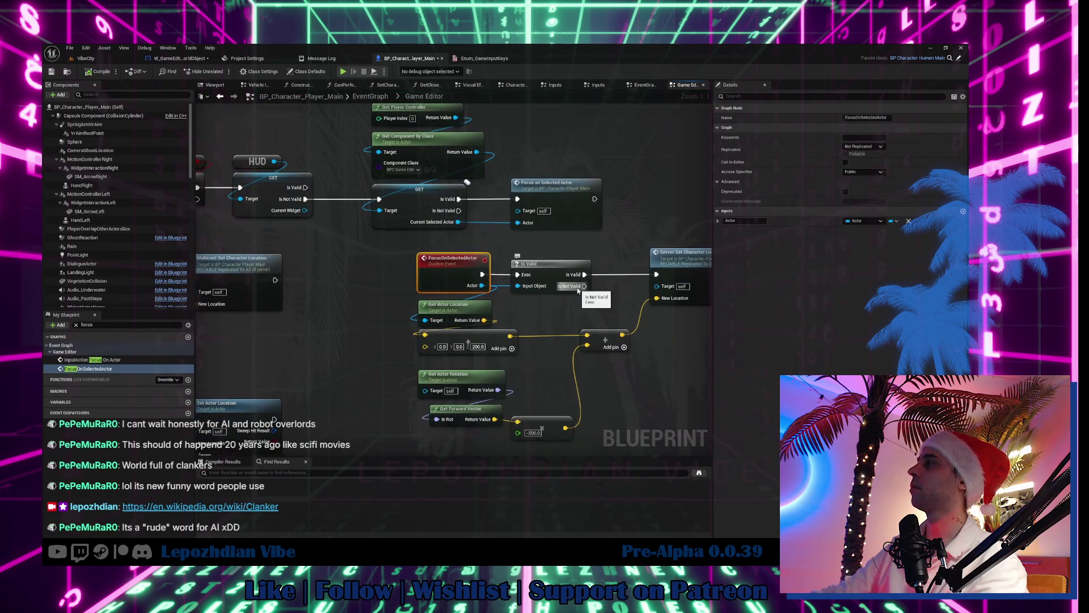
left_click_drag(379, 363, 309, 367)
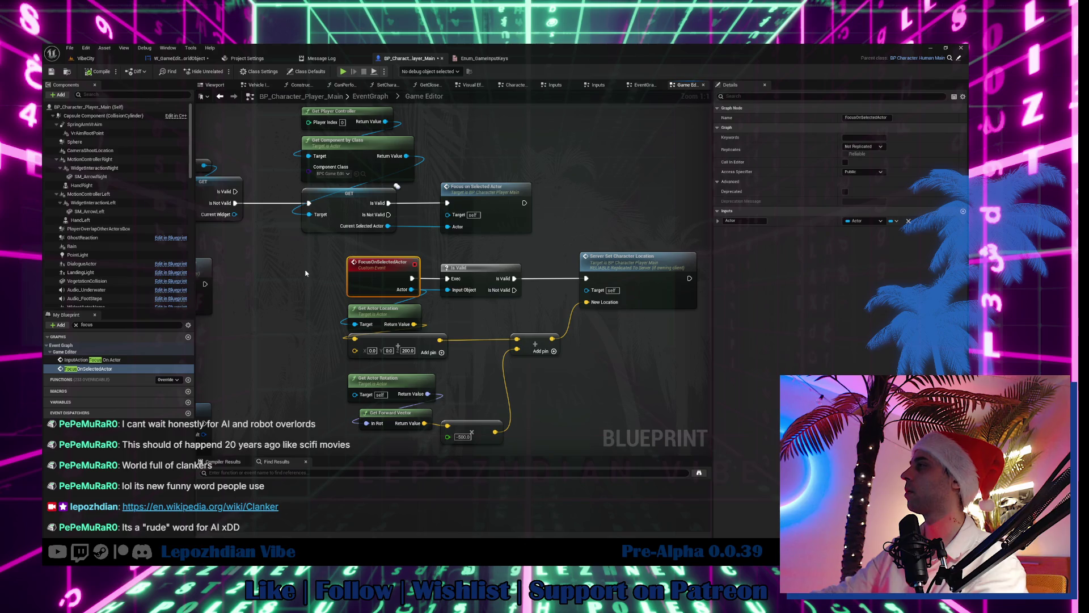
scroll(509, 253, "down", 2)
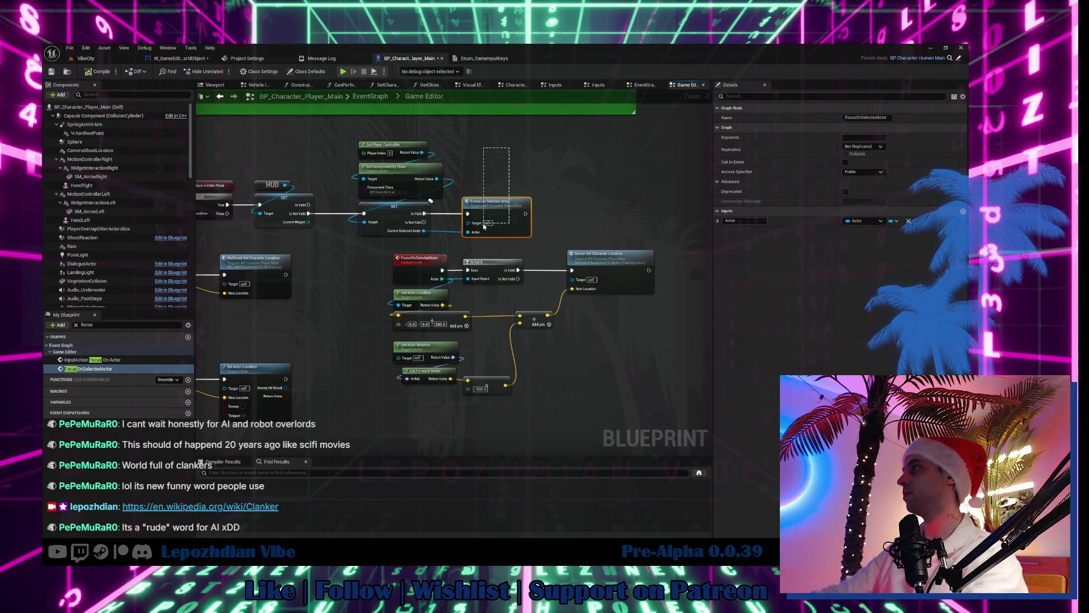
left_click(178, 58)
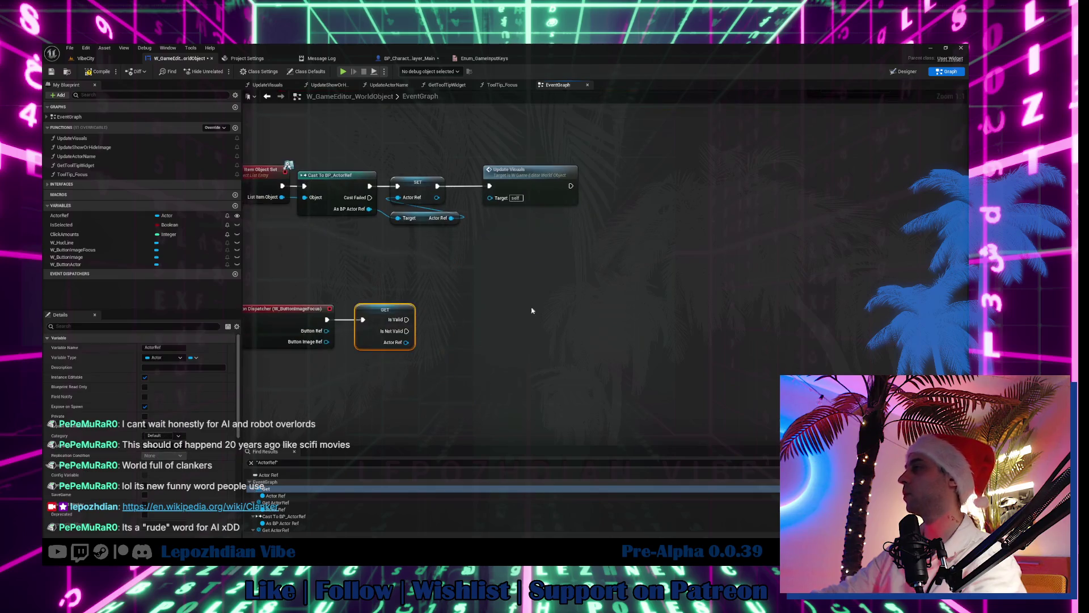
Step: Paste the Focus on Selected Actor node and add Get Owning Player and Get Controlled Pawn
key("ctrl+v")
left_click(560, 352)
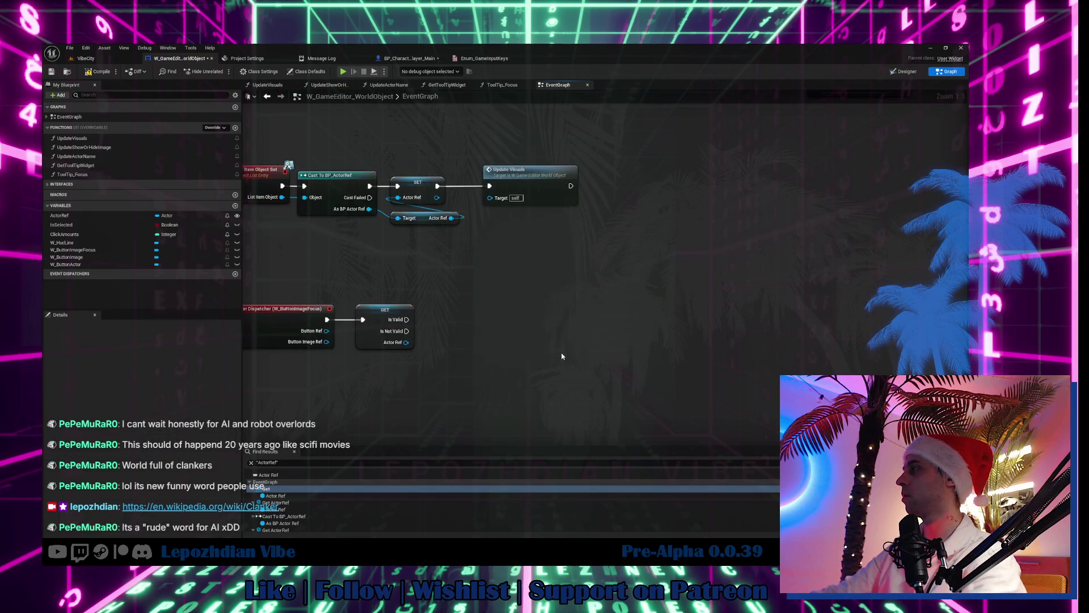
right_click(455, 284)
type("own")
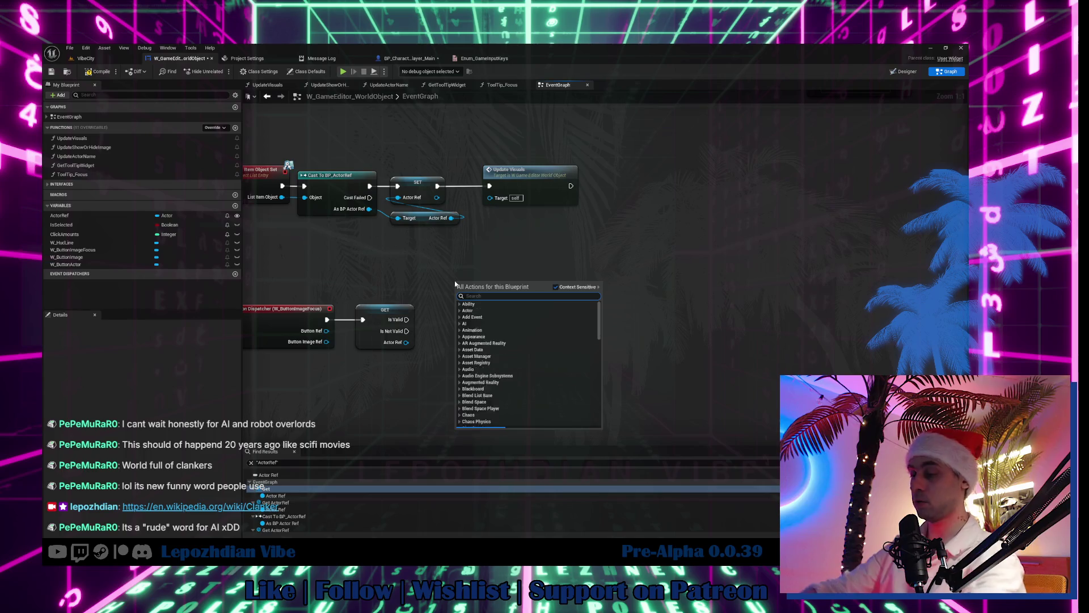
type("ing")
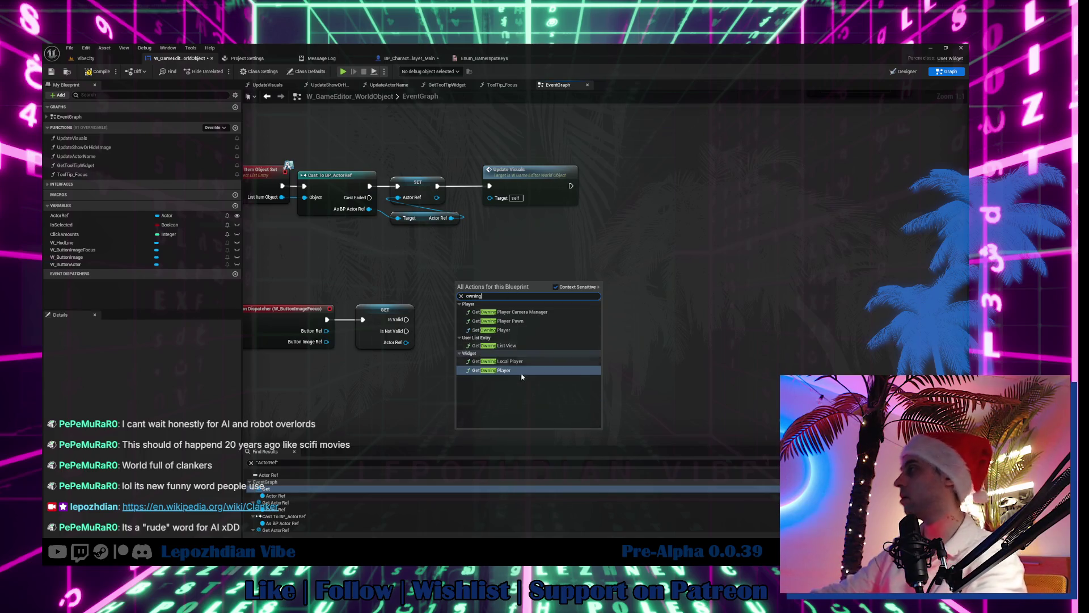
left_click(528, 361)
mouse_move(492, 286)
left_mouse_down()
mouse_move(453, 266)
mouse_move(510, 265)
left_mouse_up()
type("get pawn")
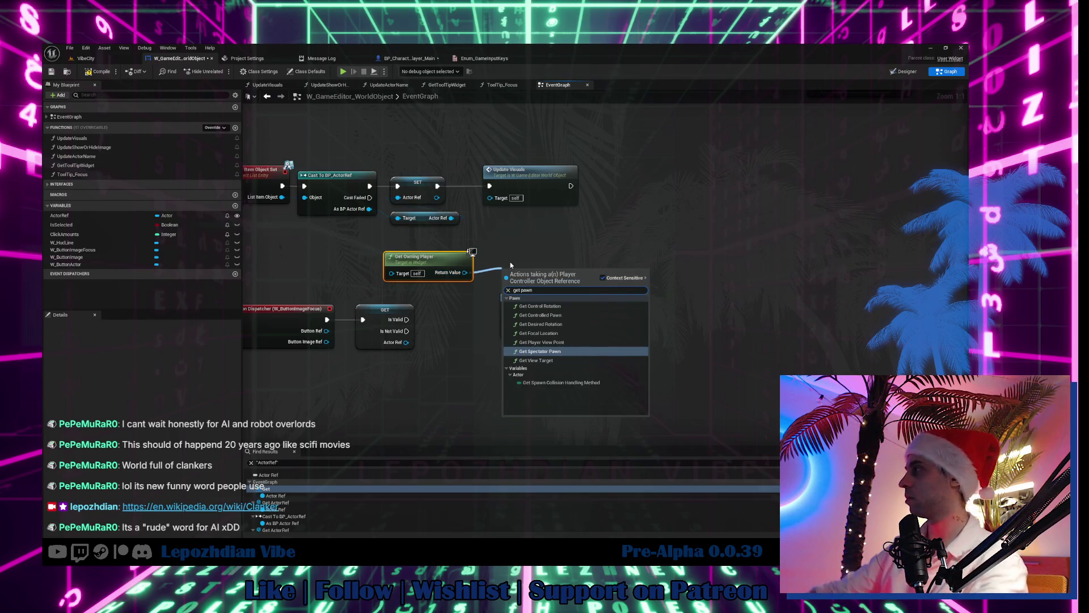
left_click(539, 315)
left_click_drag(537, 275, 419, 299)
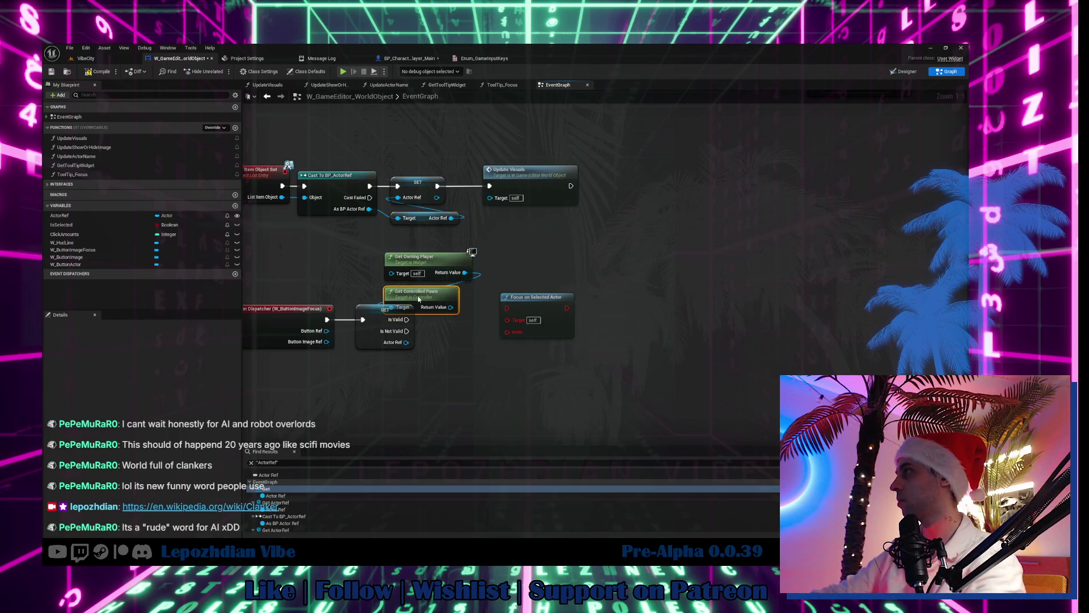
mouse_move(456, 247)
left_mouse_down()
mouse_move(405, 403)
mouse_move(494, 399)
left_mouse_up()
Step: Cast the pawn to BP_Character_Player_Main and call Focus on Selected Actor from it
type("pl")
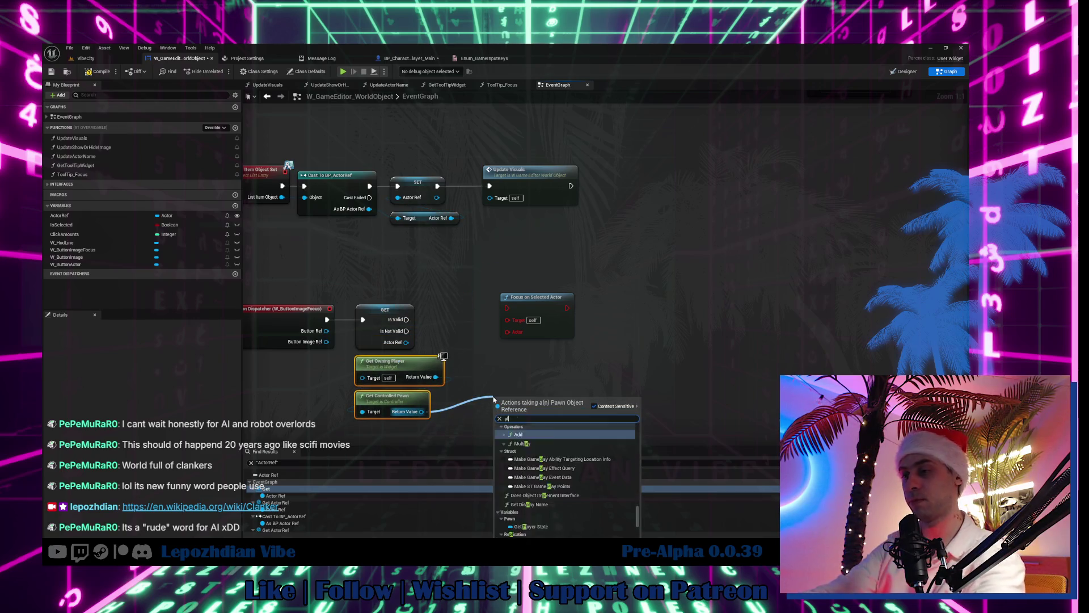
type("ayer main")
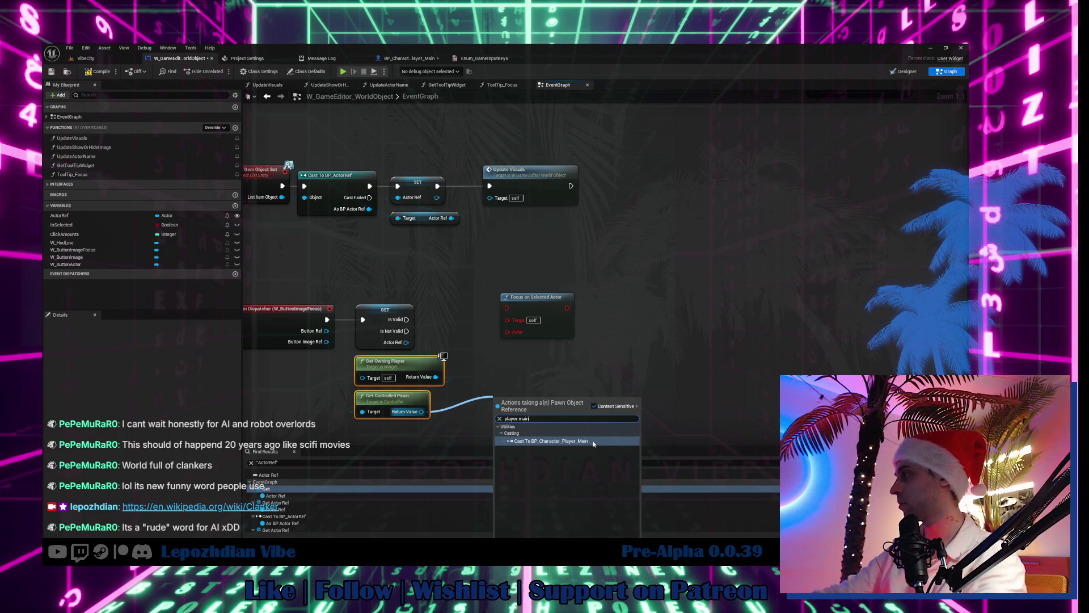
left_click(593, 443)
left_click_drag(532, 423, 401, 432)
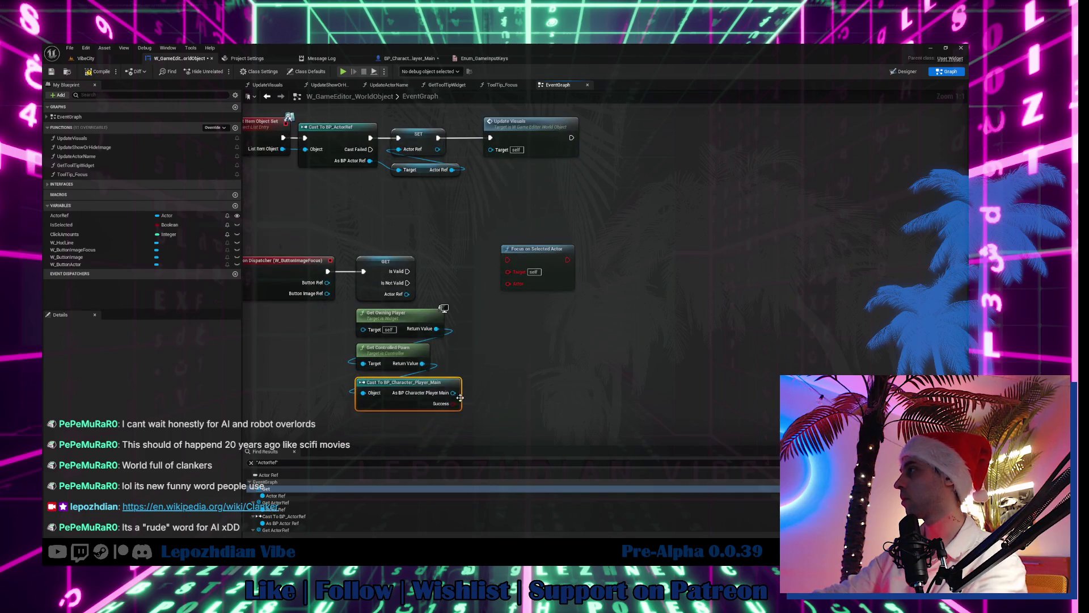
left_click_drag(454, 392, 504, 375)
type("focus")
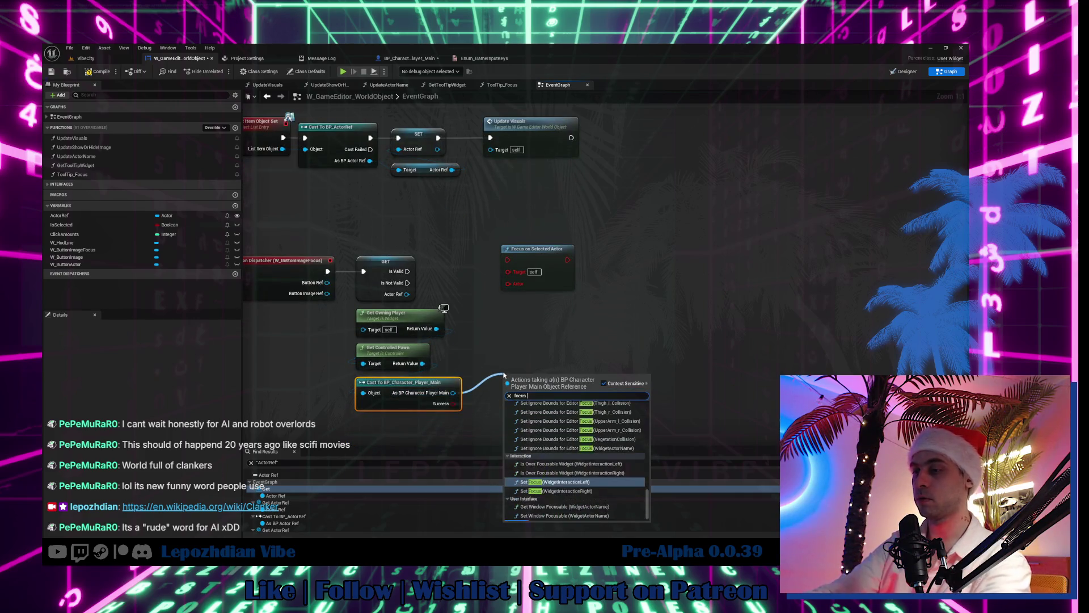
type(" on sele")
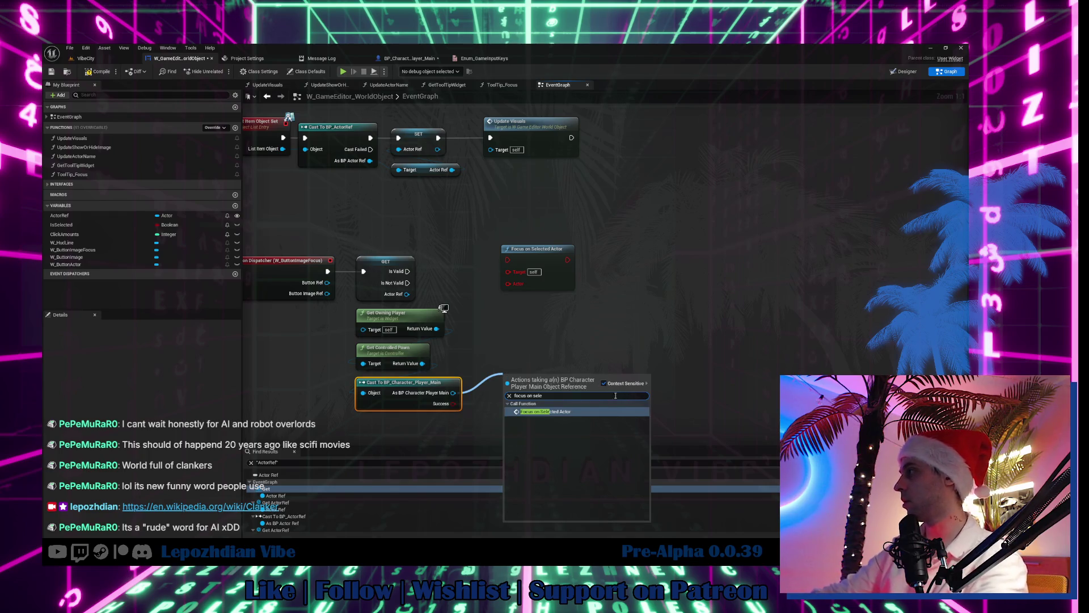
key("Return")
Step: Feed Actor Ref into the call after Is Valid, delete the old node, and save
left_click_drag(407, 294, 508, 415)
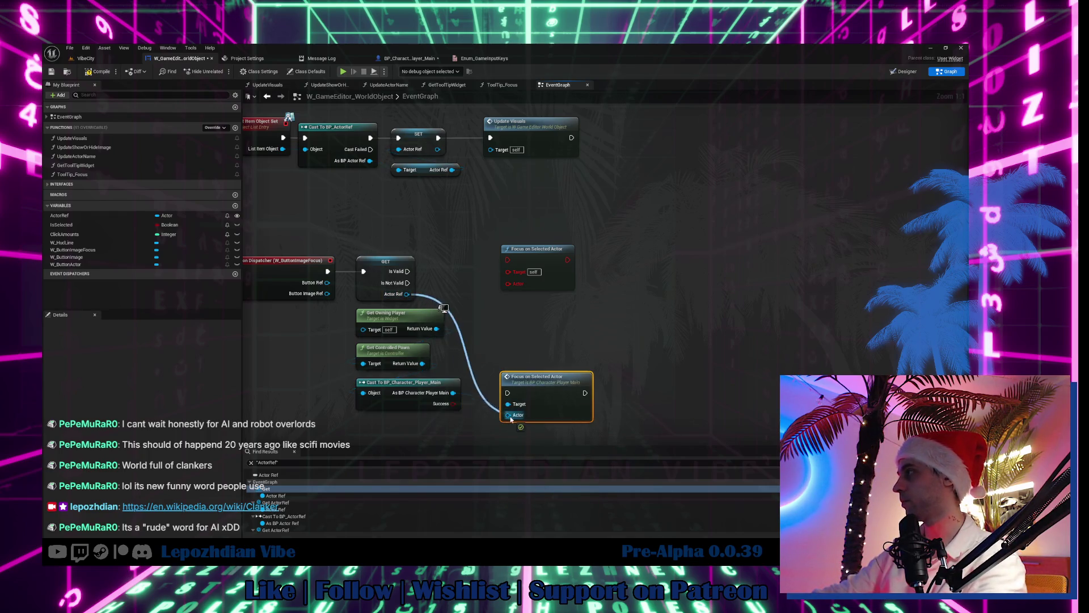
mouse_move(407, 272)
left_mouse_down()
mouse_move(516, 394)
mouse_move(540, 280)
mouse_move(551, 286)
left_mouse_up()
left_click(534, 249)
key("Delete")
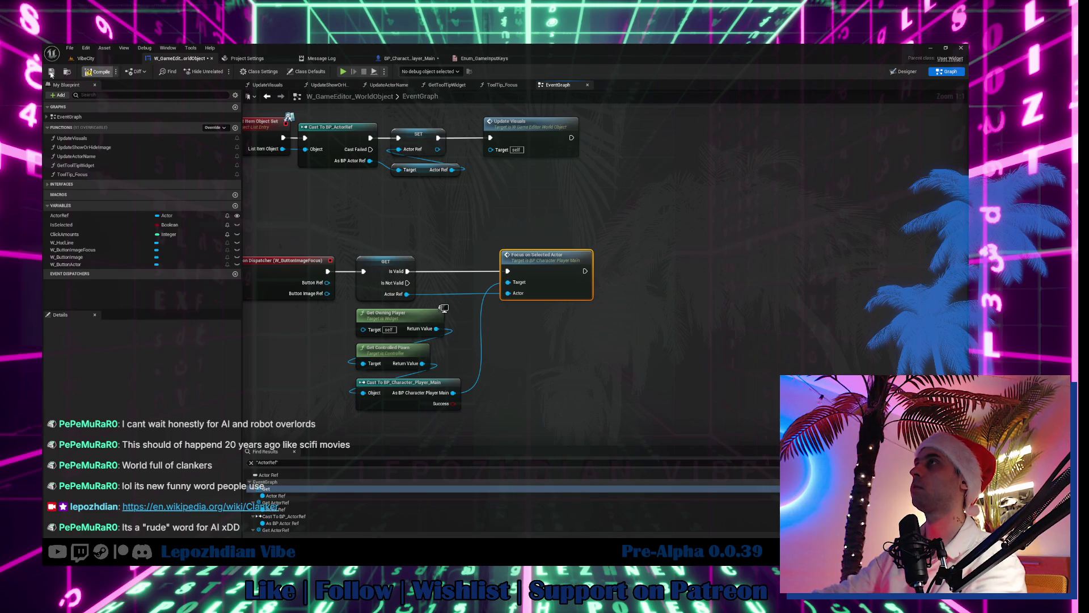
left_click(51, 72)
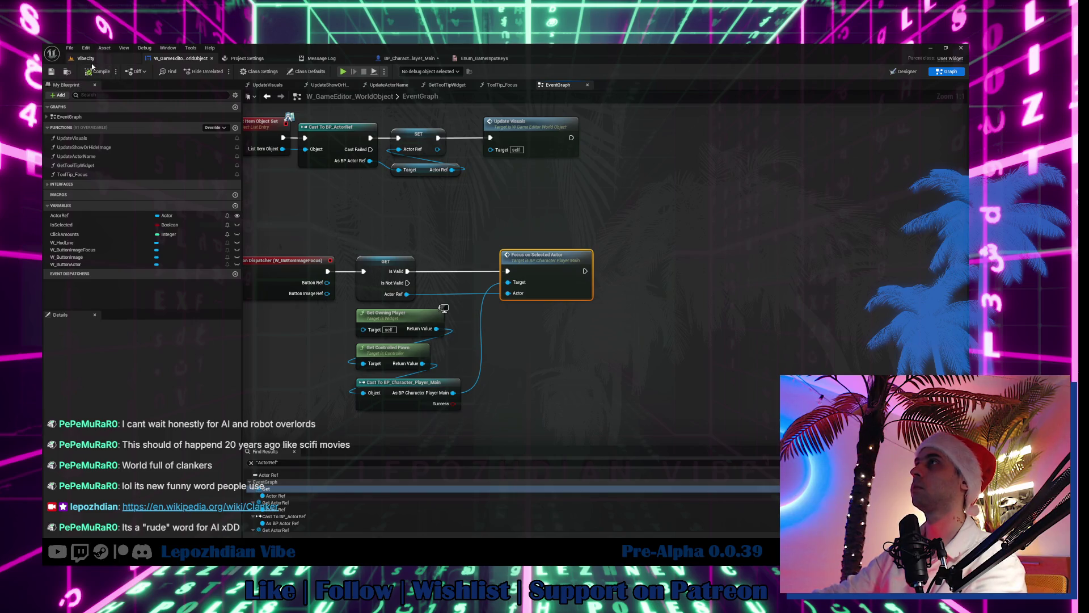
Step: Insert a Do Once with Delay Reset node between Is Valid and Server Set Character Location
double_click(549, 261)
right_click(533, 225)
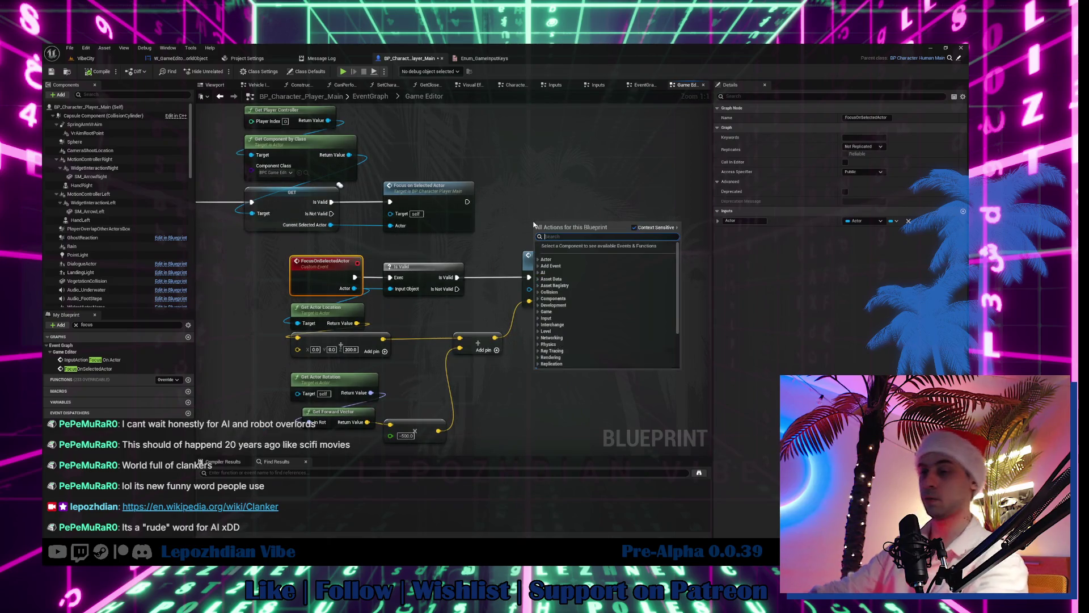
type("do once")
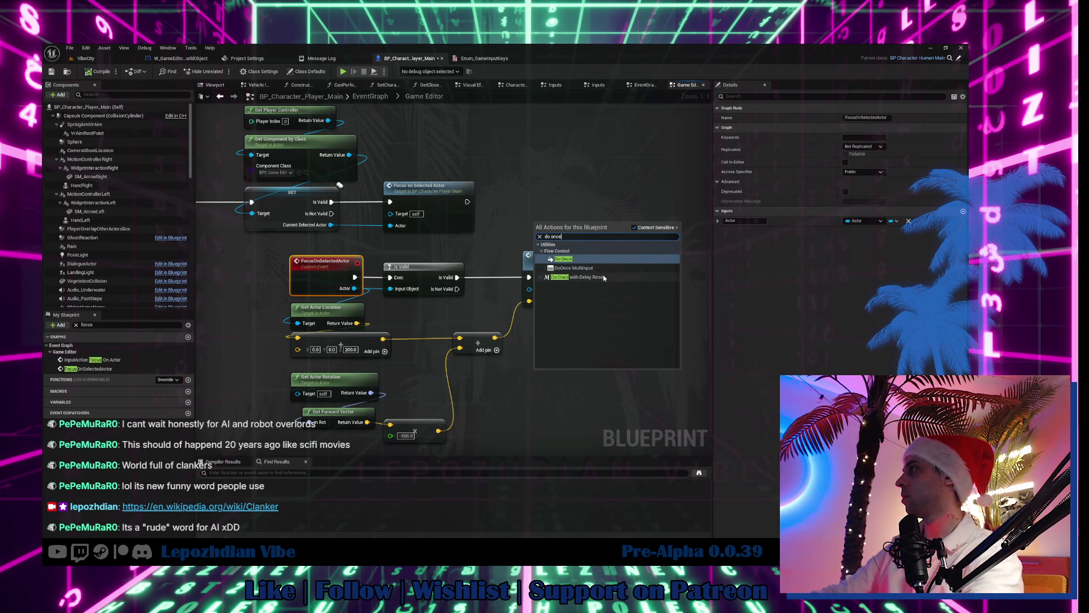
key("Escape")
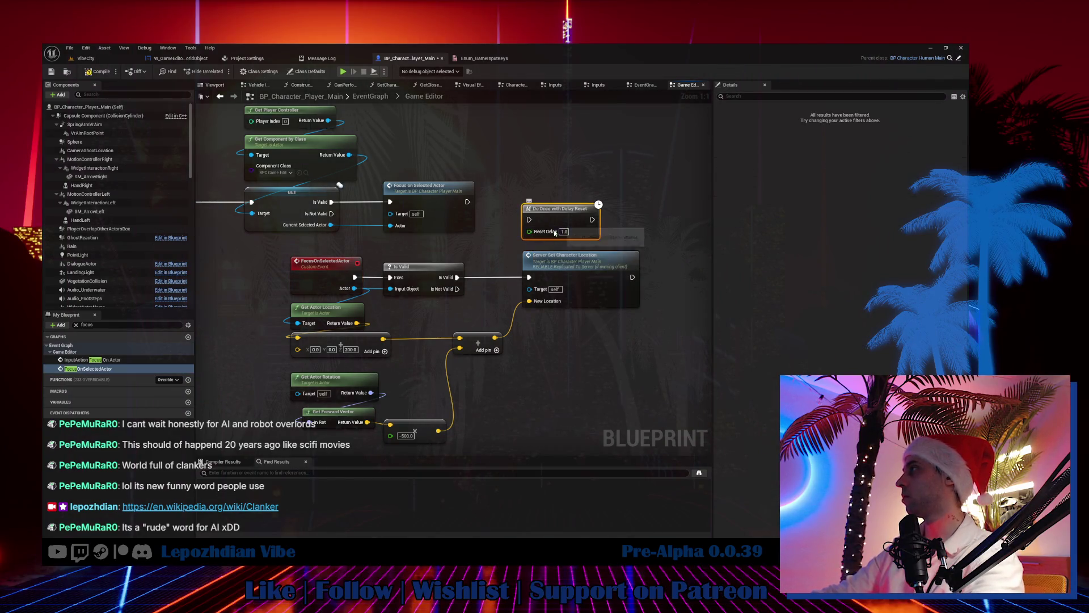
mouse_move(456, 280)
left_mouse_down()
mouse_move(534, 224)
mouse_move(569, 237)
left_mouse_up()
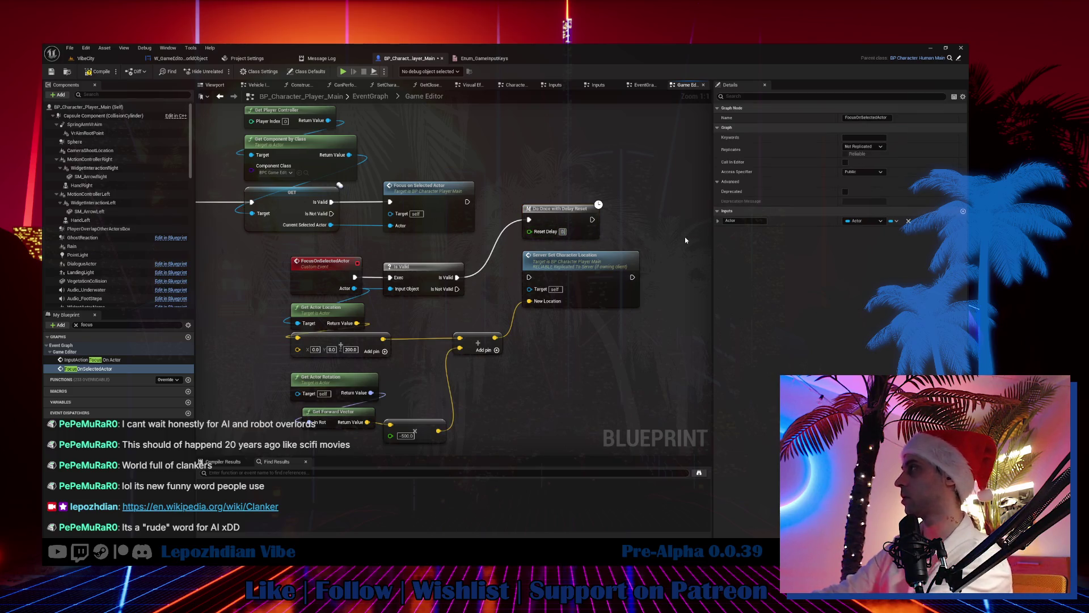
left_click_drag(596, 271, 672, 271)
mouse_move(559, 219)
left_mouse_down()
mouse_move(517, 277)
mouse_move(620, 278)
left_mouse_up()
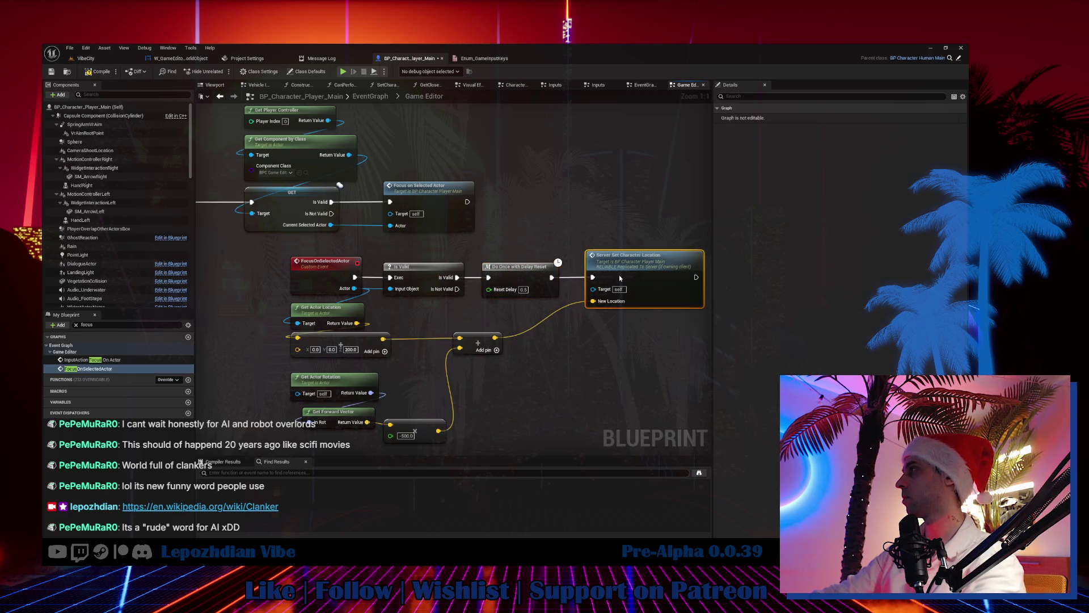
double_click(88, 369)
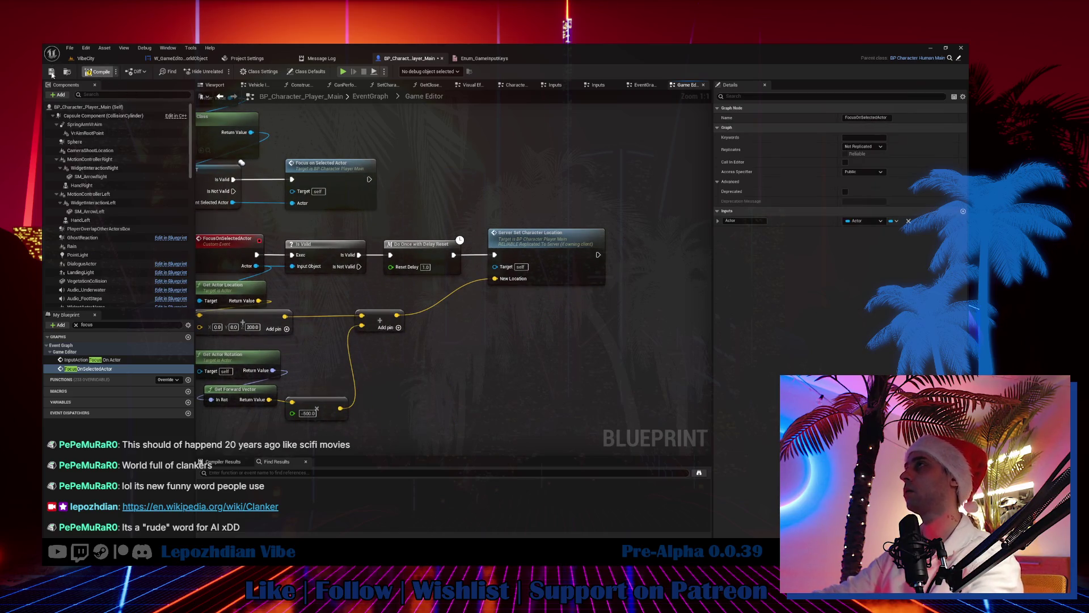
Step: Save the character blueprint and start a Play-In-Editor session from the VibeCity level
left_click(52, 72)
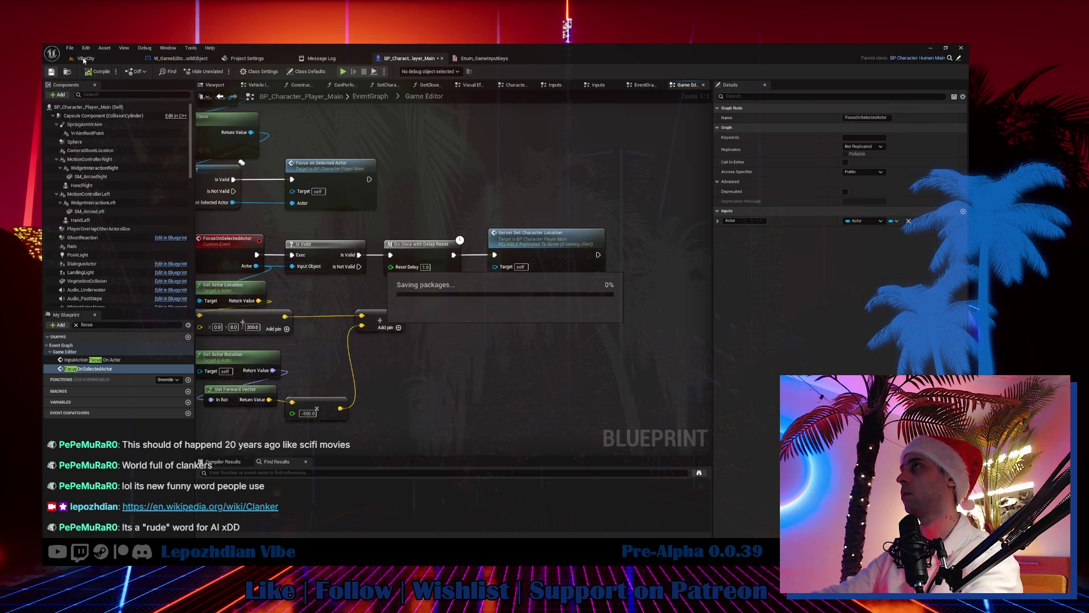
left_click(85, 59)
left_click(69, 47)
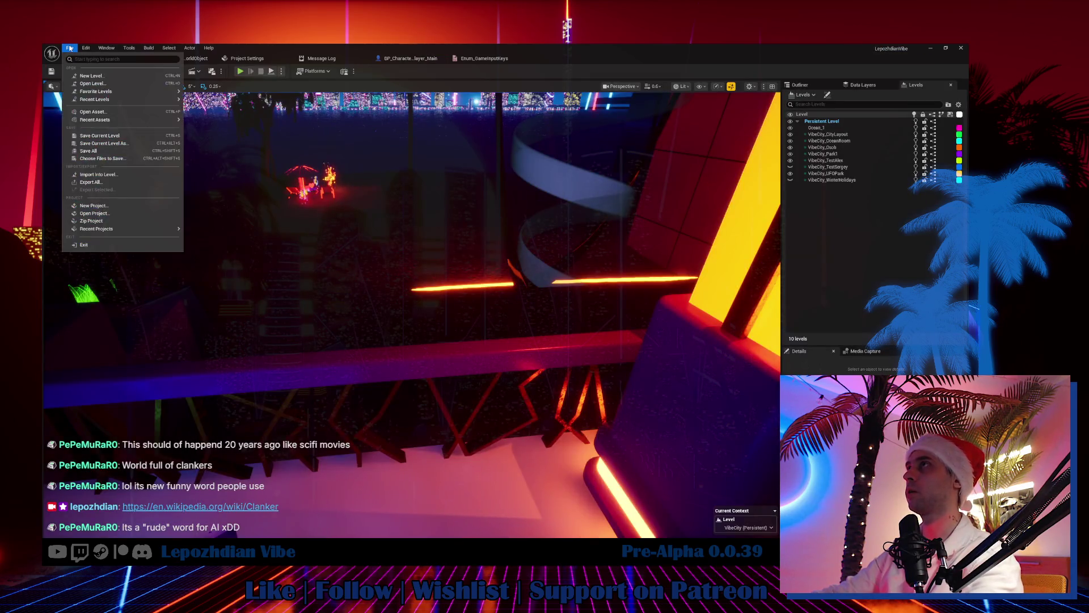
left_click(97, 152)
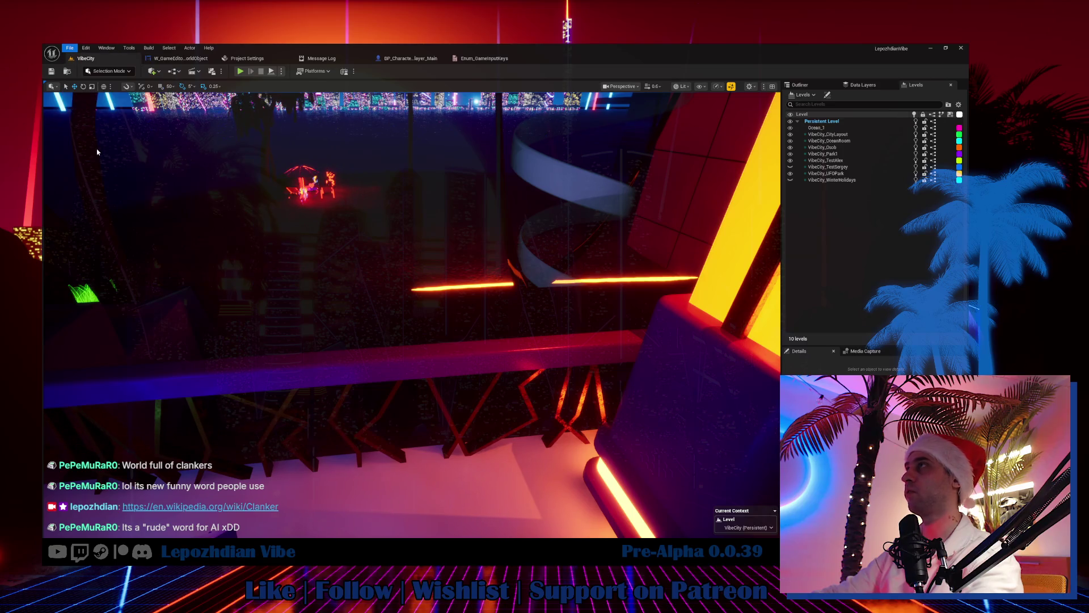
left_click(241, 72)
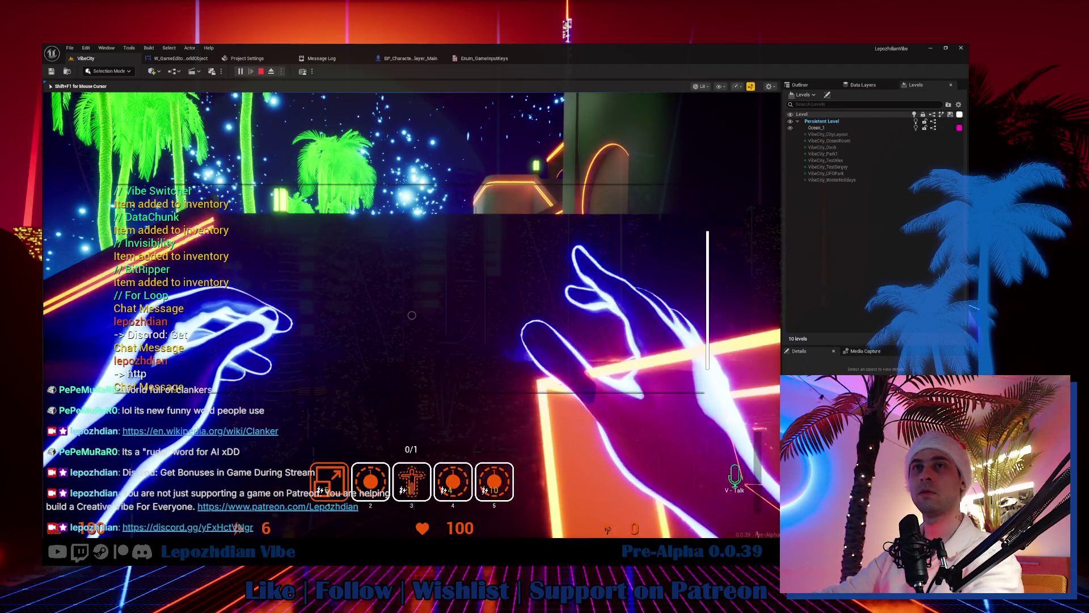
Step: In the in-game world editor, focus the camera on outliner actors like Wall_Windows_Long_010 and Shelf_50, then stop
key("Tab")
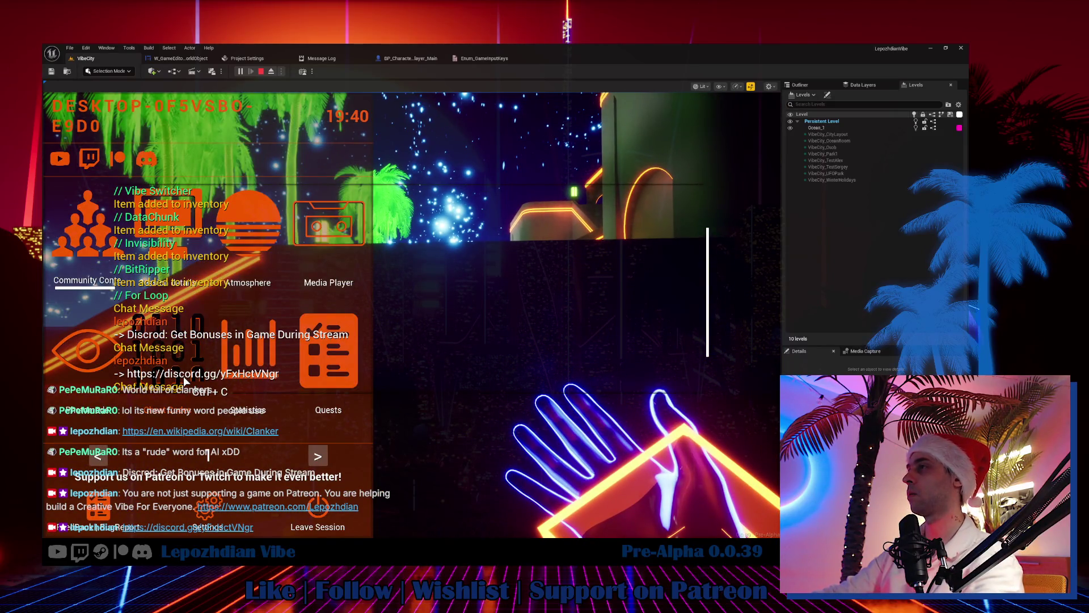
left_click(185, 381)
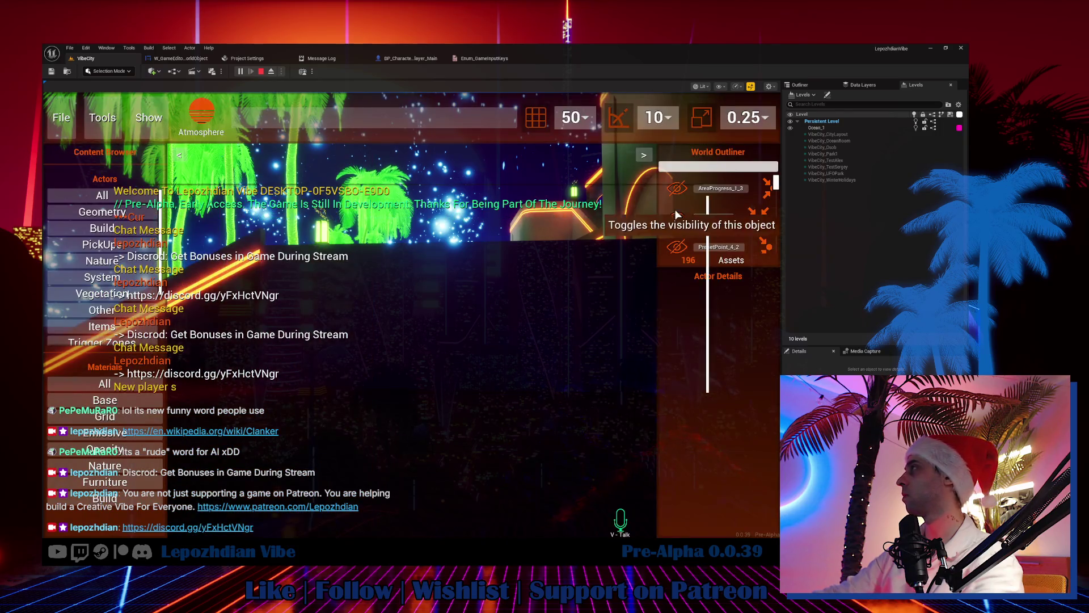
left_click(763, 215)
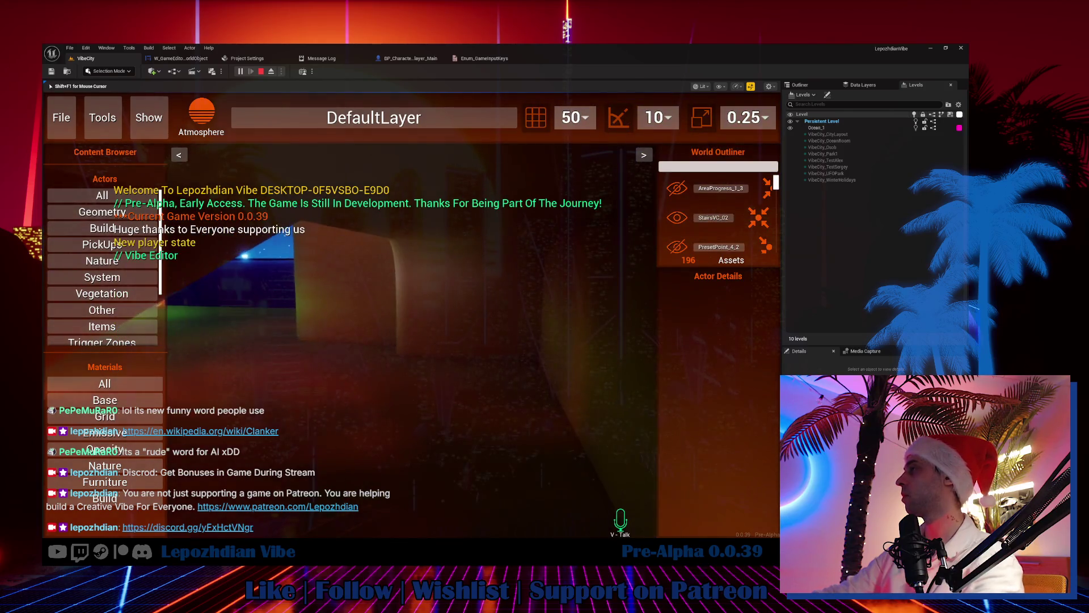
scroll(762, 243, "down", 3)
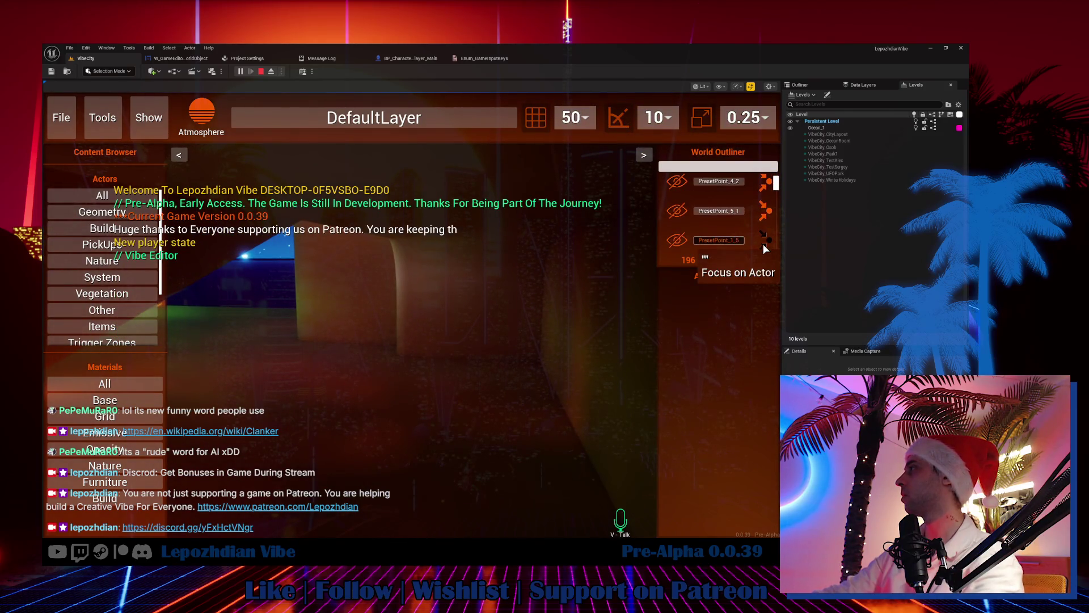
left_click(763, 241)
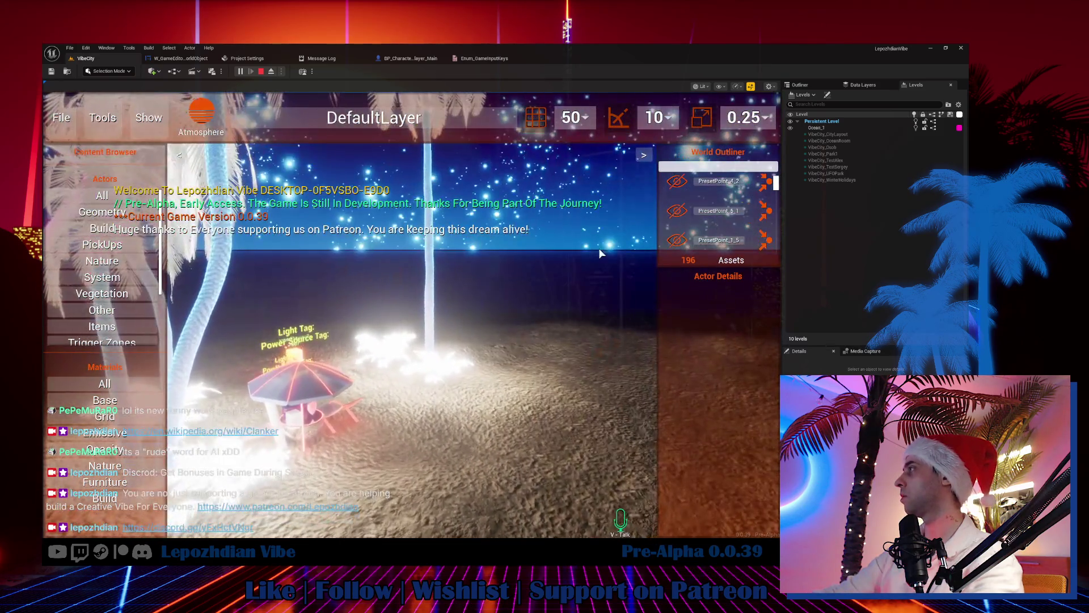
scroll(766, 236, "down", 3)
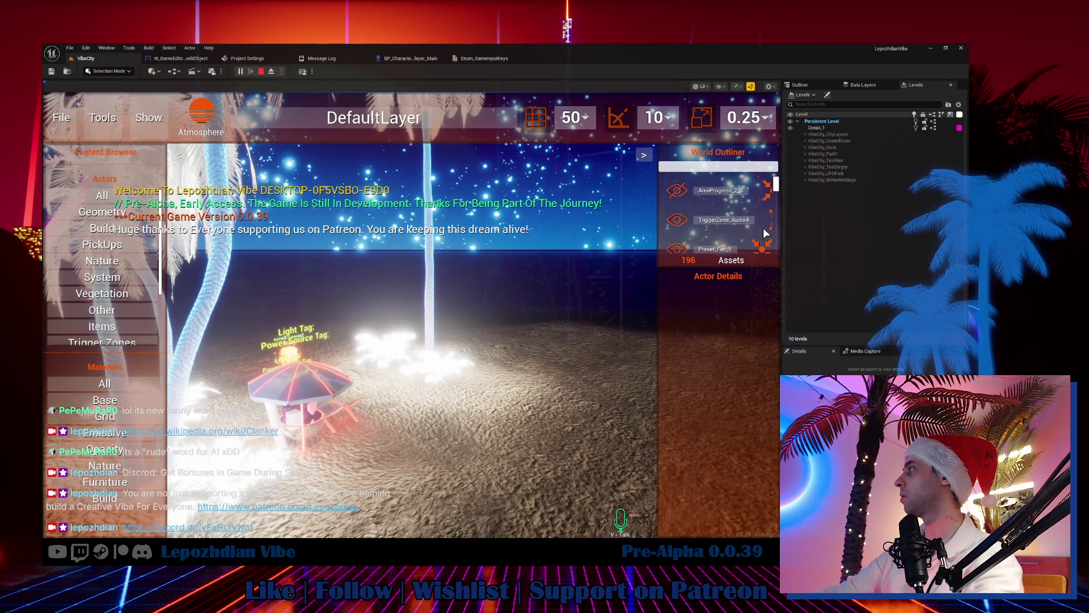
scroll(771, 221, "down", 1)
left_click(771, 220)
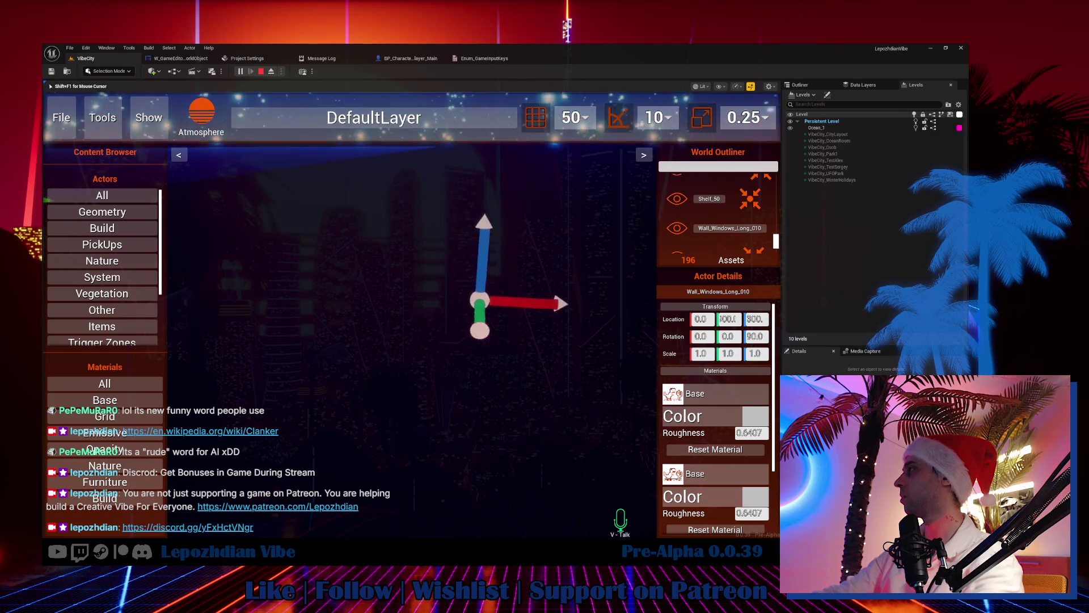
left_click(745, 197)
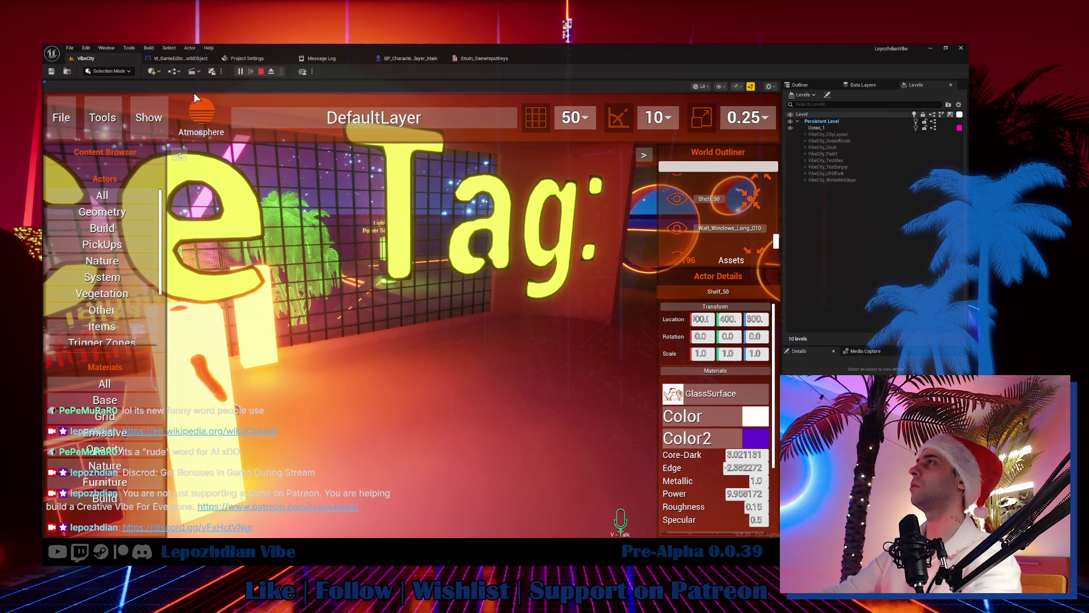
key("Escape")
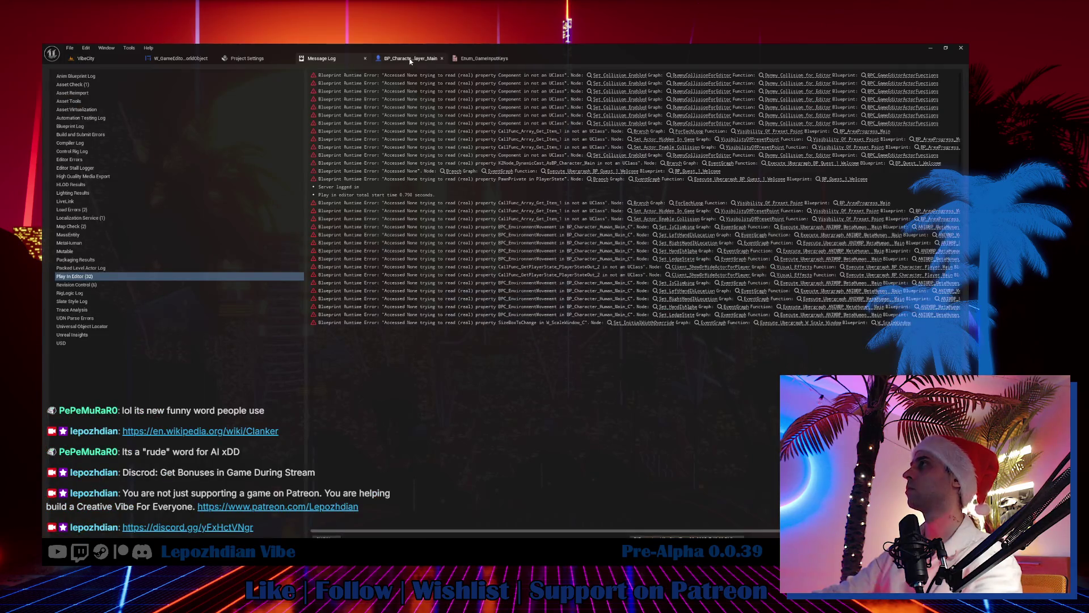
Step: Show W_GameEditor_WorldObject in Designer view, then bring up the 0.0.39 Vibe Editor task notes
left_click(408, 59)
left_click(185, 60)
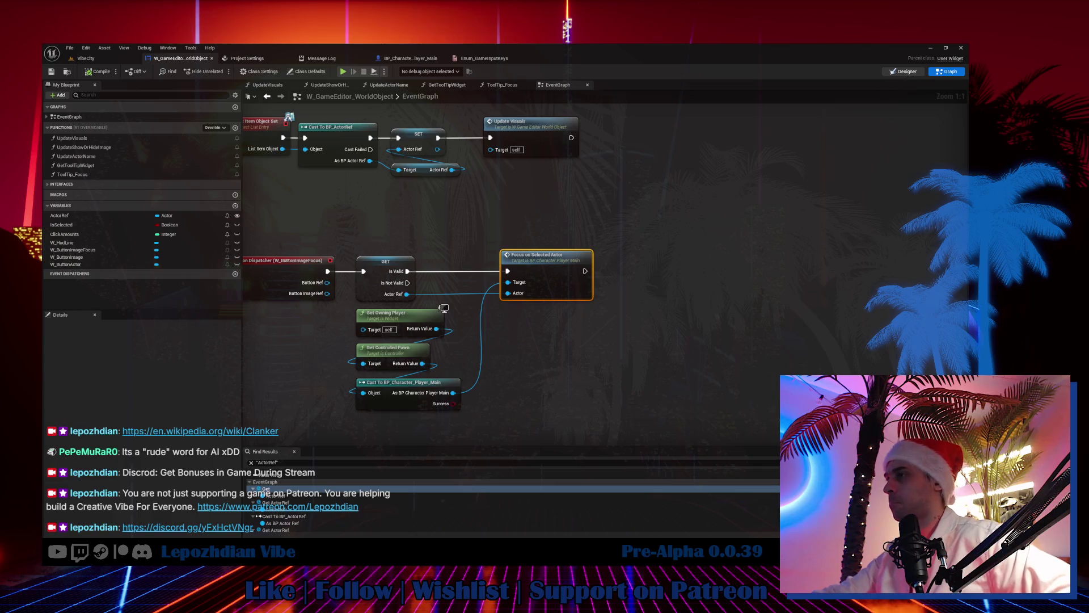
left_click(906, 71)
key("alt+Tab")
scroll(439, 450, "down", 15)
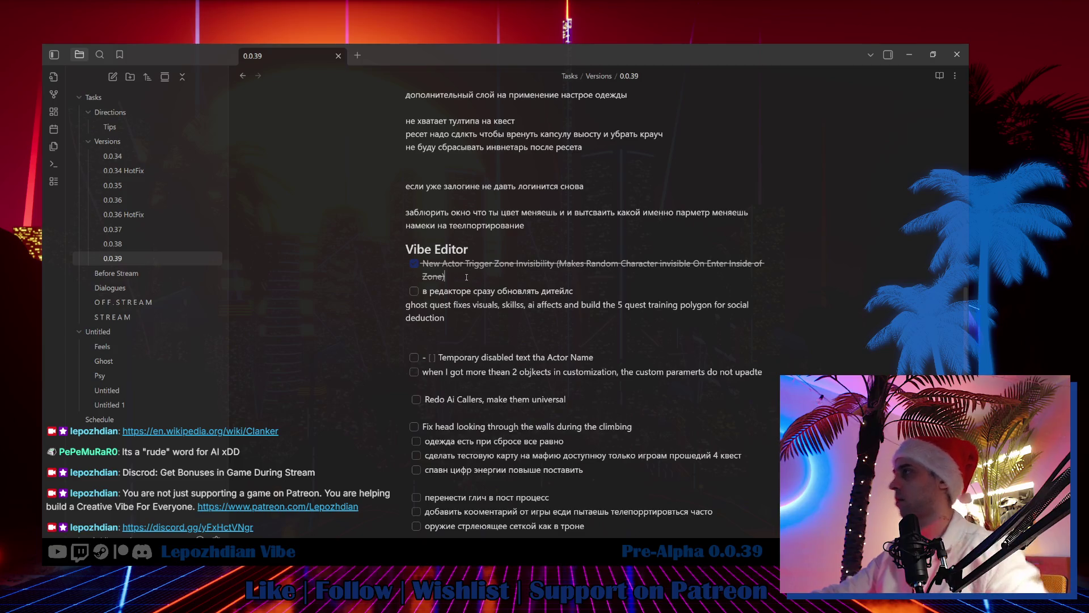
Step: Add two ticked tasks under Zone: outliner Focus On Actor button and 'Added Drag and Drop Material on actor'
left_click(466, 277)
key("Return")
type("Added Button To Focus On Actor In World Outliner")
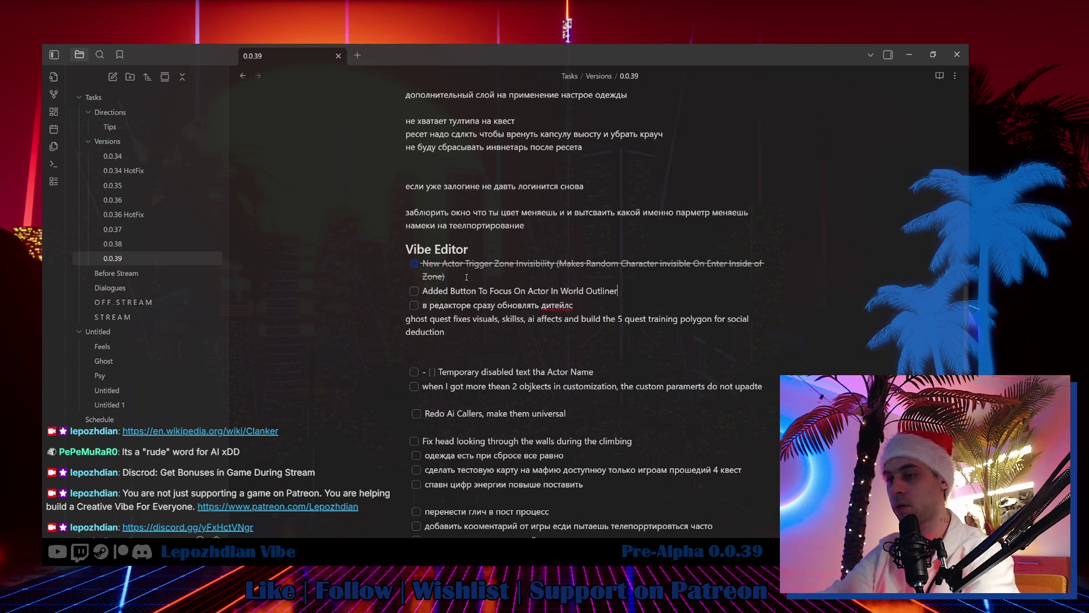
left_click(414, 291)
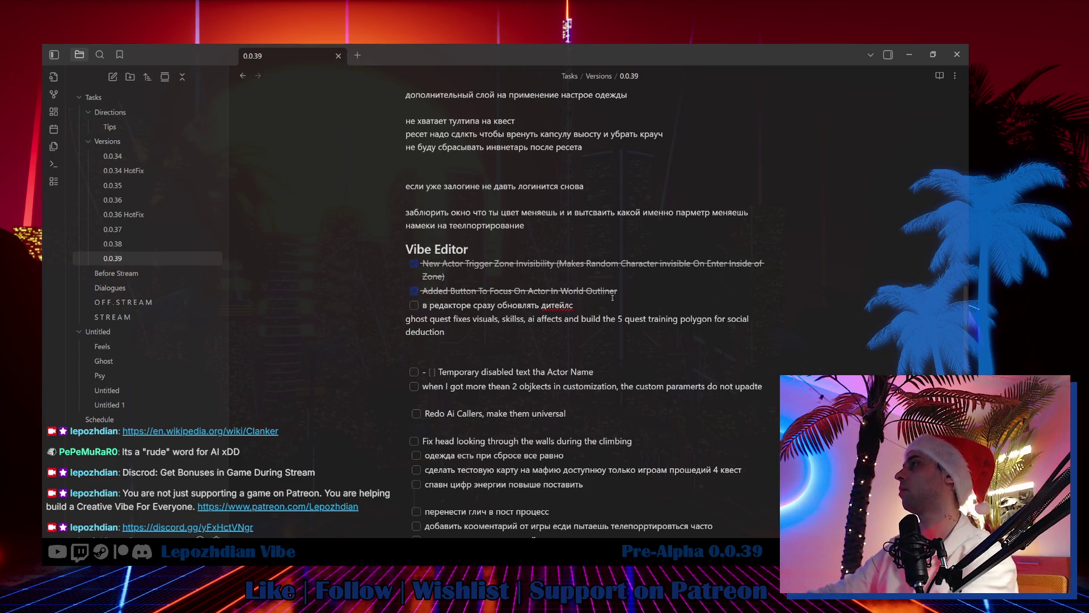
key("Return")
type("Added Drag and Drop Material on actor")
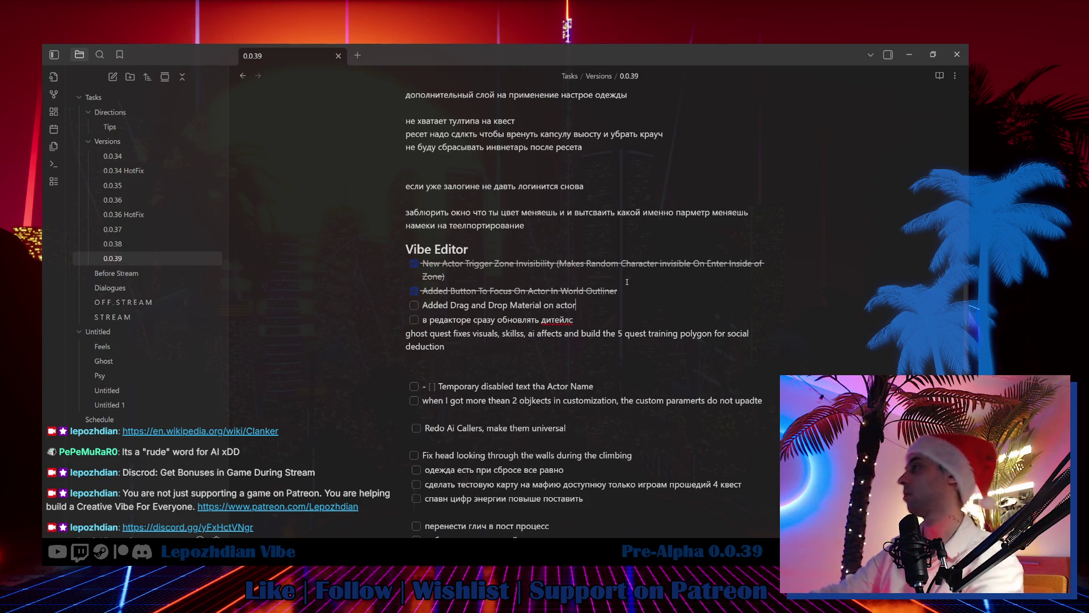
left_click(415, 306)
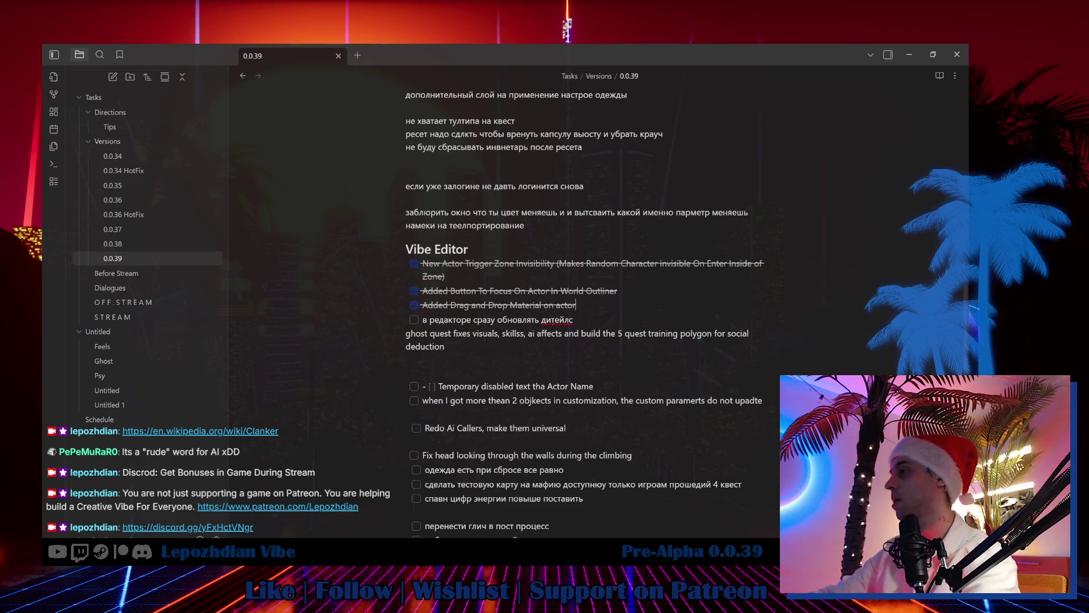
key("alt+Tab")
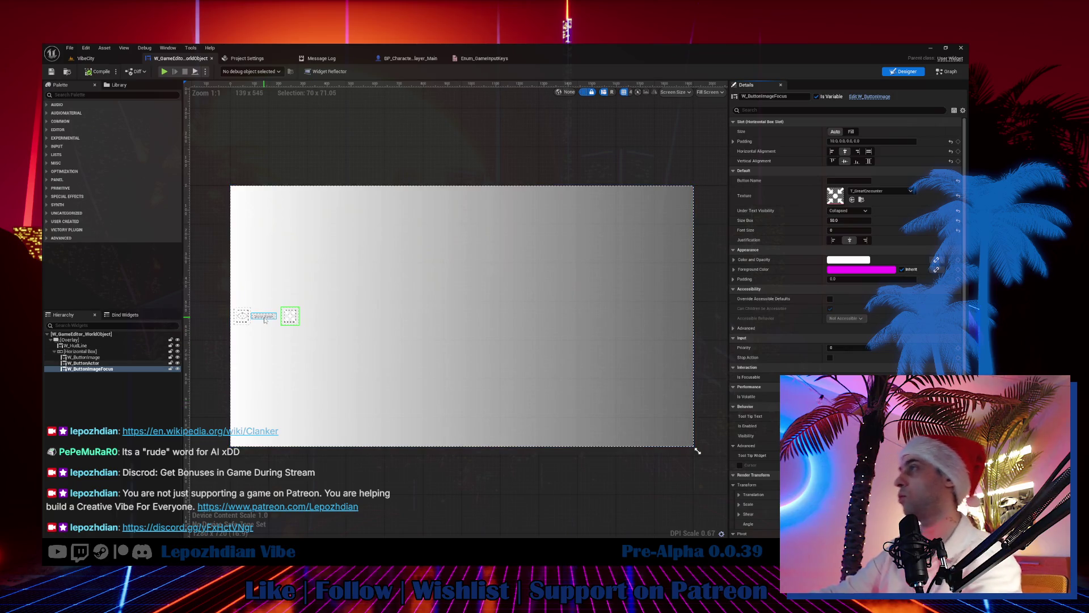
Step: Set W_ButtonActor's size to Fill so it stretches across the horizontal box
left_click(265, 319)
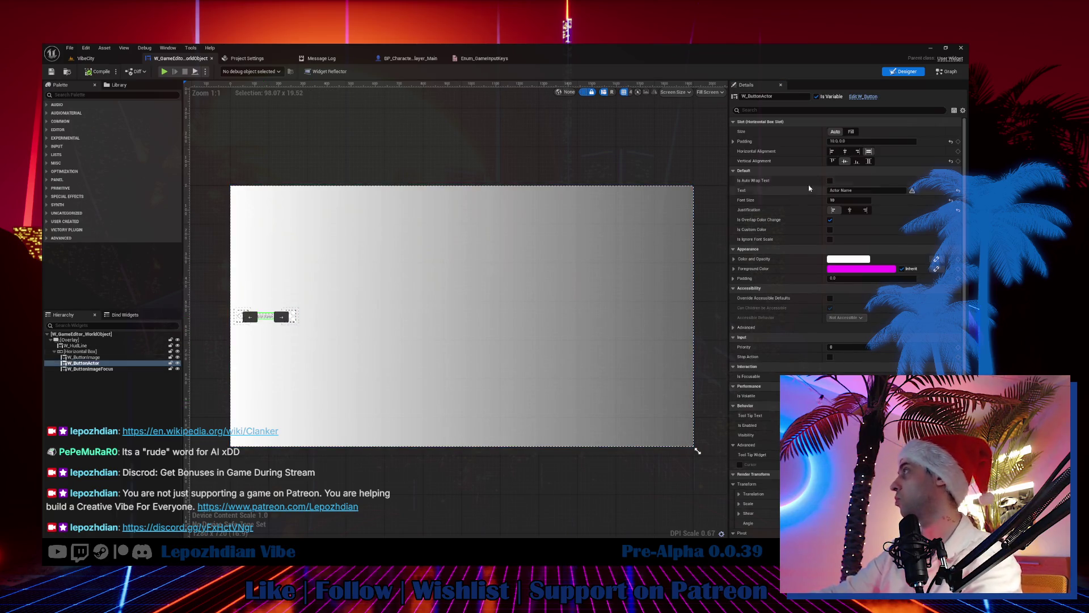
left_click(850, 132)
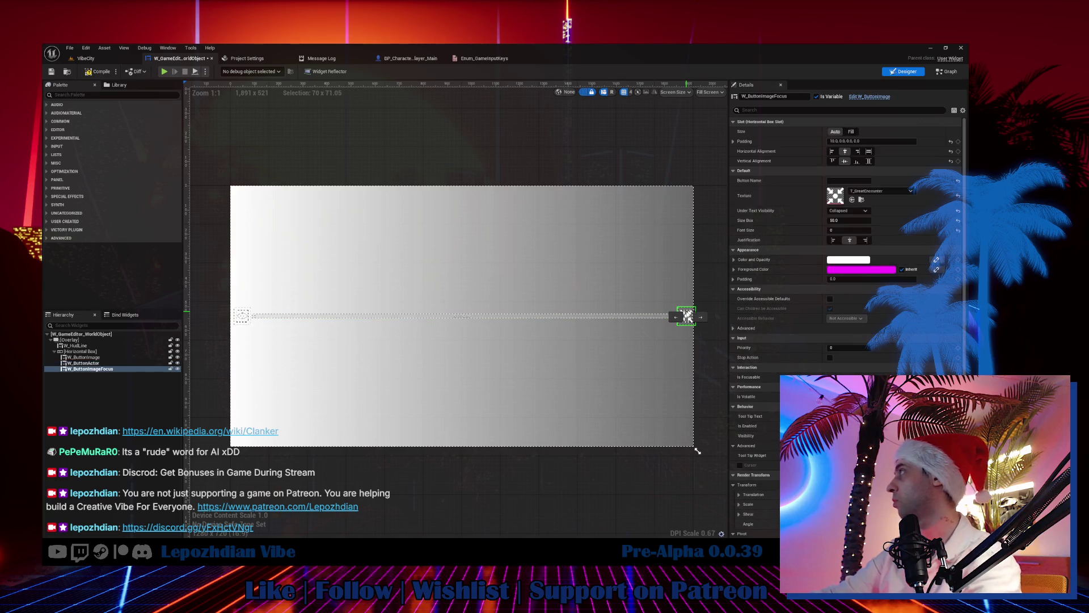
left_click(251, 318)
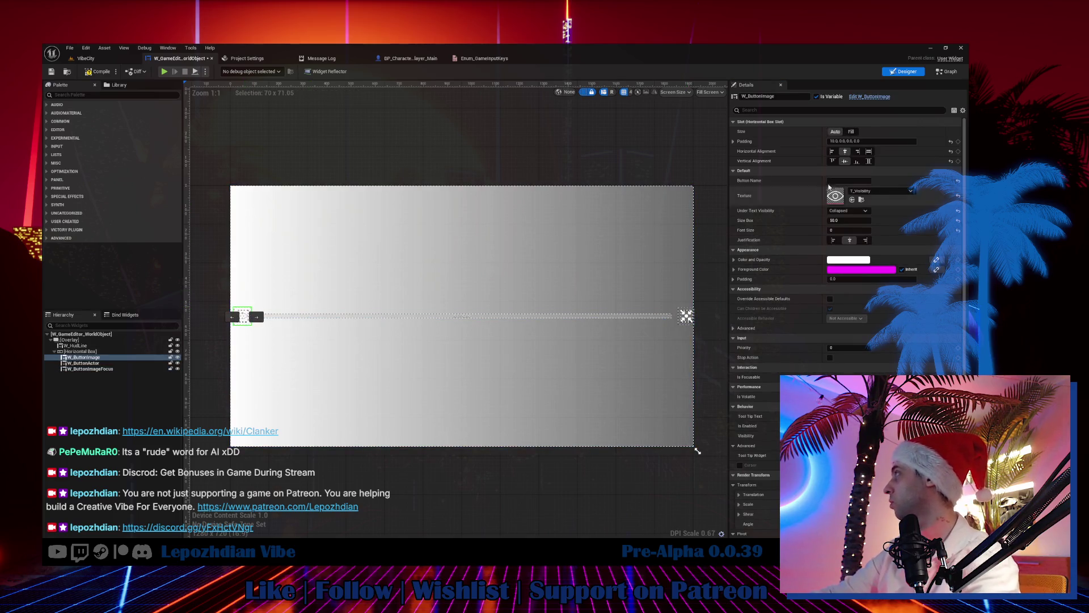
left_click(687, 317)
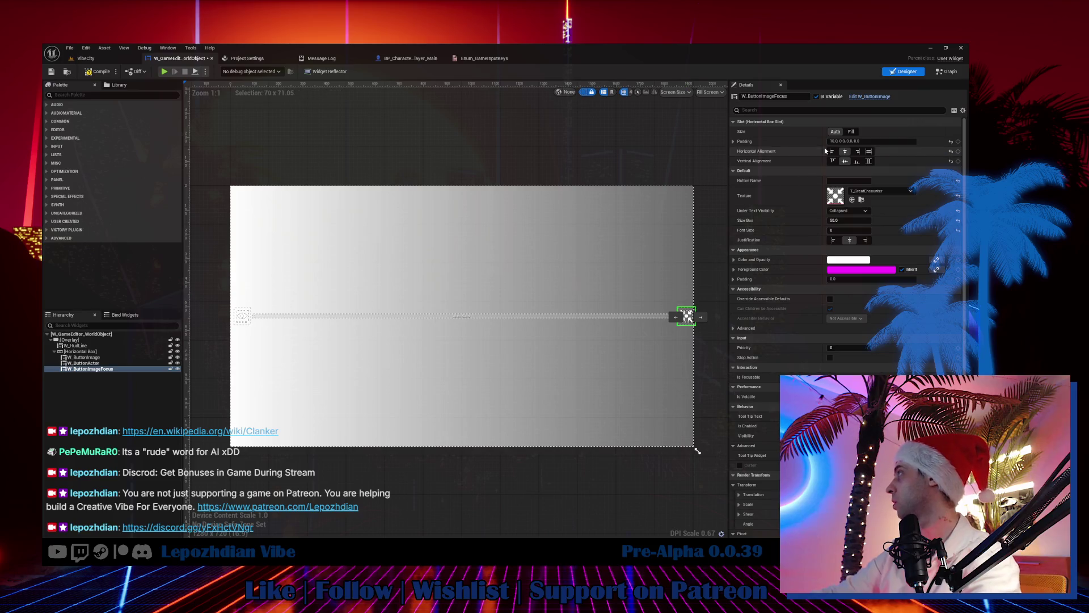
left_click(845, 141)
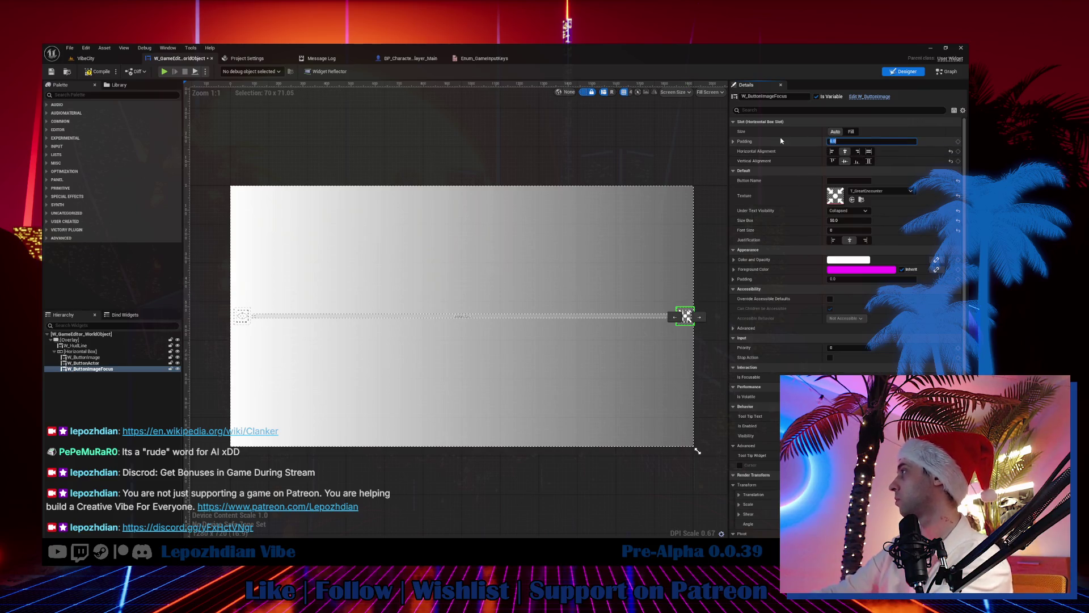
key("ctrl+z")
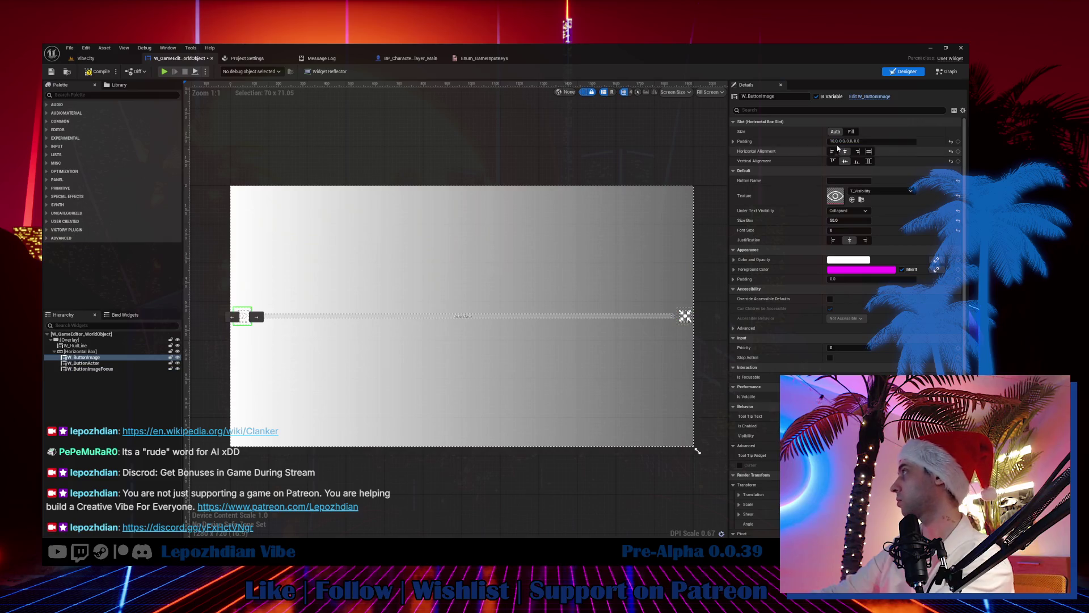
Step: Set W_ButtonImage's padding to 0.0 and compile the widget blueprint
left_click(845, 141)
type("0")
key("Return")
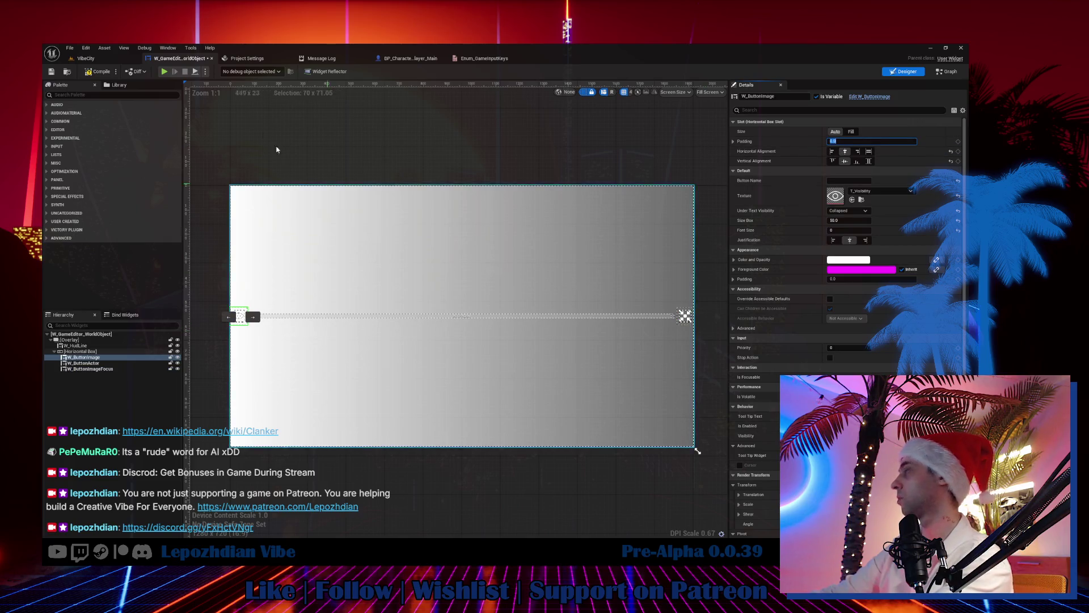
left_click(102, 73)
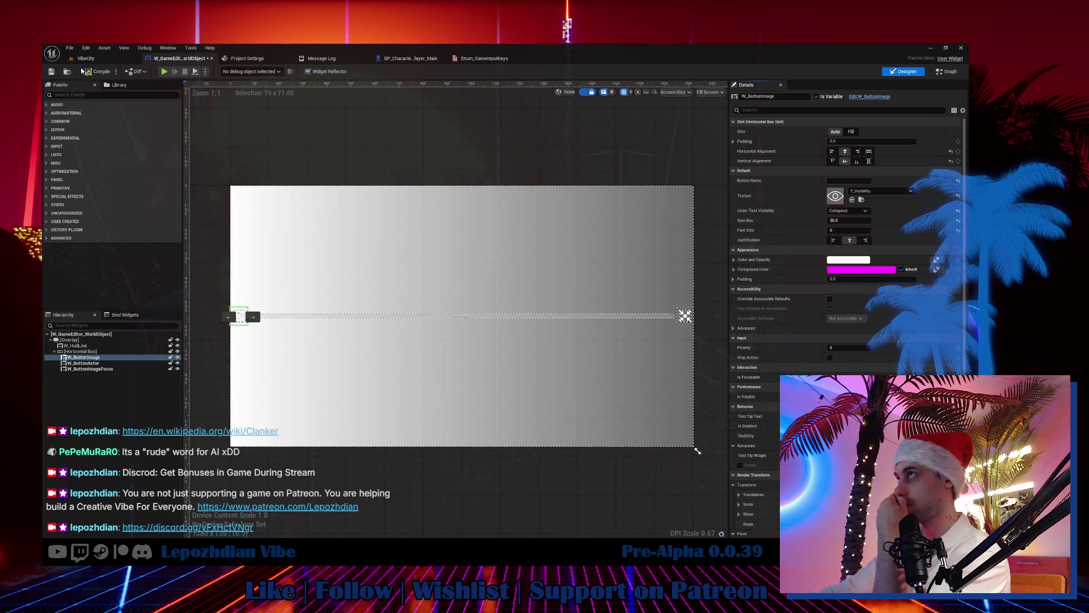
left_click(111, 59)
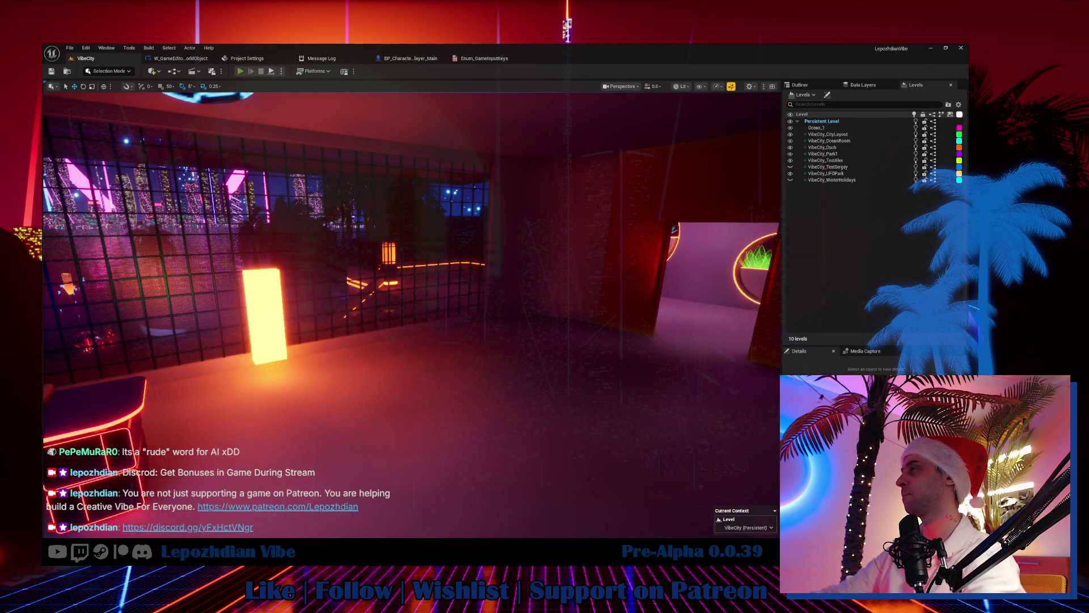
Step: Start a new play session and open the in-game Vibe Editor from the menu's second page
key("alt+p")
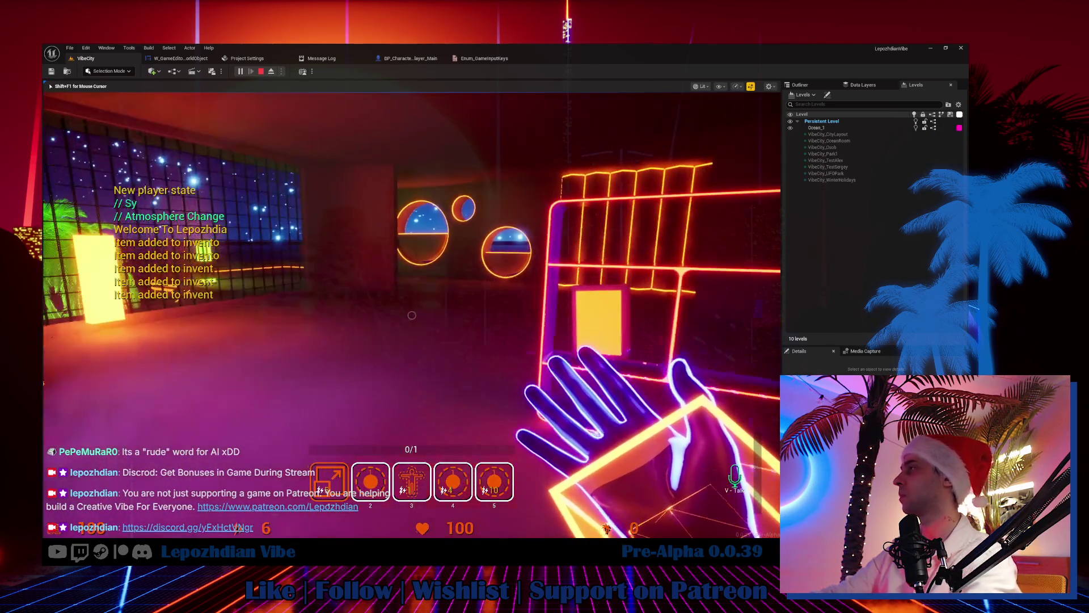
key("Tab")
left_click(318, 454)
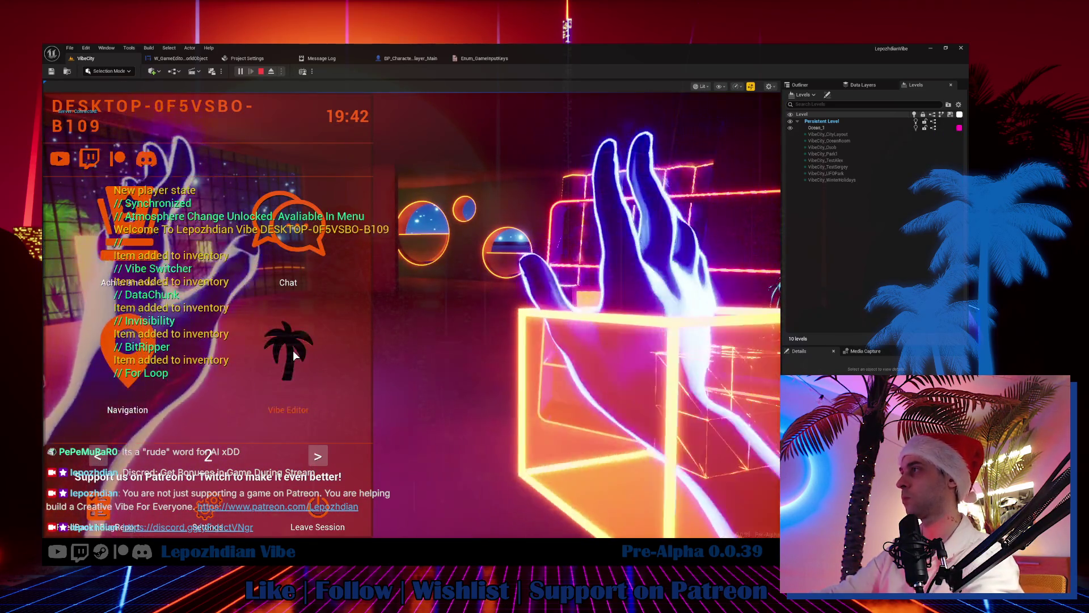
left_click(293, 350)
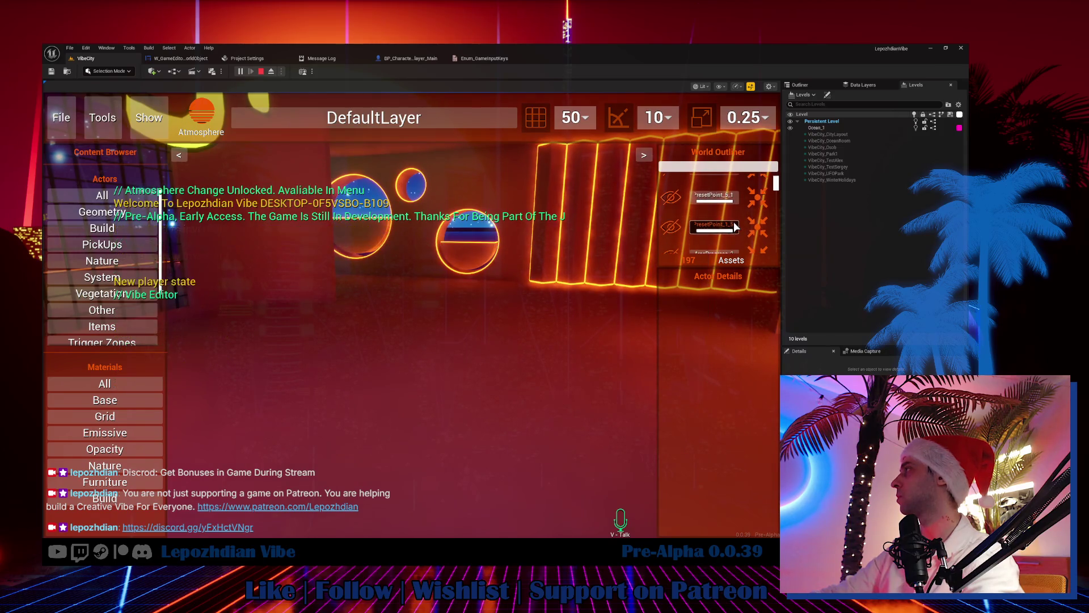
Step: Focus the camera on AreaProgress_2_5, then on the PickUp_Energy_Small_A pickup from the outliner
left_click(731, 222)
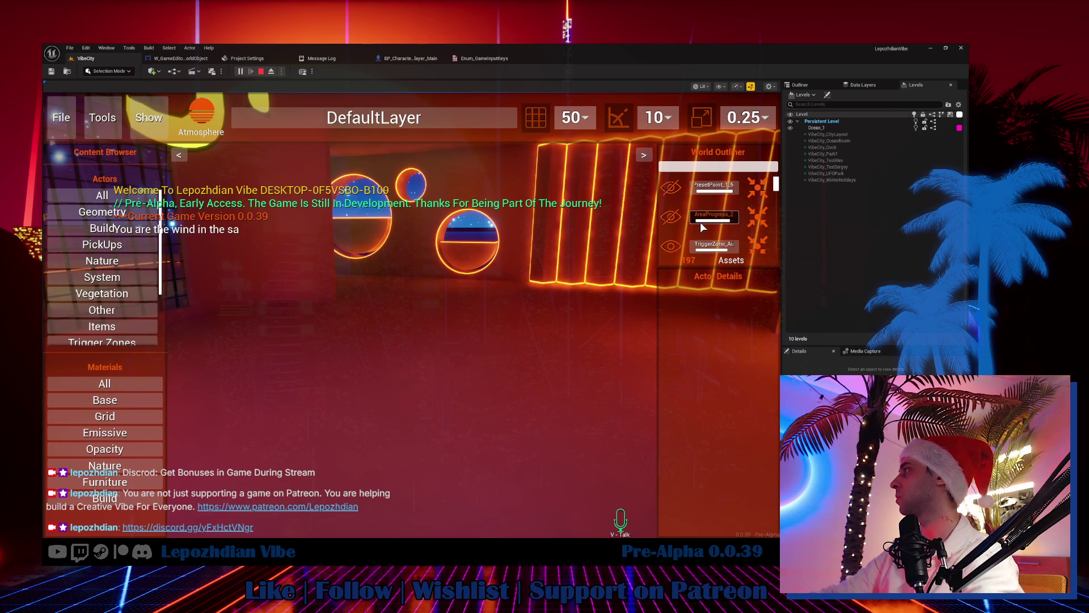
right_click(716, 221)
left_click(729, 243)
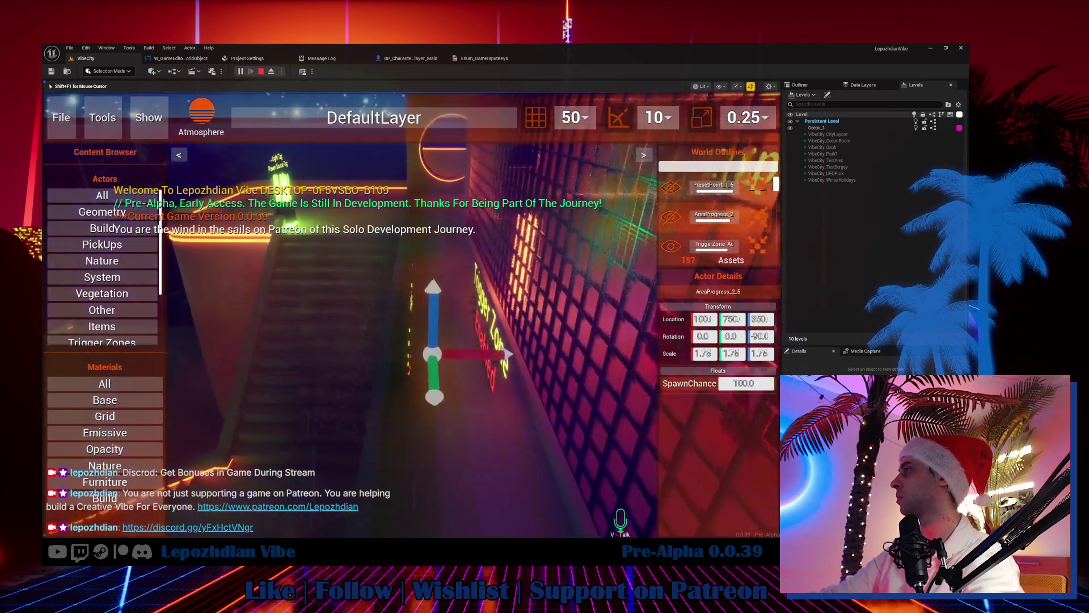
scroll(739, 225, "down", 2)
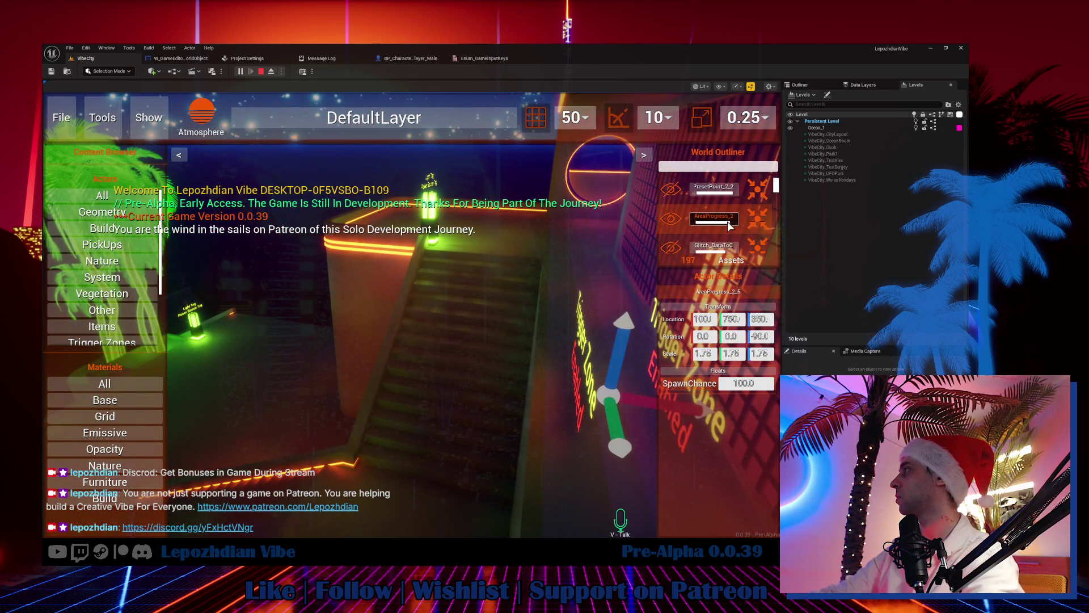
left_click(726, 220)
scroll(725, 225, "down", 1)
scroll(727, 226, "down", 1)
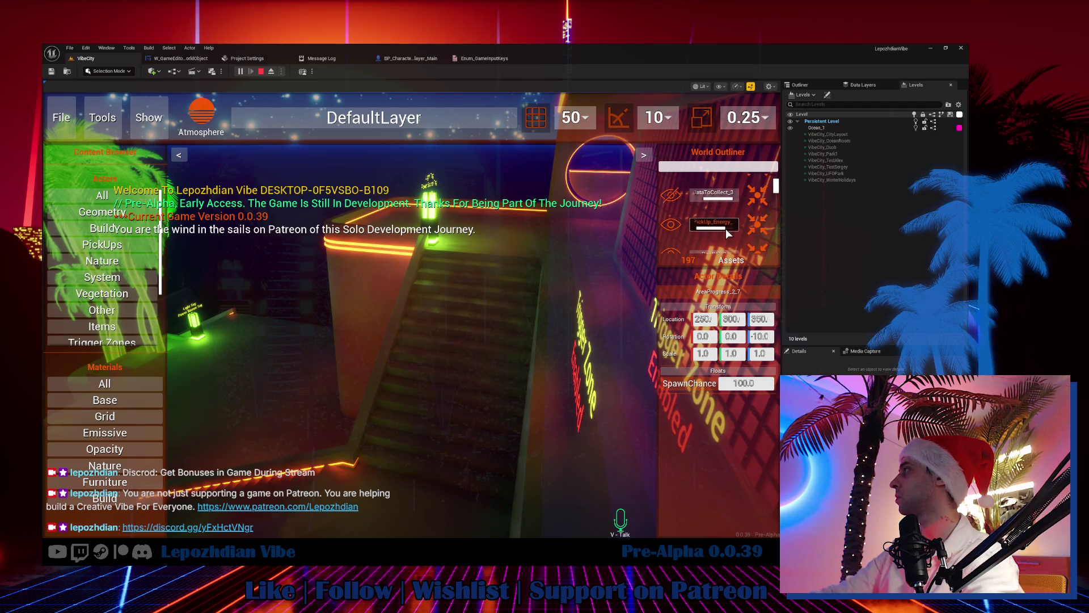
left_click(732, 229)
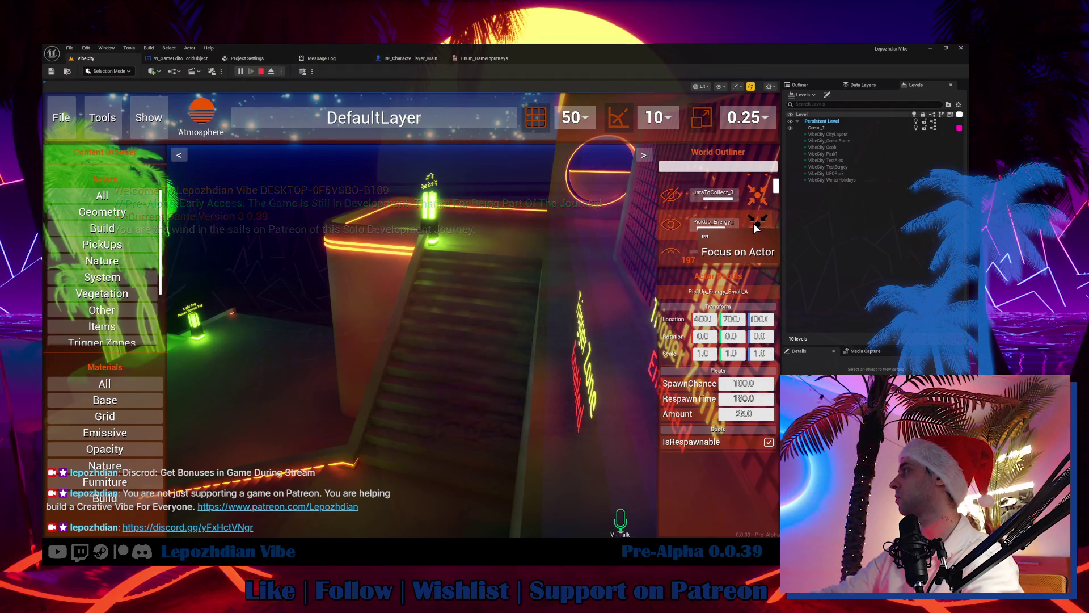
left_click(757, 223)
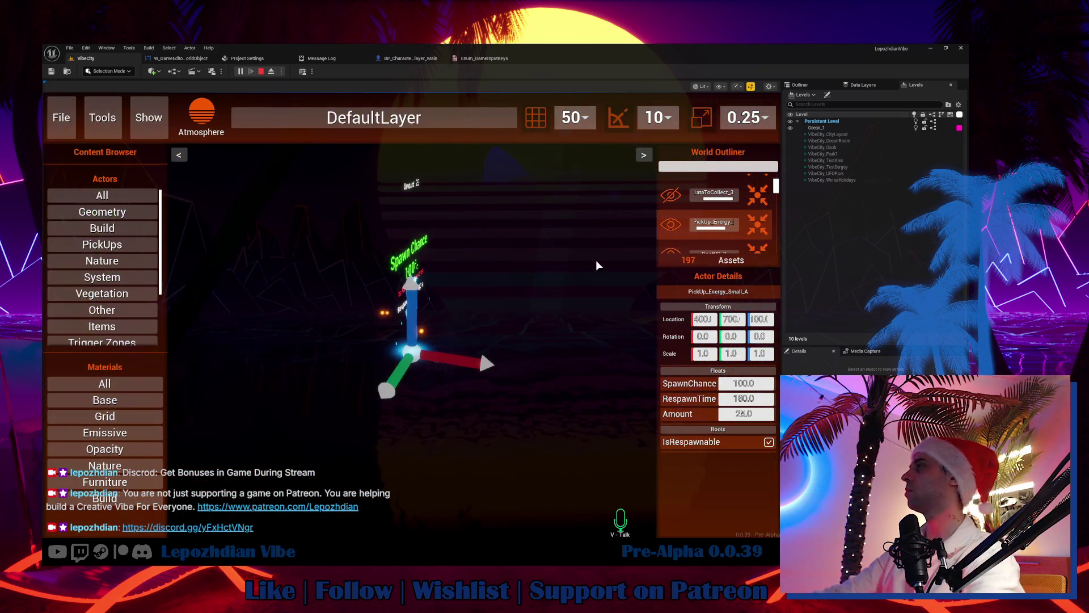
Step: Open W_GameEditor_WorldObject's ToolTip_Focus function graph and select its Get Game Input Key Name node
left_click(318, 59)
left_click(180, 58)
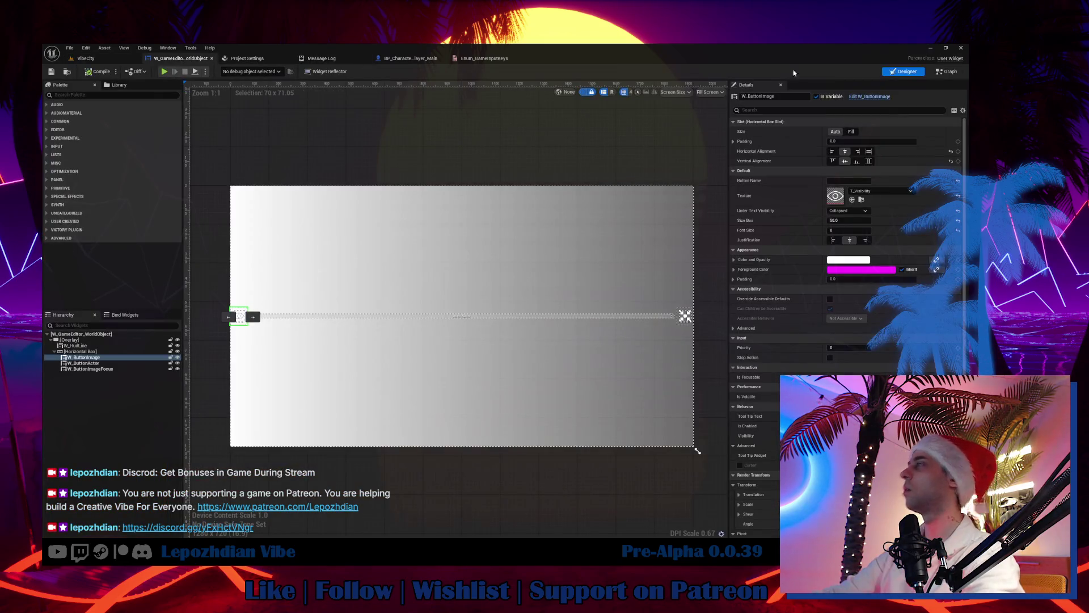
left_click(947, 72)
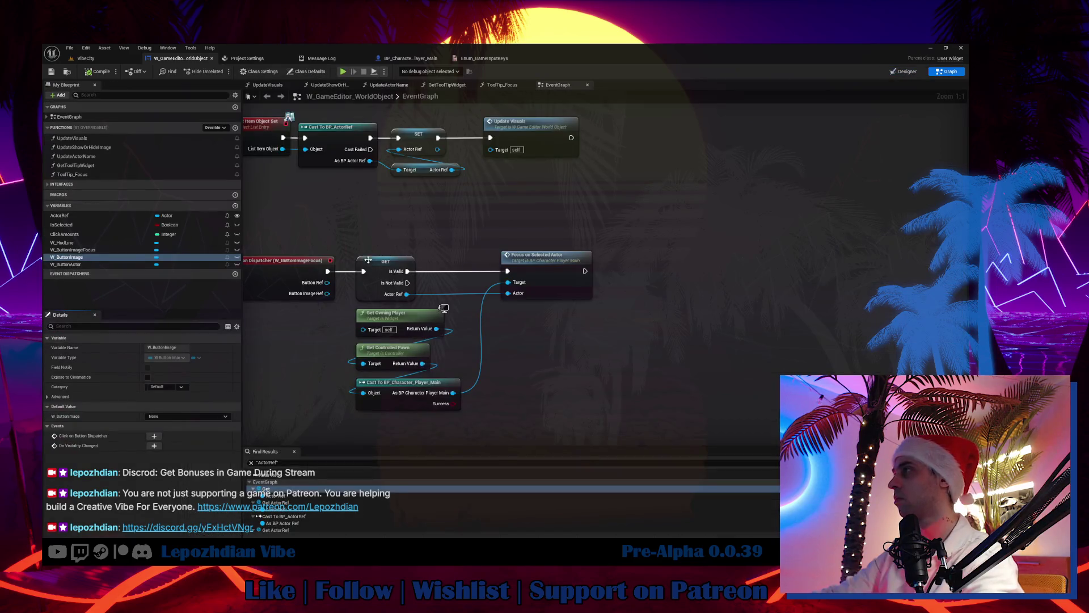
left_click(91, 175)
double_click(92, 175)
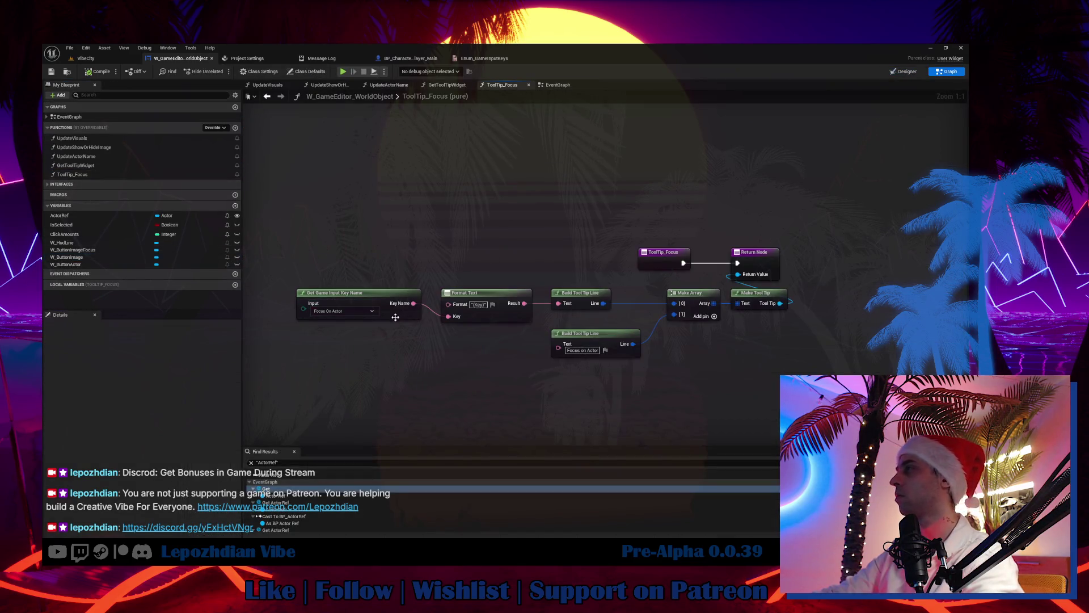
left_click(371, 296)
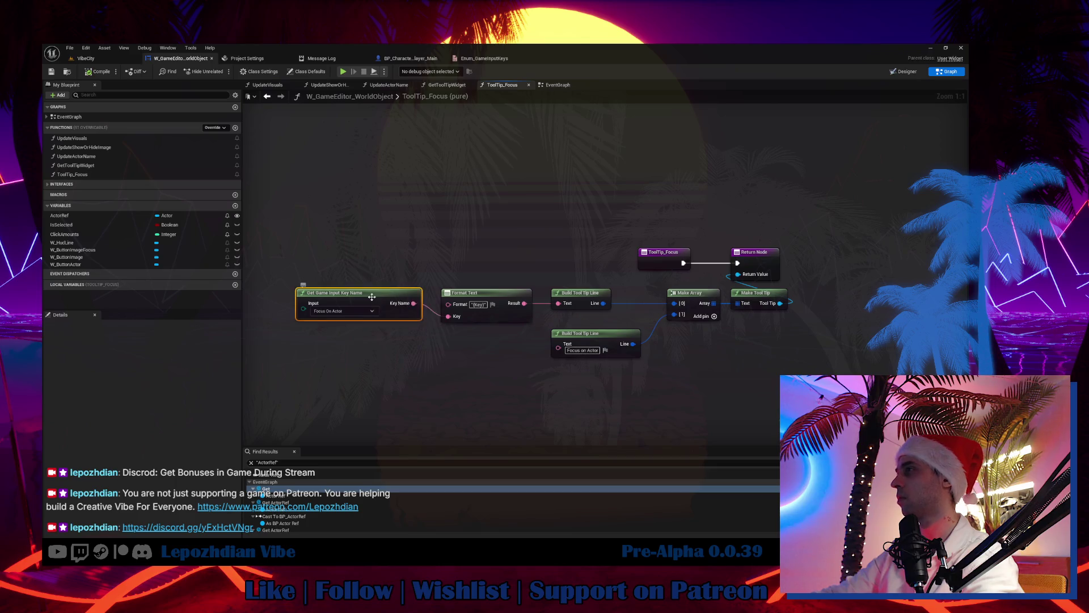
Step: In GetGameInputKeyName, duplicate the action-key lookup and return pair and wire it to the Focus on Actor case
key("alt+g")
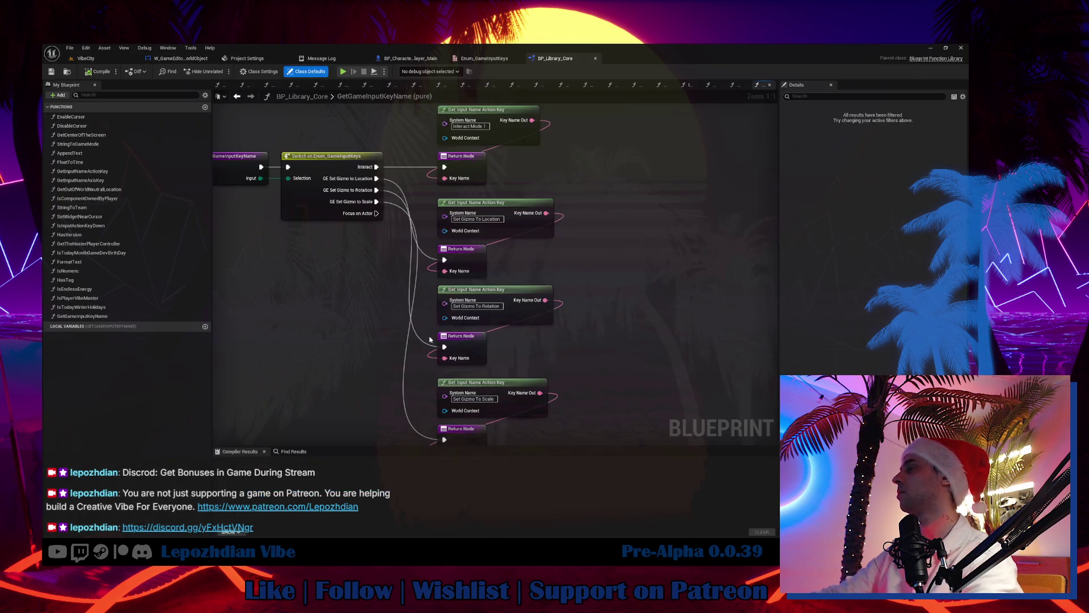
left_click_drag(374, 226, 402, 134)
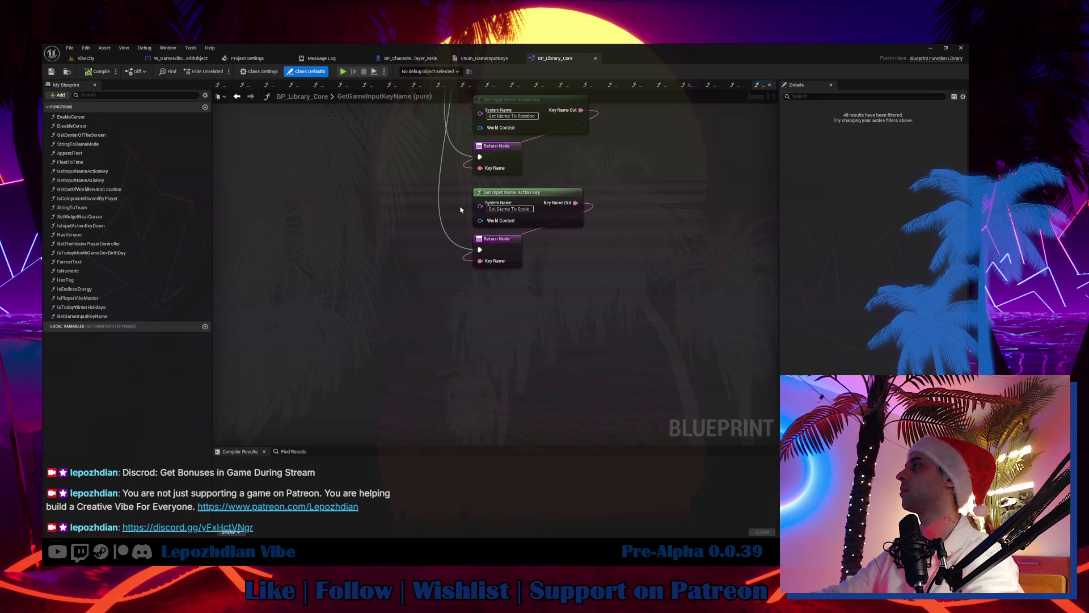
left_click_drag(462, 182, 485, 278)
key("ctrl+c")
key("ctrl+v")
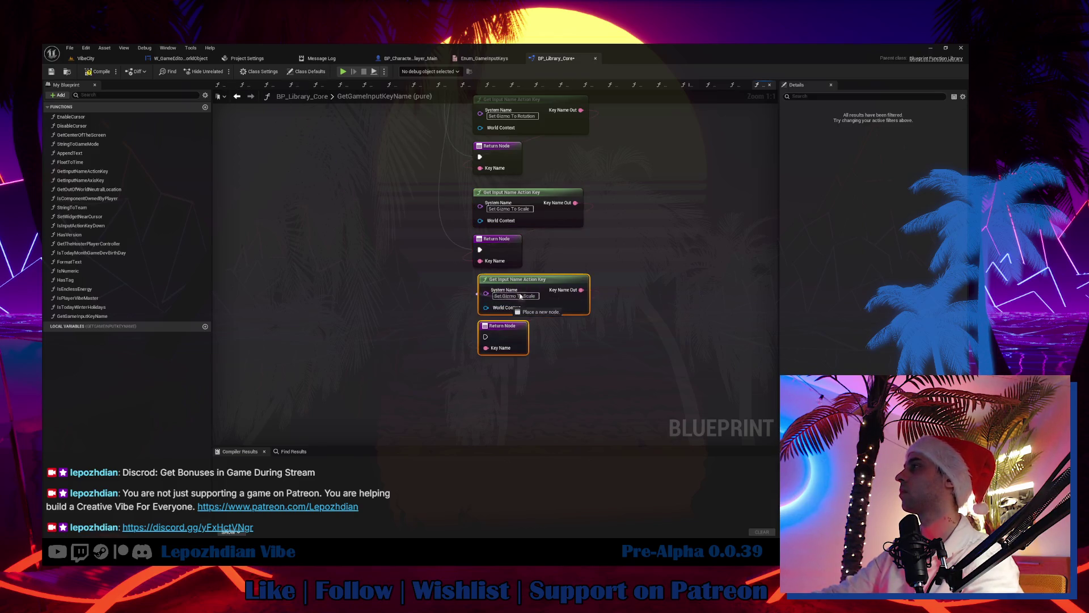
left_click(518, 282)
mouse_move(535, 282)
left_mouse_down()
mouse_move(434, 360)
mouse_move(505, 295)
left_mouse_up()
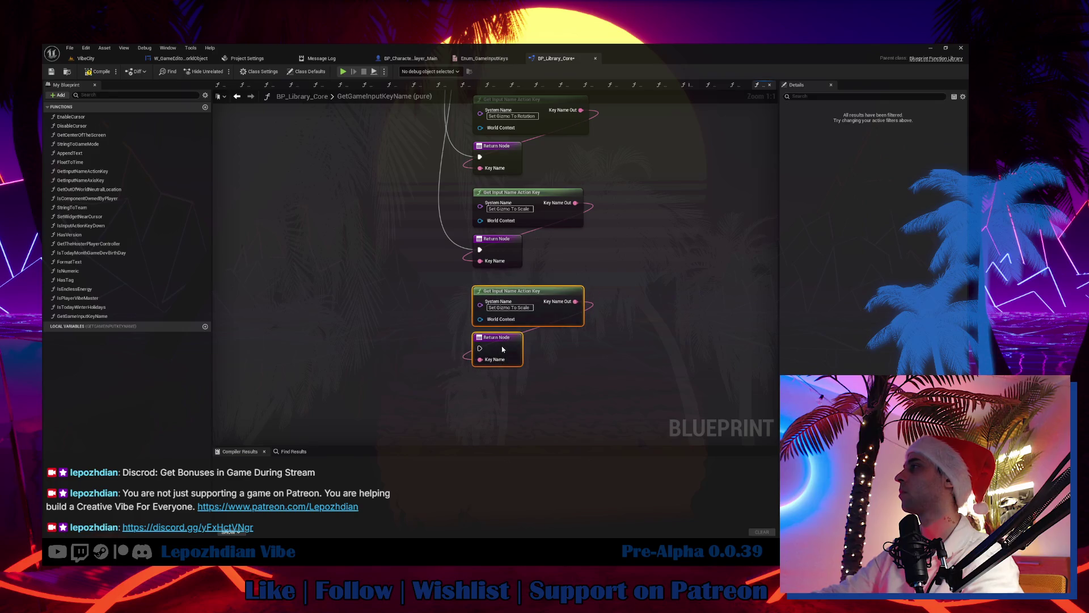
mouse_move(479, 348)
left_mouse_down()
mouse_move(412, 121)
mouse_move(389, 97)
mouse_move(411, 177)
left_mouse_up()
Step: Set the new lookup's System Name to Focus On Actor, copied from the project's input action mappings
left_click(245, 59)
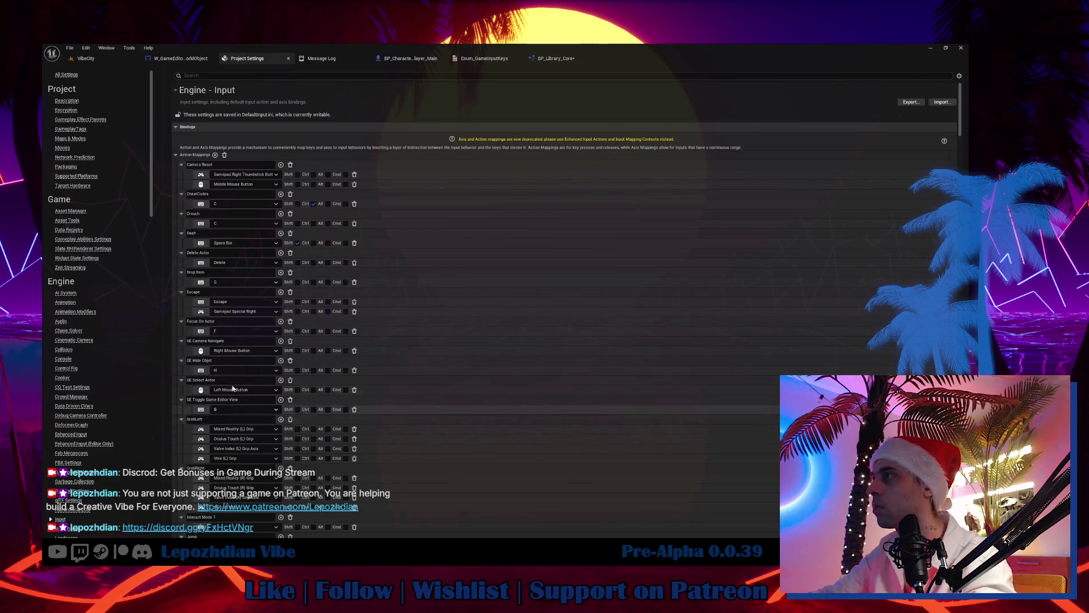
left_click(228, 322)
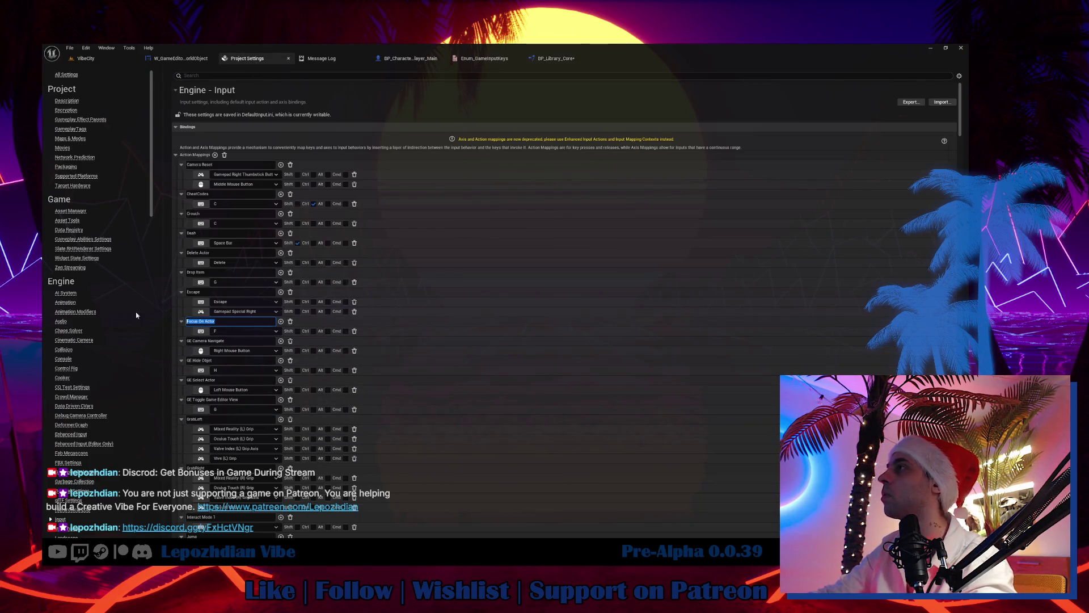
left_click(574, 59)
key("ctrl+v")
left_click(431, 296)
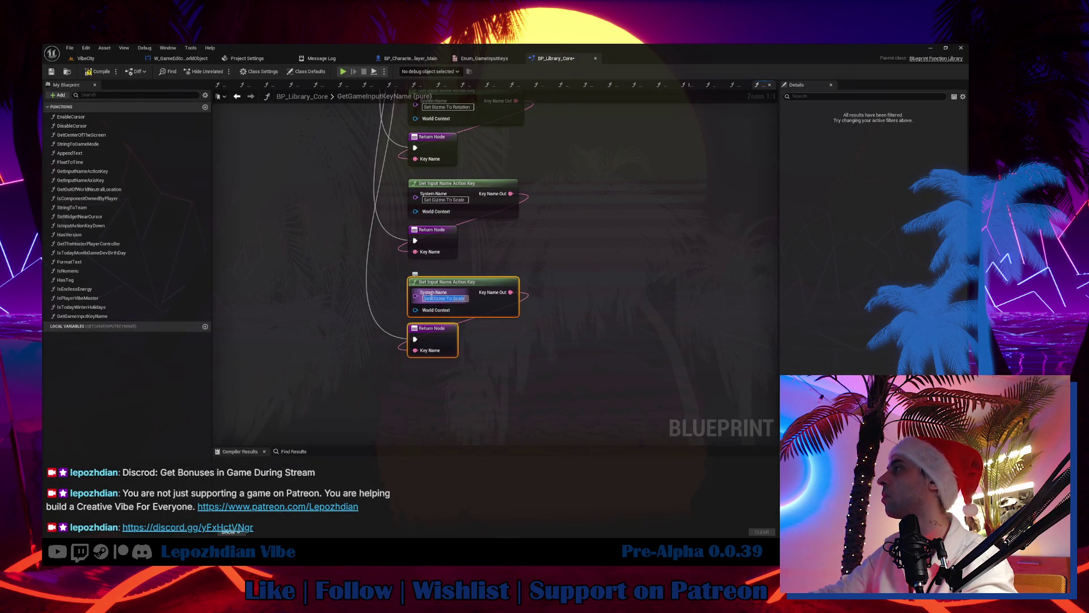
key("ctrl+v")
key("Return")
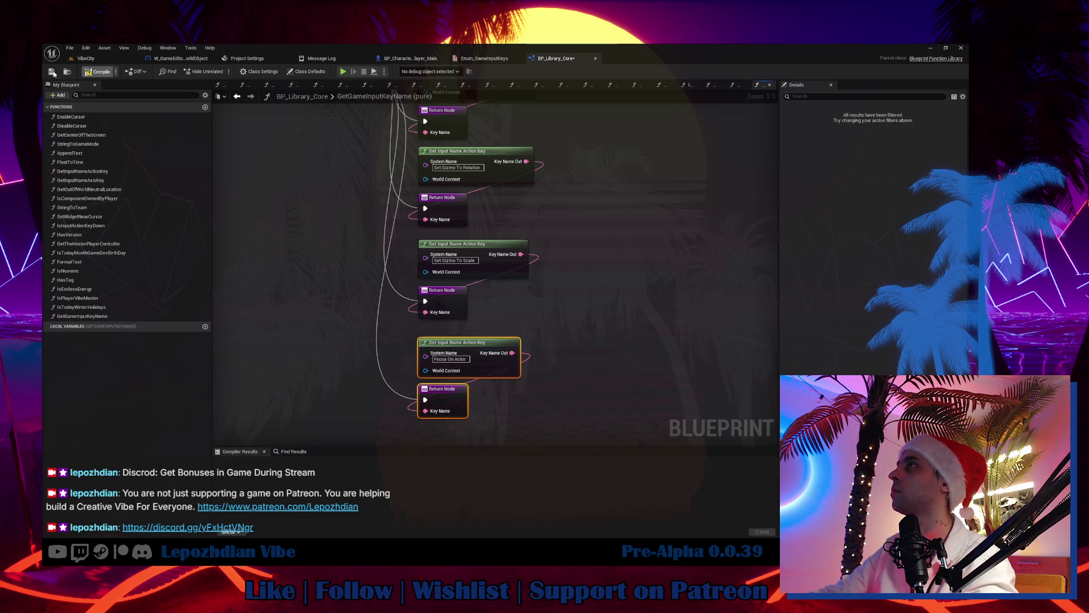
key("alt+Tab")
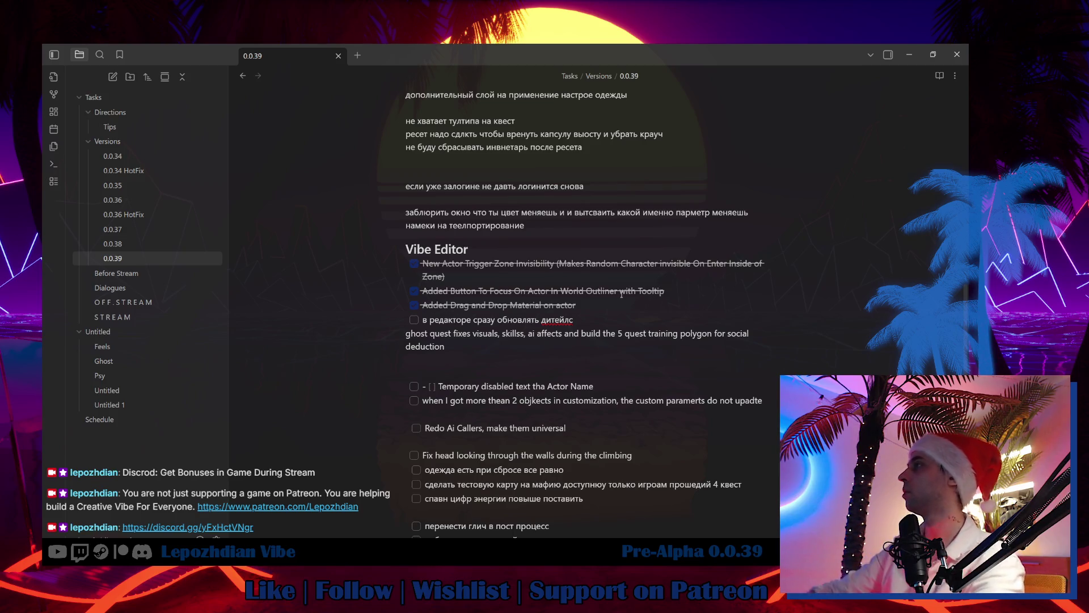
key("alt+Tab")
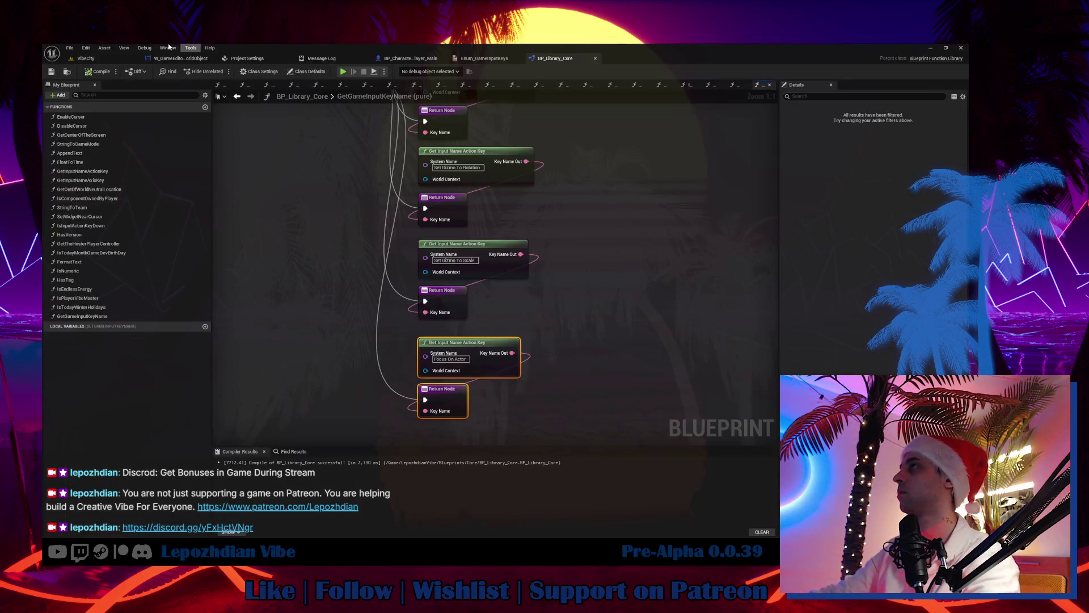
Step: Save all modified assets and levels, and open the in-game build editor in a play session
left_click(102, 59)
left_click(70, 48)
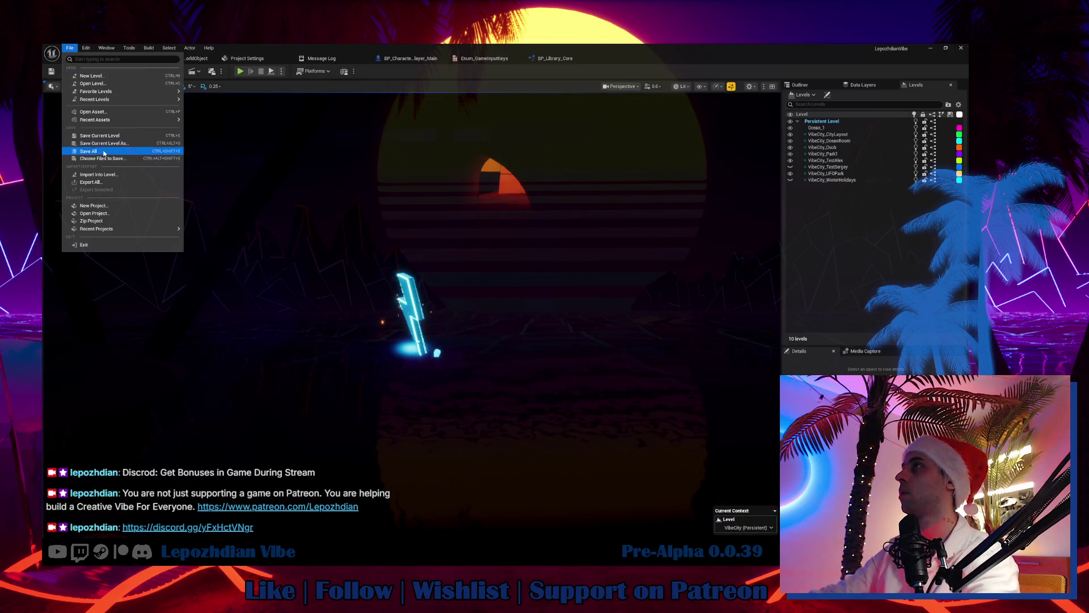
left_click(90, 151)
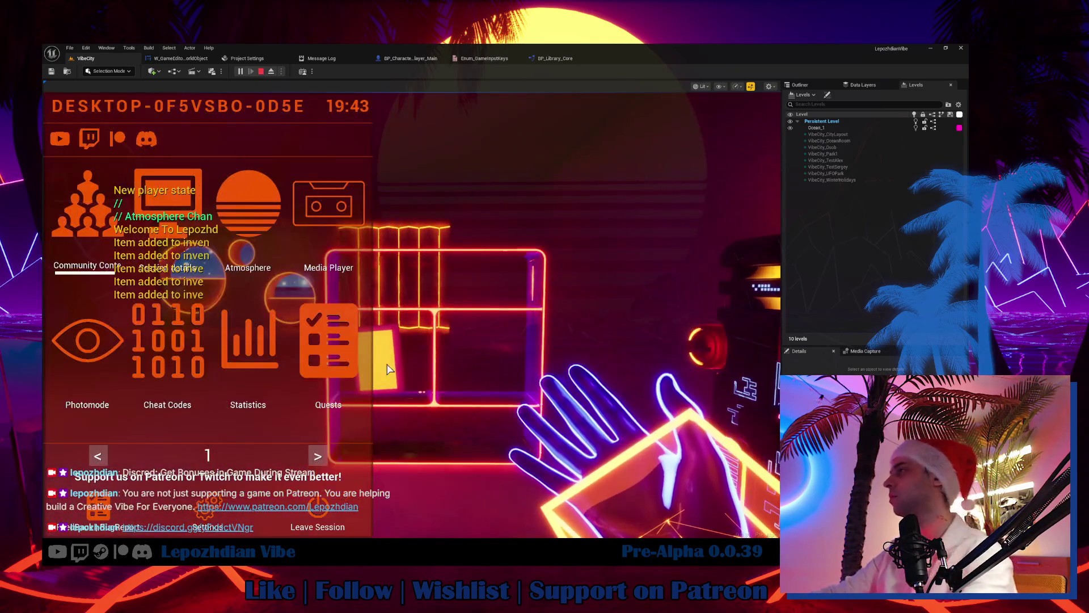
left_click(318, 455)
left_click(291, 352)
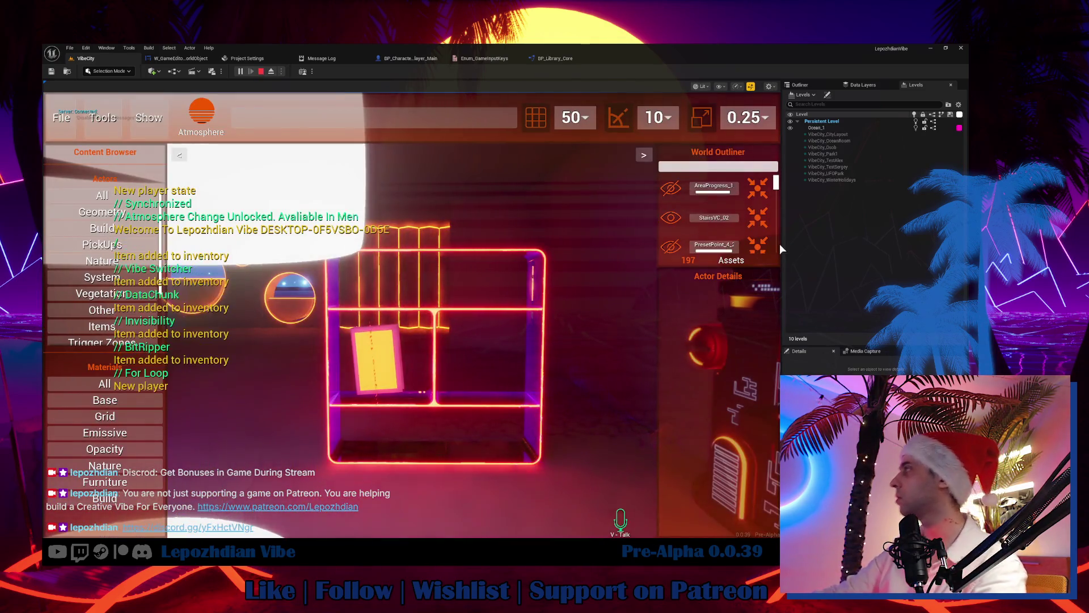
Step: Focus the camera on several outliner actors, ending with PresetPoint_2, checking the F-key tooltip
left_click(759, 189)
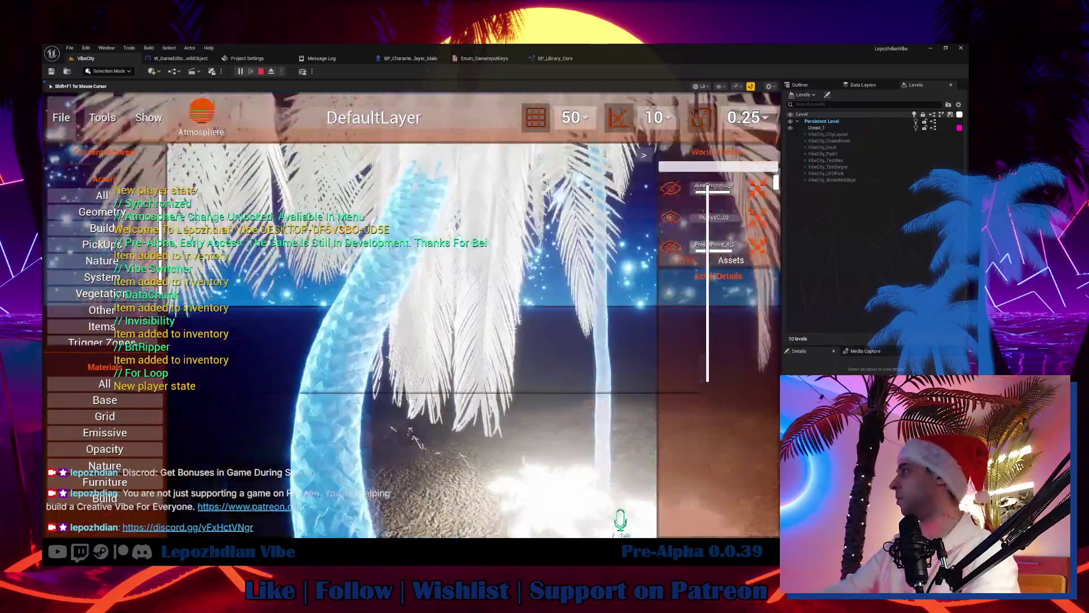
key("shift+F1")
left_click(760, 222)
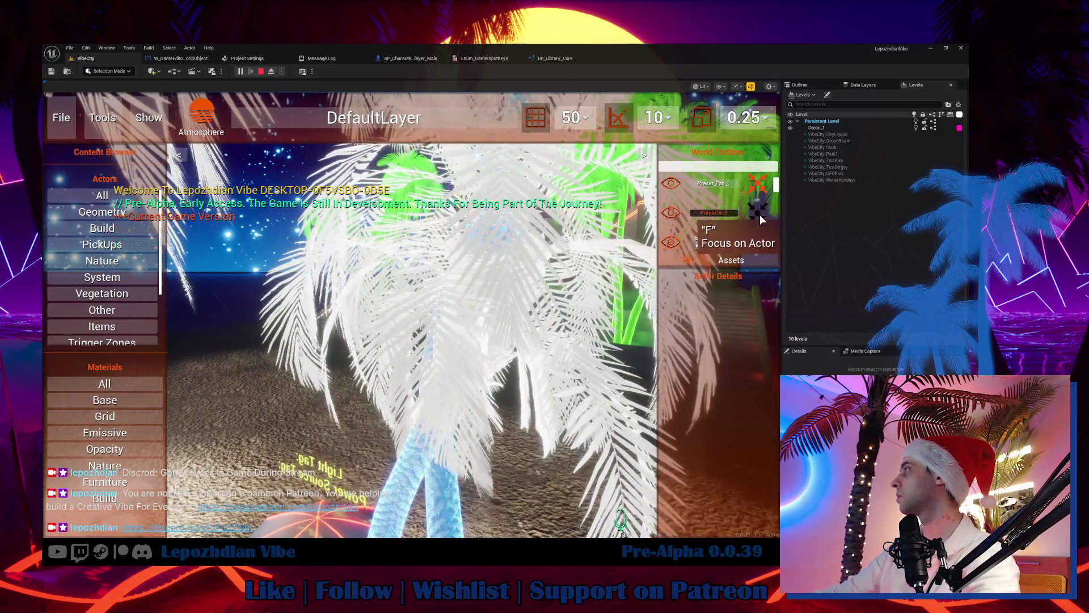
left_click(763, 229)
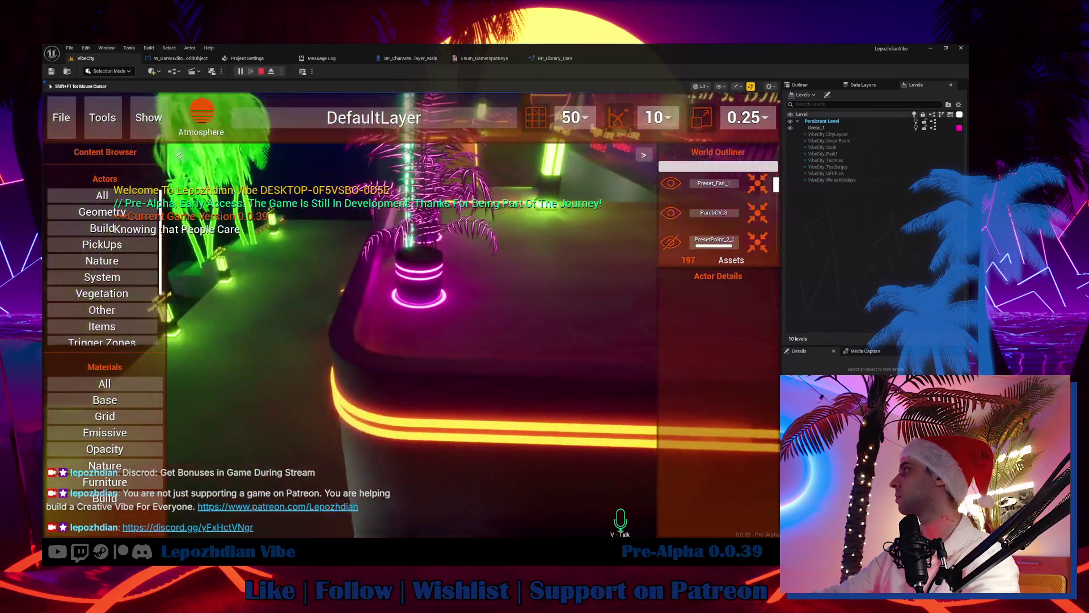
key("shift+F1")
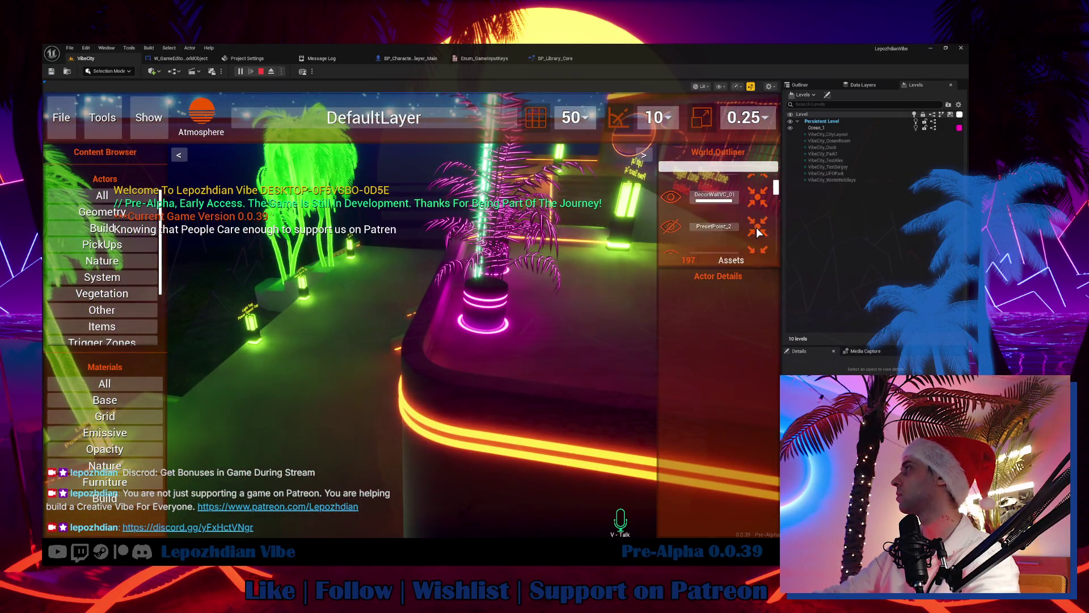
left_click(757, 226)
left_click(722, 231)
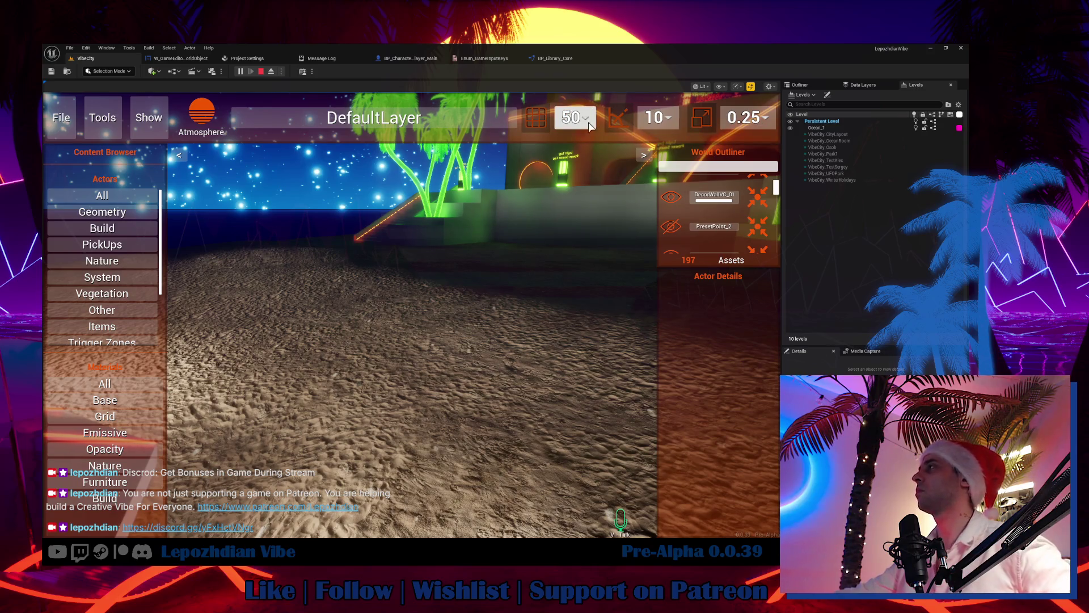
Step: Inspect the grid snap size dropdown choices, then stop the play-test
left_click(585, 121)
left_click(615, 123)
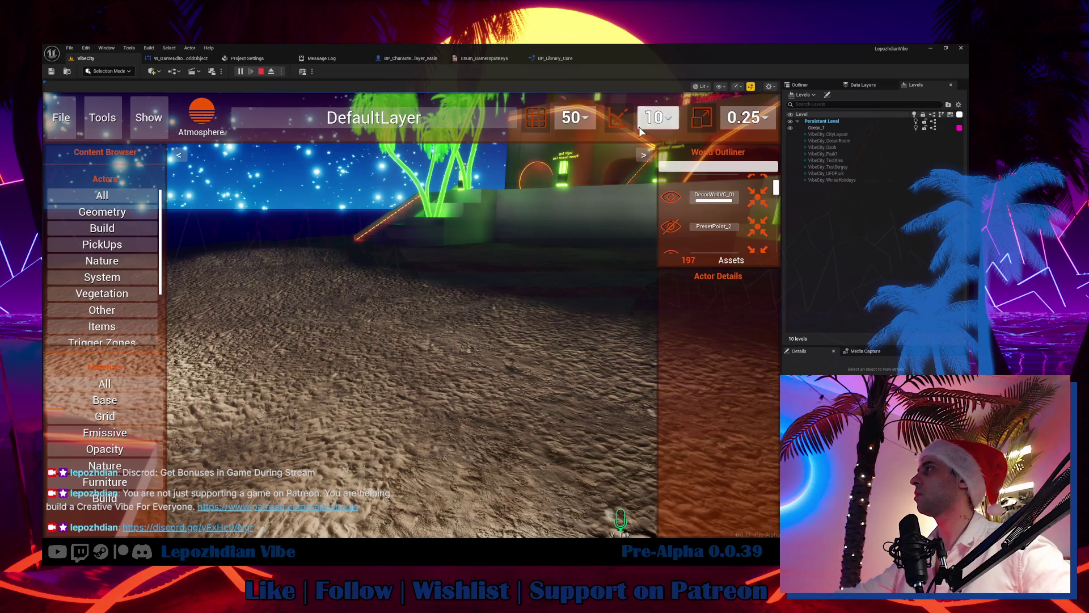
left_click(571, 125)
left_click(582, 125)
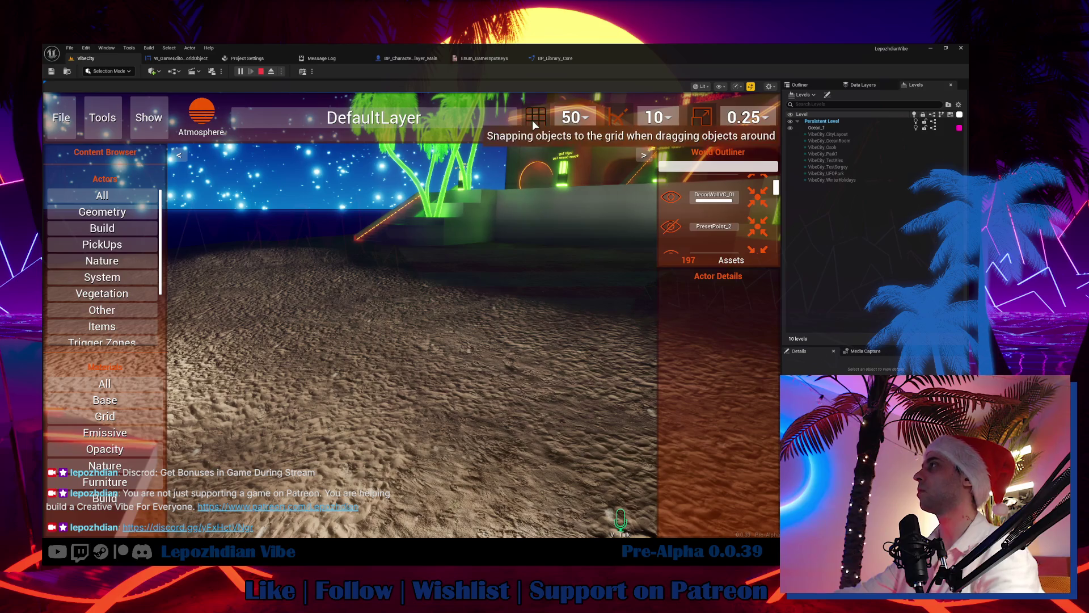
key("Escape")
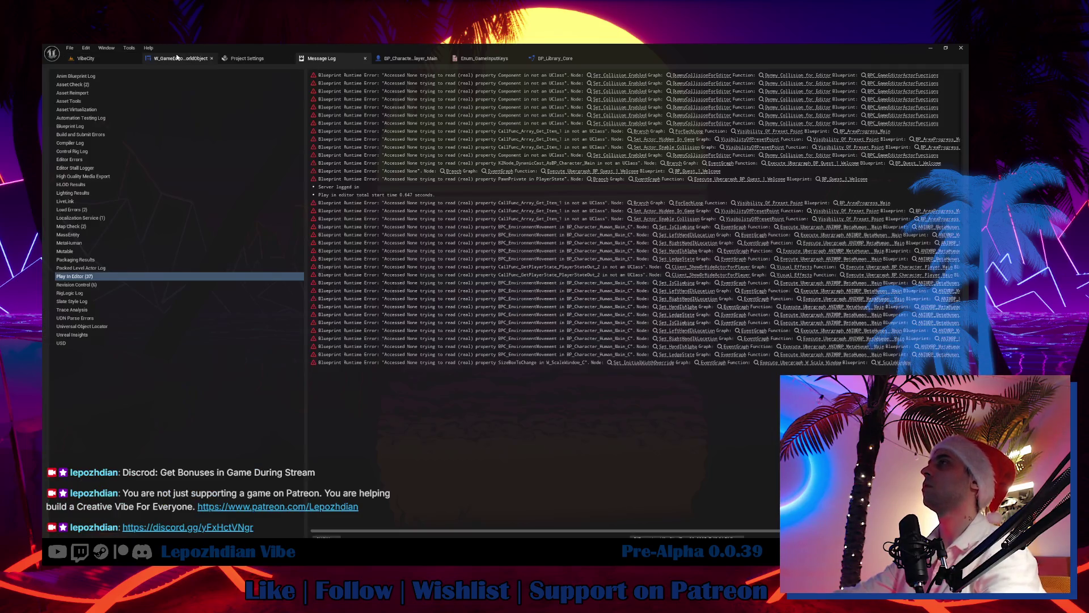
Step: Open W_HUD_GameEditor from LepozhdianVibe > Ui > HUD and select its LocationSnap widget
left_click(180, 57)
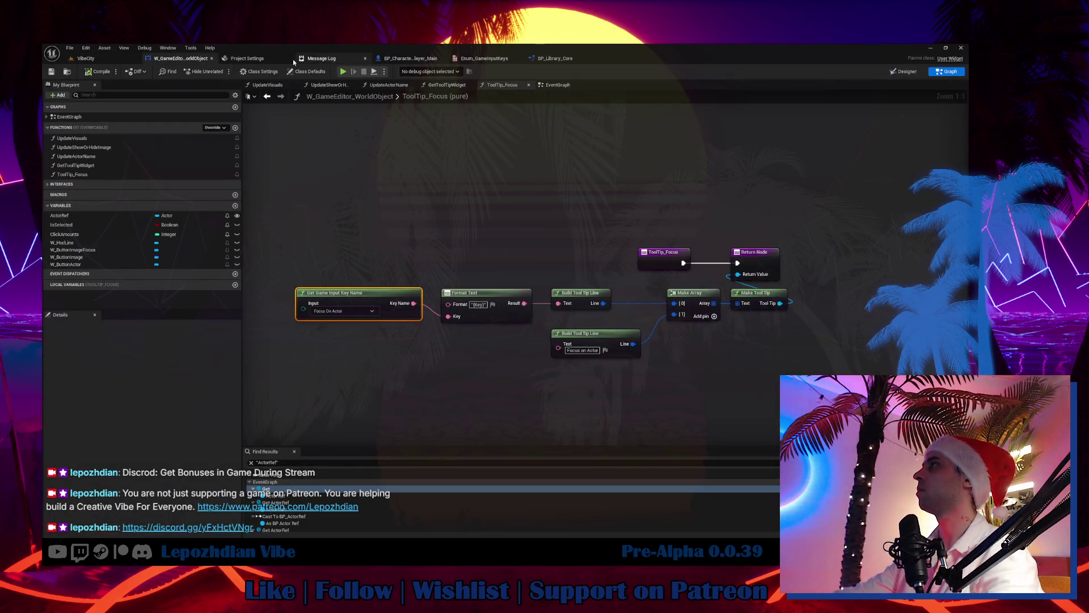
left_click(113, 57)
left_click(85, 536)
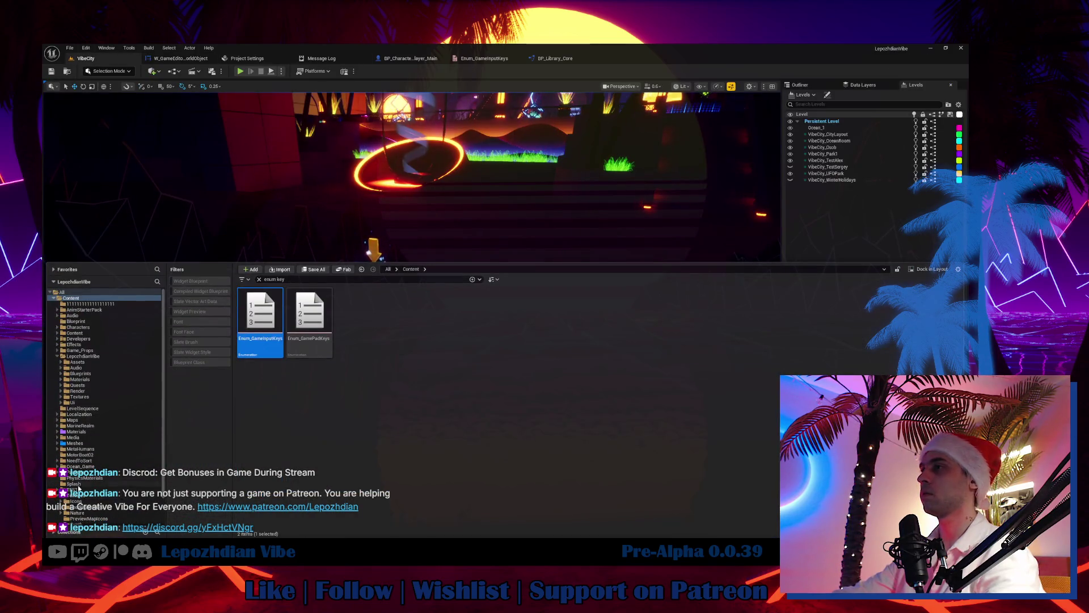
left_click(55, 495)
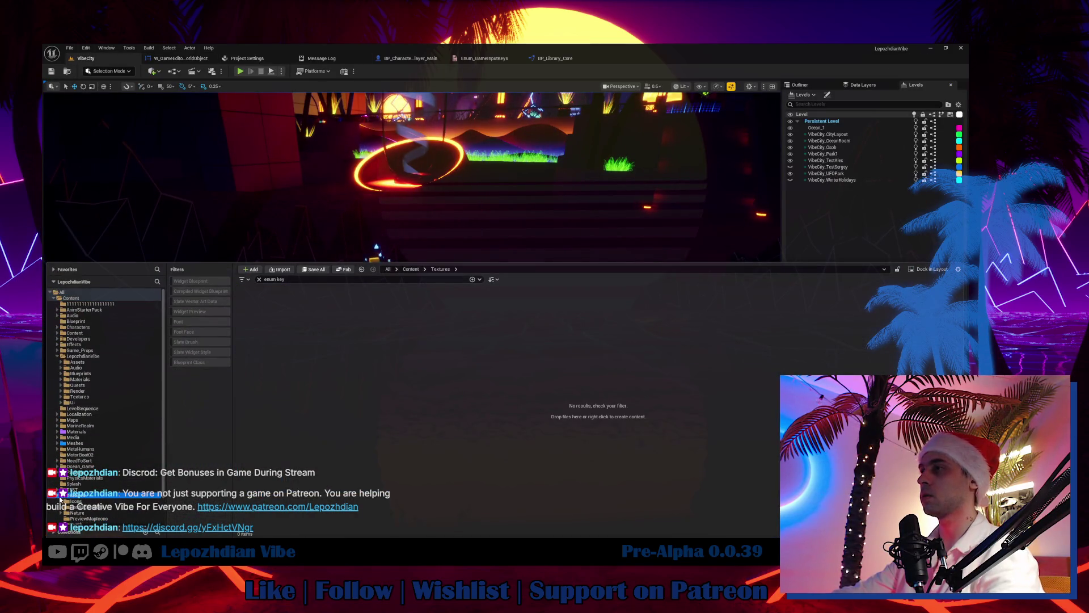
left_click(87, 403)
left_click(259, 280)
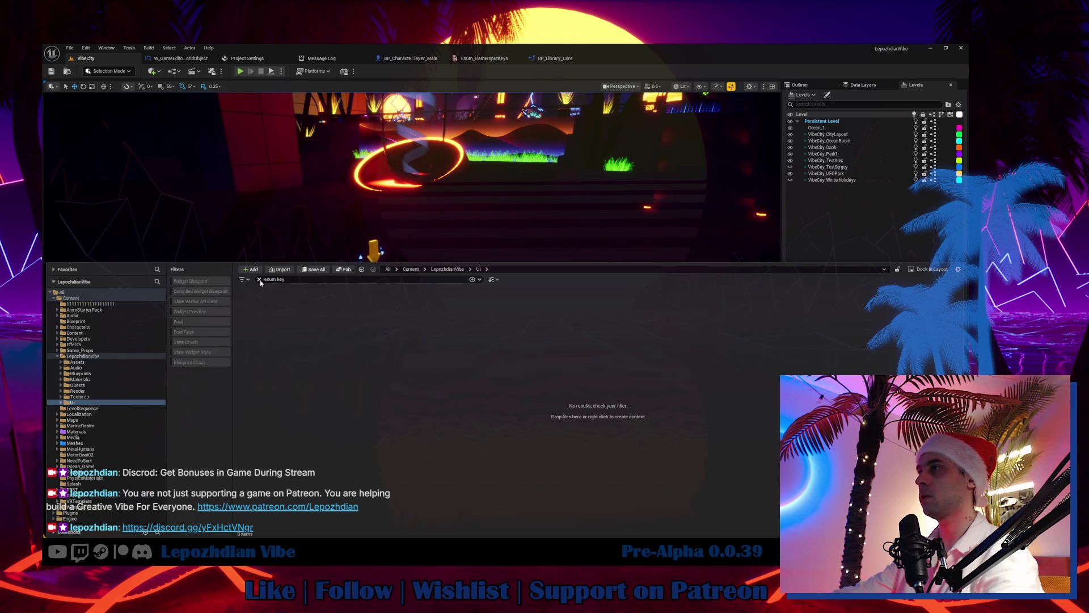
double_click(309, 317)
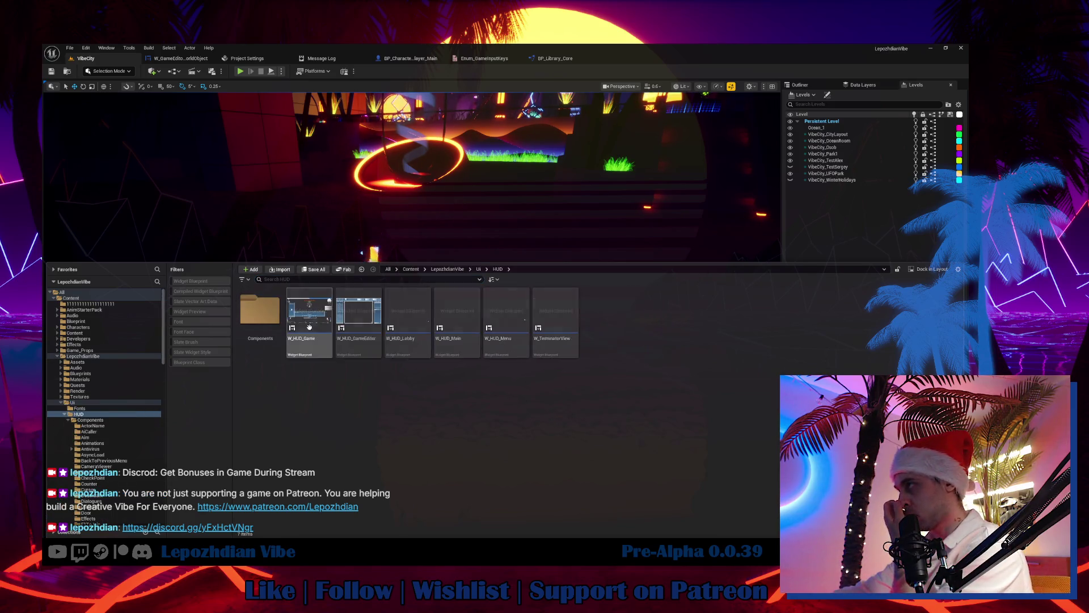
double_click(358, 310)
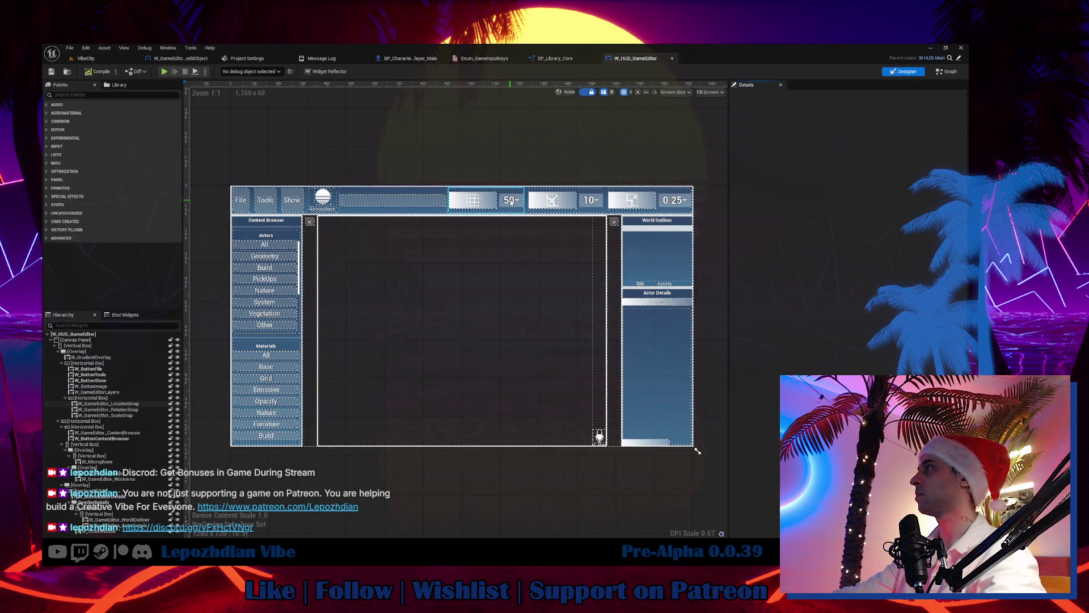
left_click(512, 202)
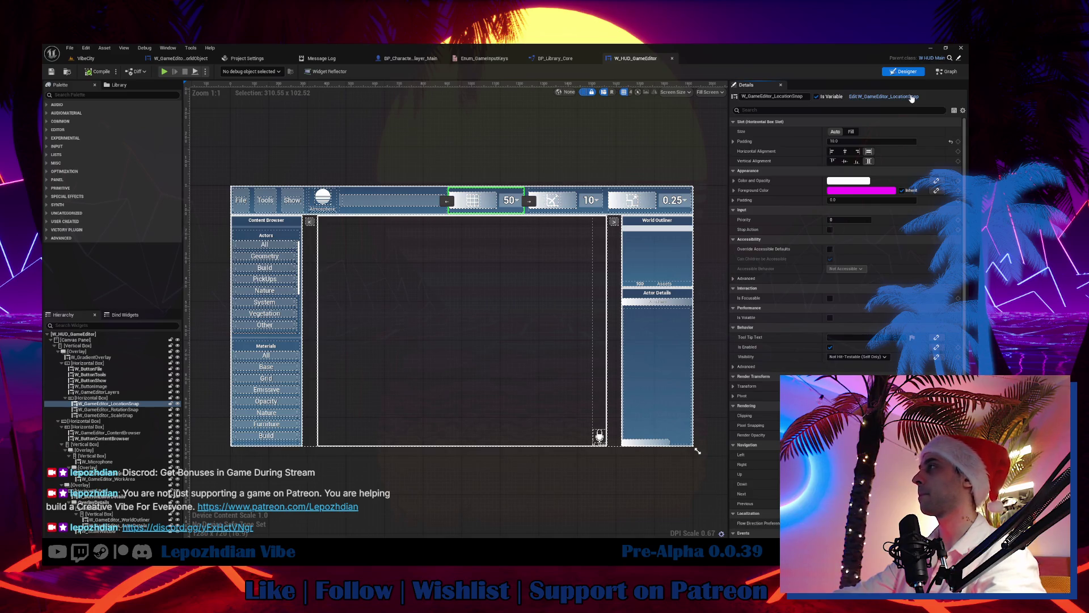
Step: Bind the location snap's 50 value combo box Tool Tip Widget to a new function named ToolTip_SnapValue
left_click(885, 96)
left_click(292, 318)
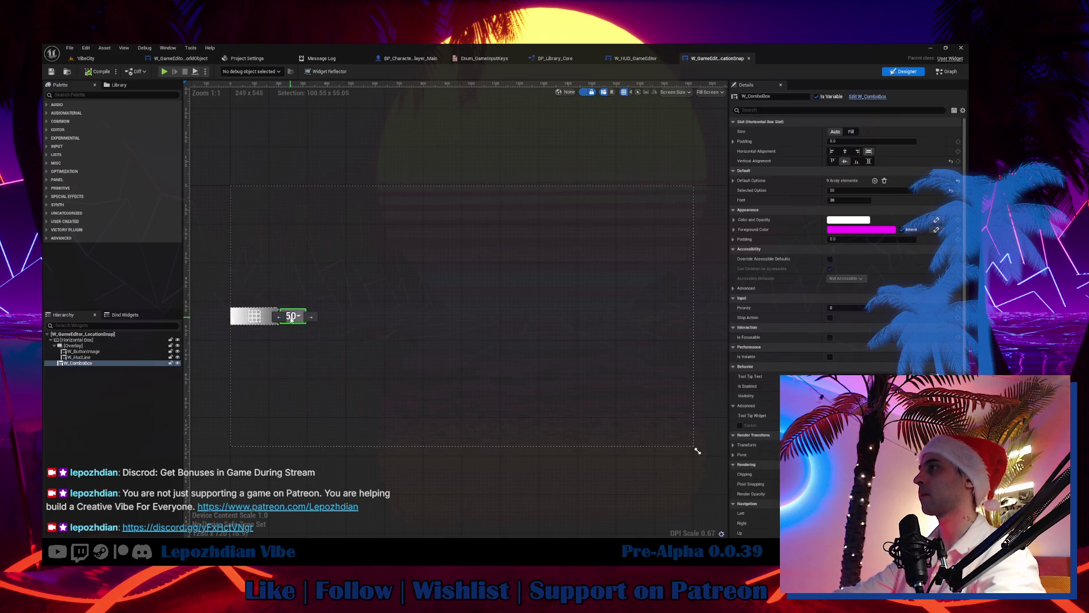
scroll(908, 284, "down", 2)
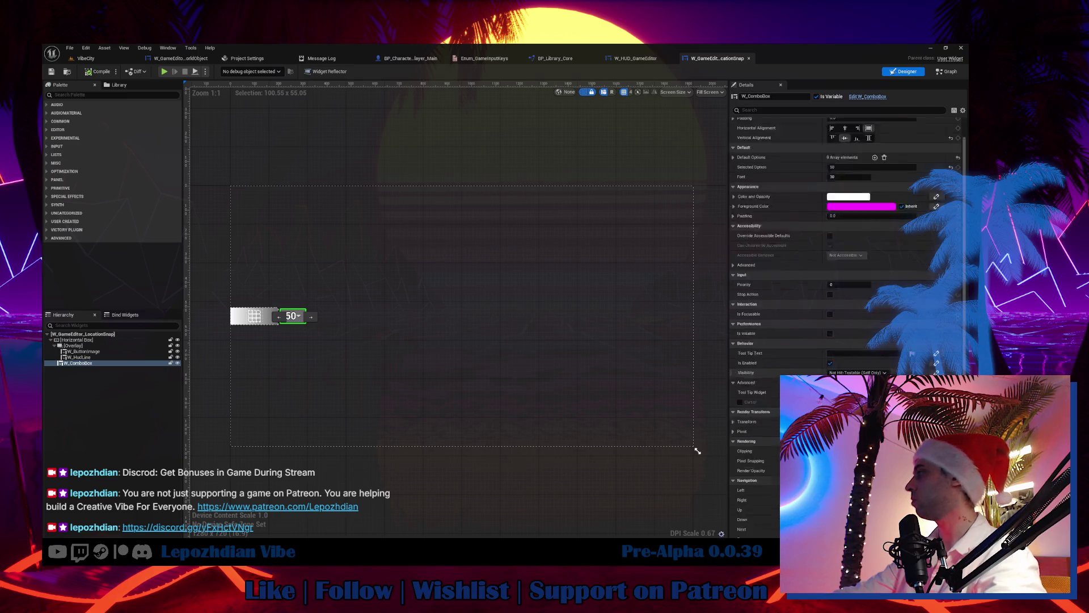
left_click(931, 383)
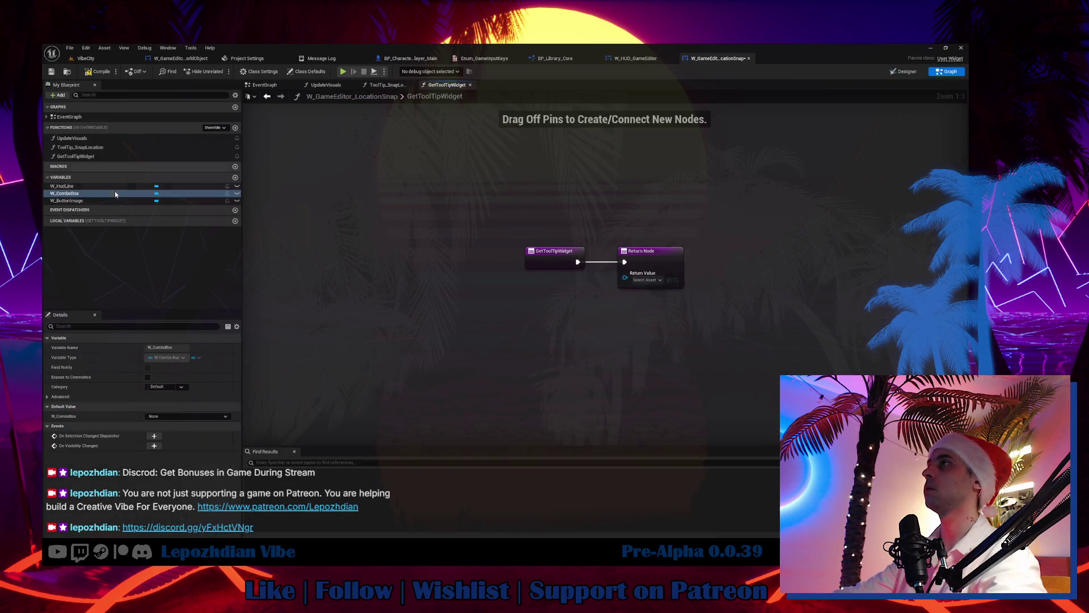
left_click(102, 158)
left_click(103, 158)
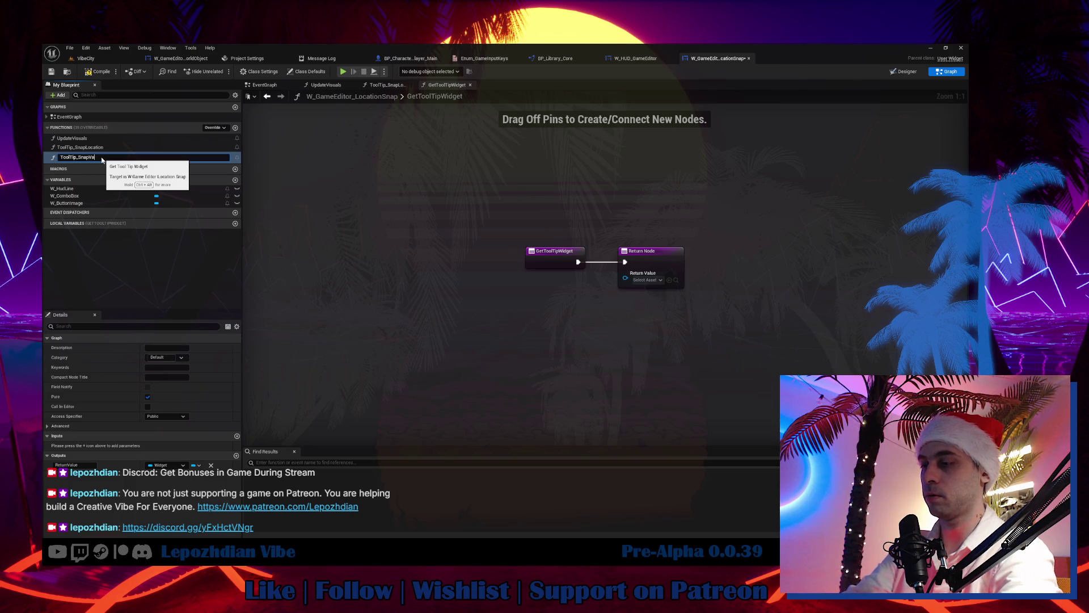
key("Return")
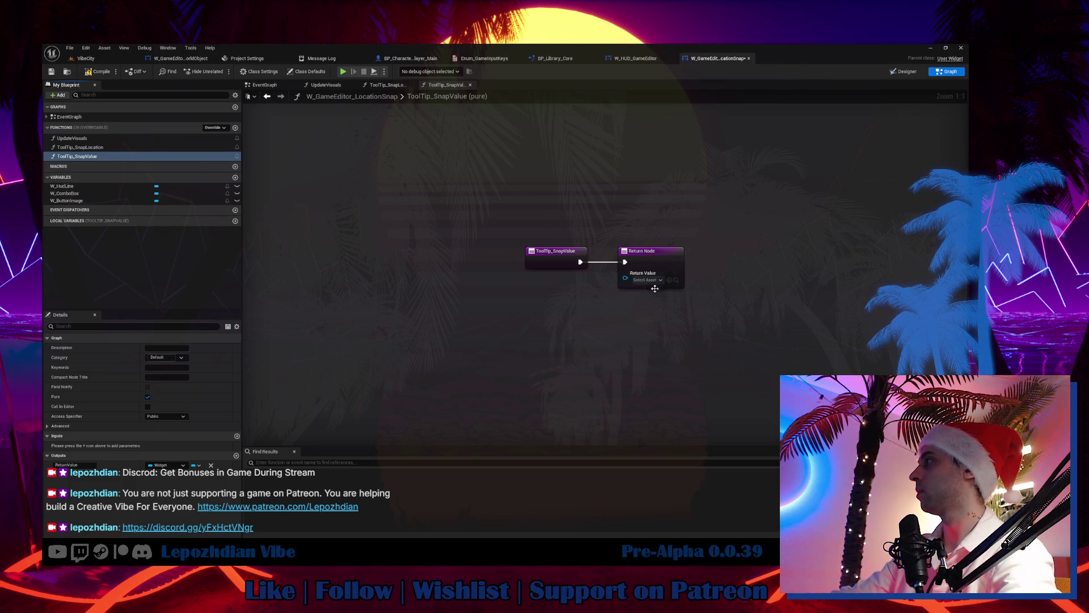
Step: Feed the return value from a Make Tool Tip node fed by a Make Array node
left_click_drag(625, 278, 600, 294)
type("make")
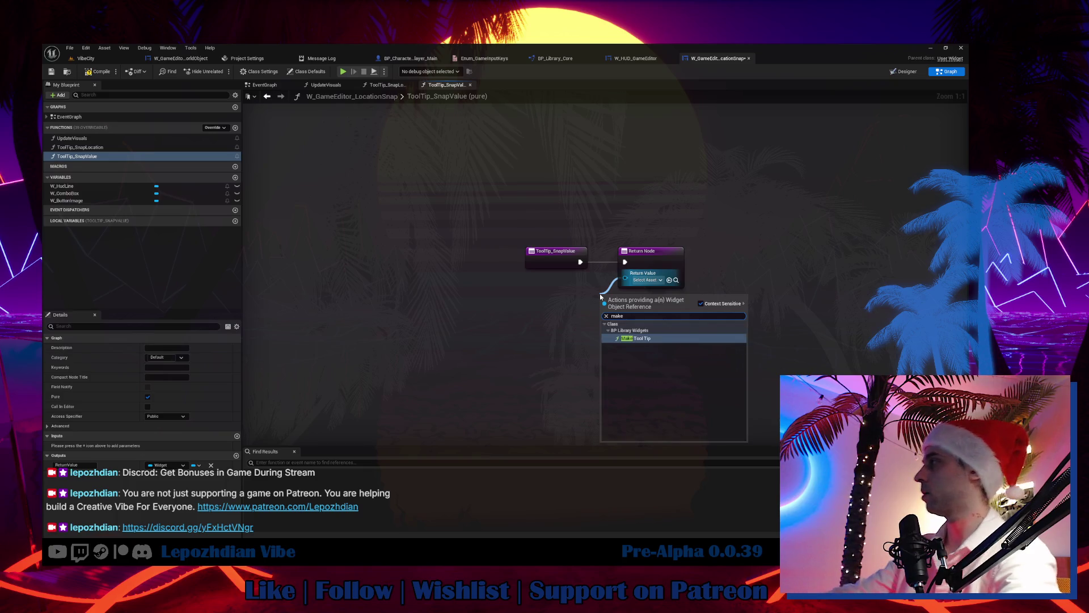
key("Return")
mouse_move(616, 307)
left_mouse_down()
mouse_move(638, 302)
mouse_move(583, 294)
left_mouse_up()
type("make")
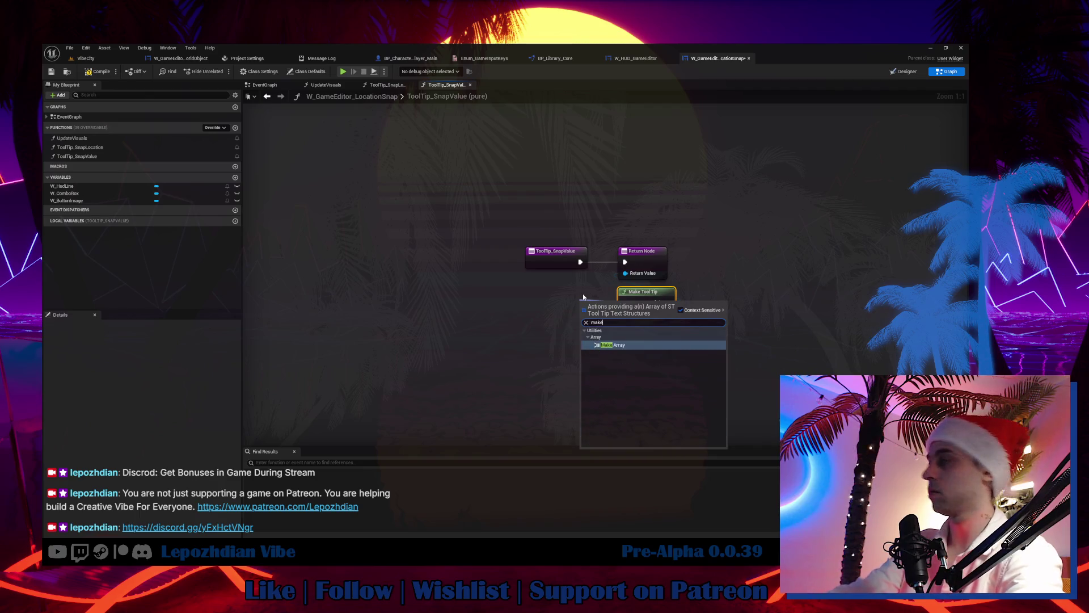
left_click(637, 345)
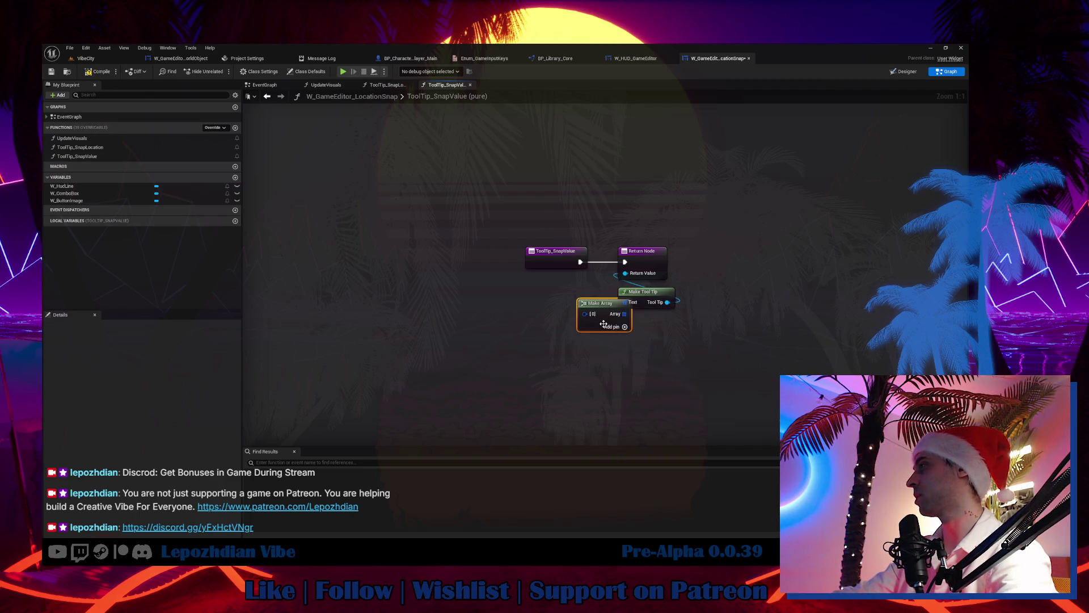
left_click_drag(598, 324, 491, 305)
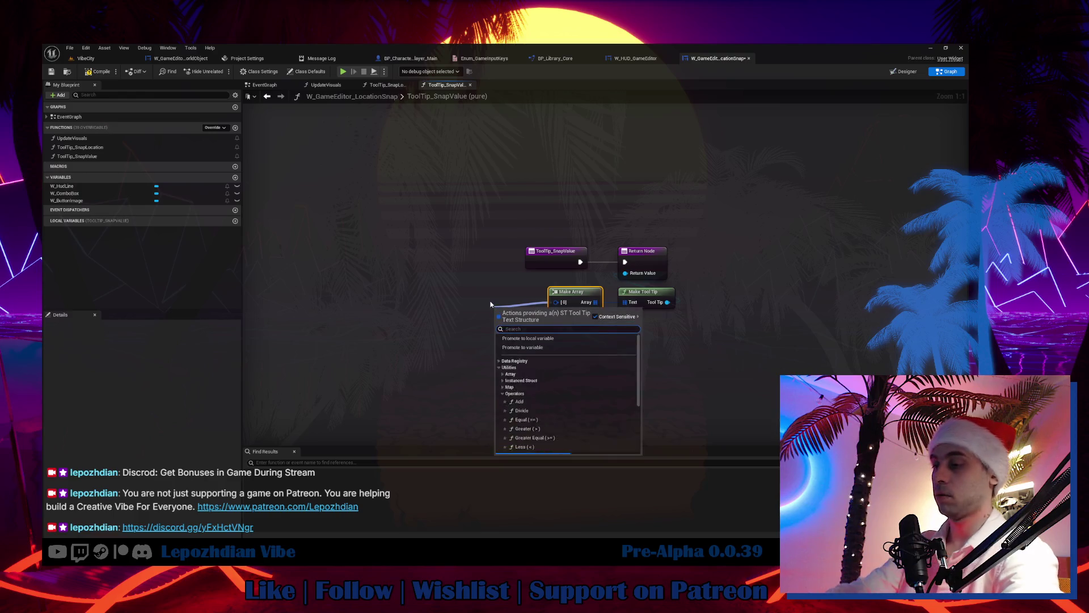
Step: Add a Build Tool Tip Line node to the array's first entry, delete the unused Make ST Tool Tip Text, and open BuildToolTipLine's definition
type("make")
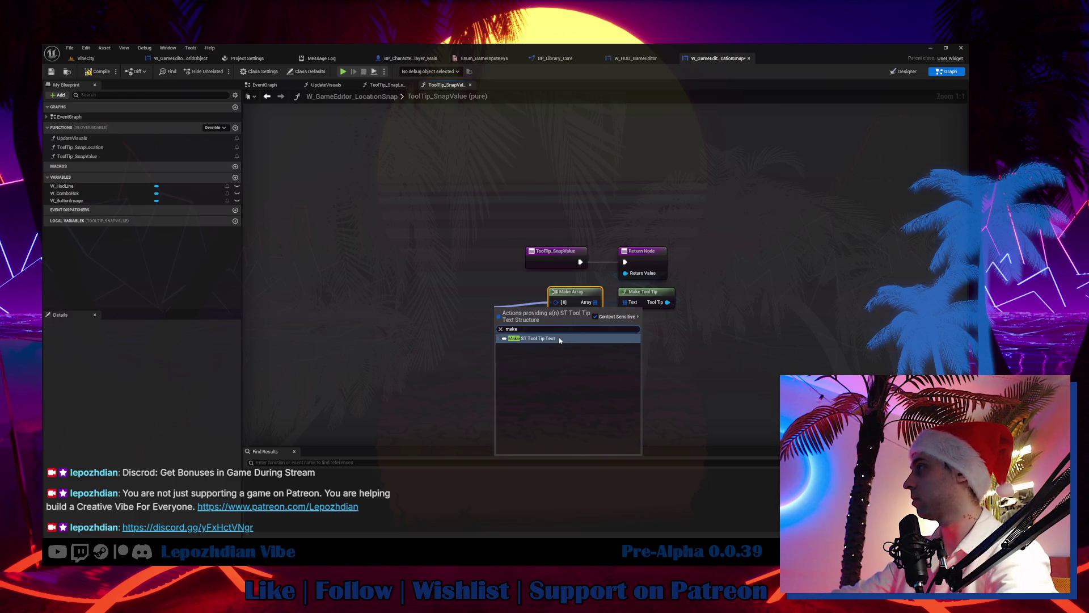
left_click(559, 338)
mouse_move(540, 348)
left_mouse_down()
mouse_move(492, 328)
mouse_move(449, 337)
left_mouse_up()
left_click_drag(556, 302, 515, 341)
type("buil")
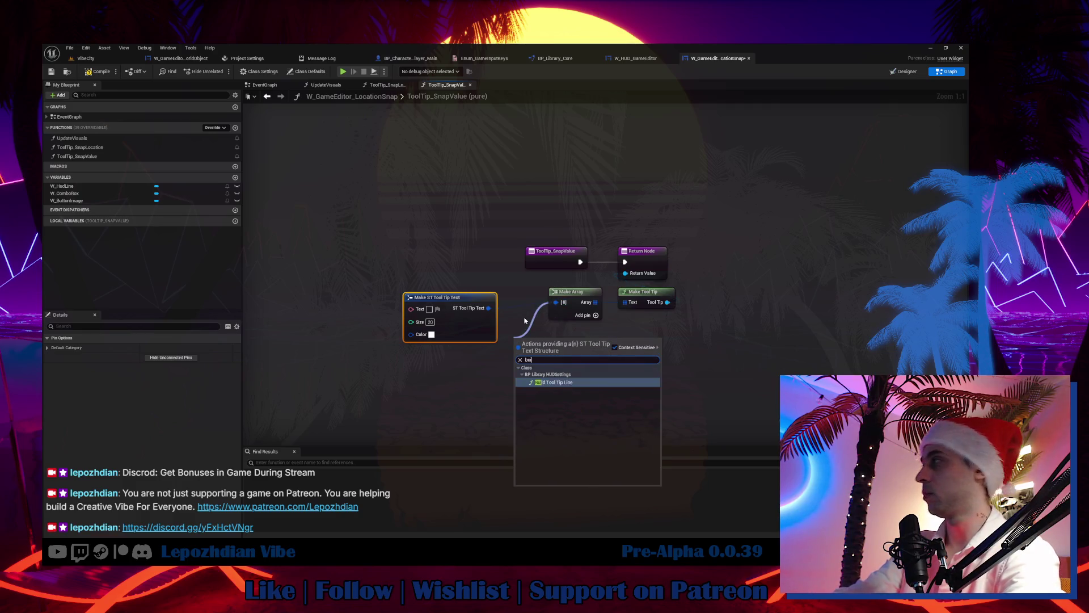
left_click(570, 386)
left_click(450, 297)
key("Delete")
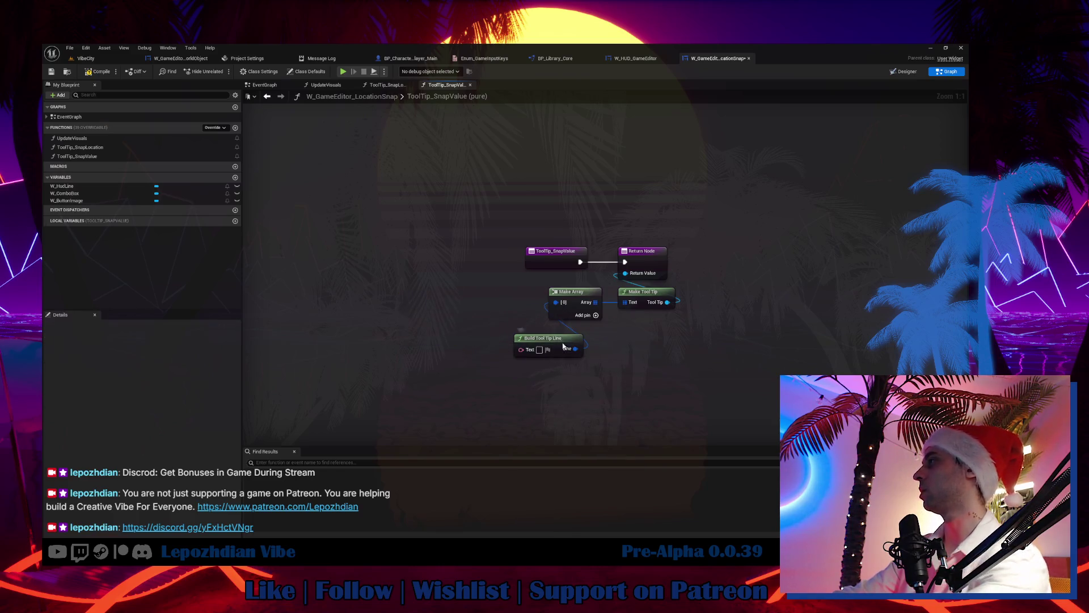
left_click_drag(564, 346, 505, 322)
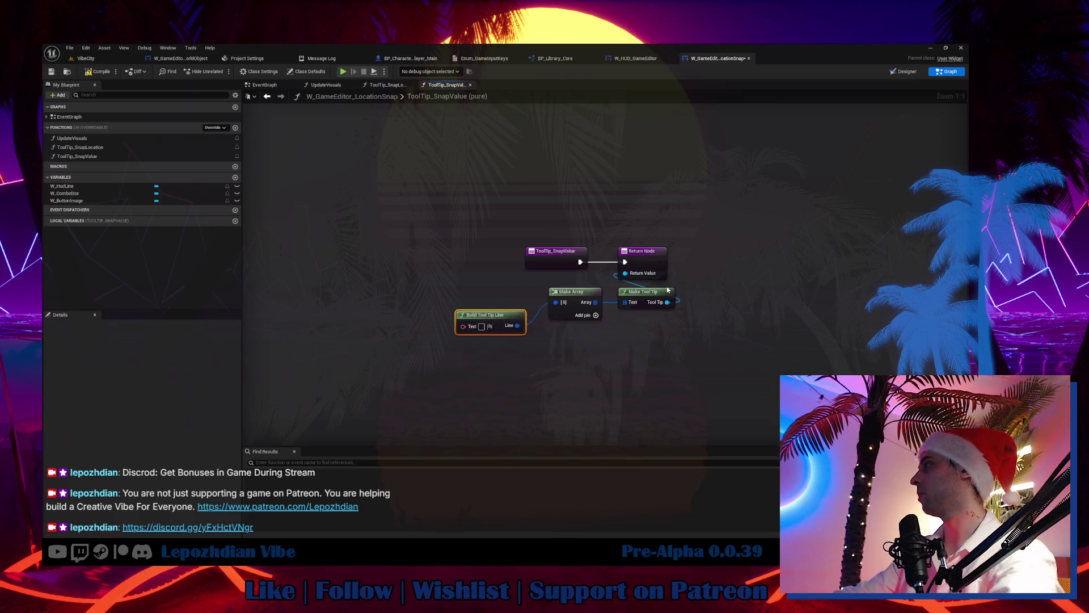
double_click(495, 318)
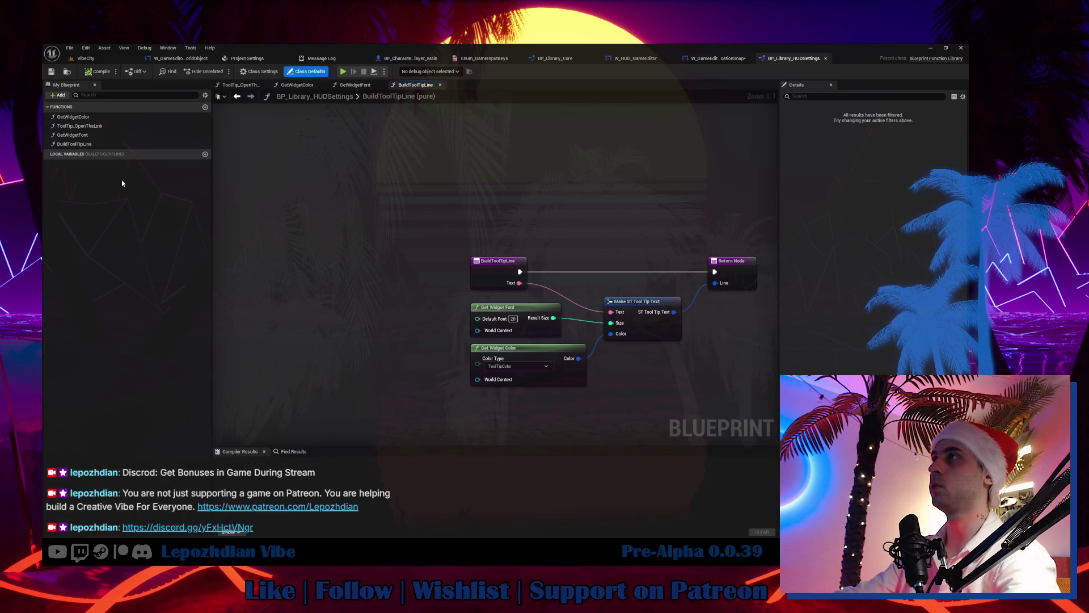
Step: Rename the BuildToolTipLine library function to MakeToolTipLine, then compile and save BP_Library_HUDSettings
left_click(73, 144)
key("F2")
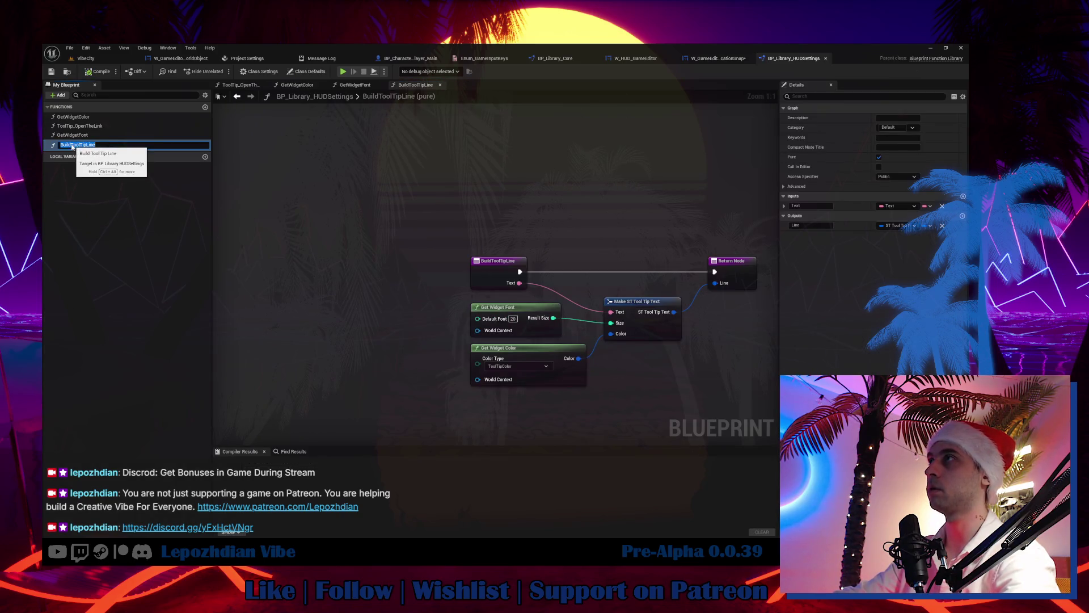
key("Home")
key("Right")
key("Right")
key("Delete")
key("Delete")
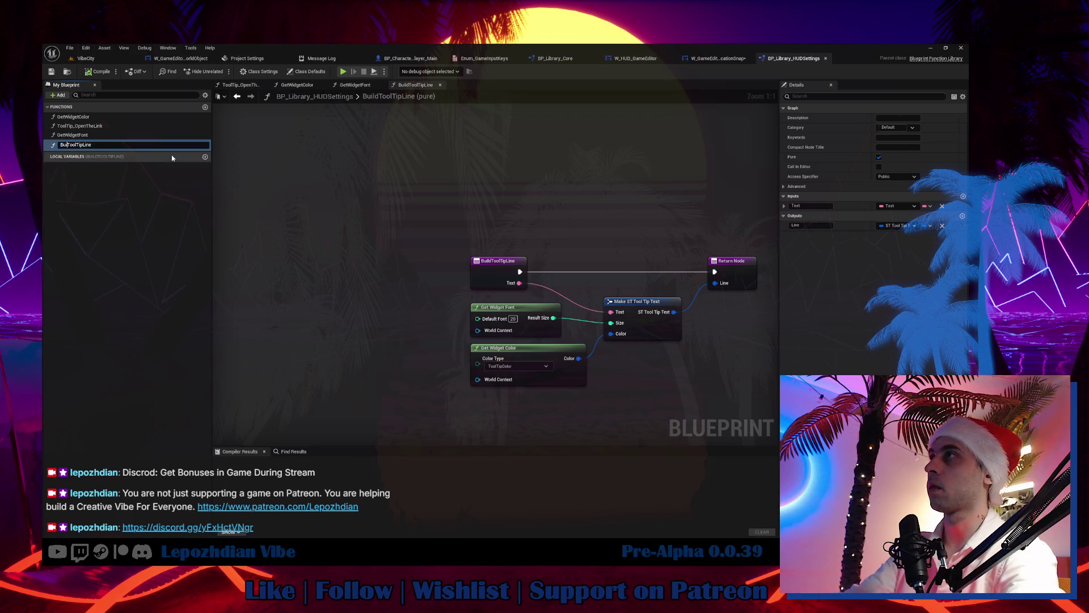
type("e")
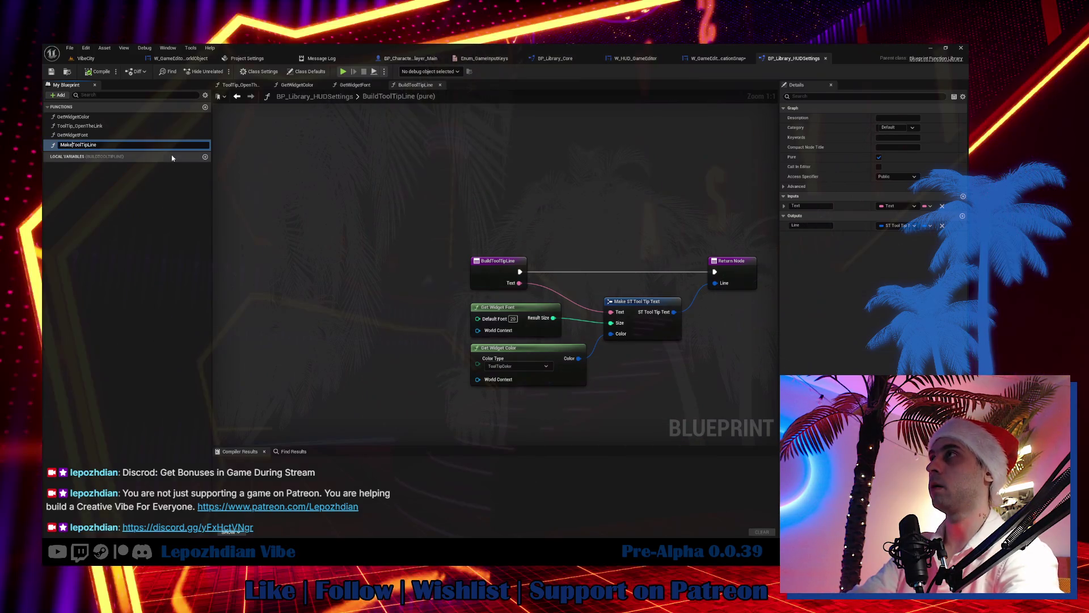
key("Return")
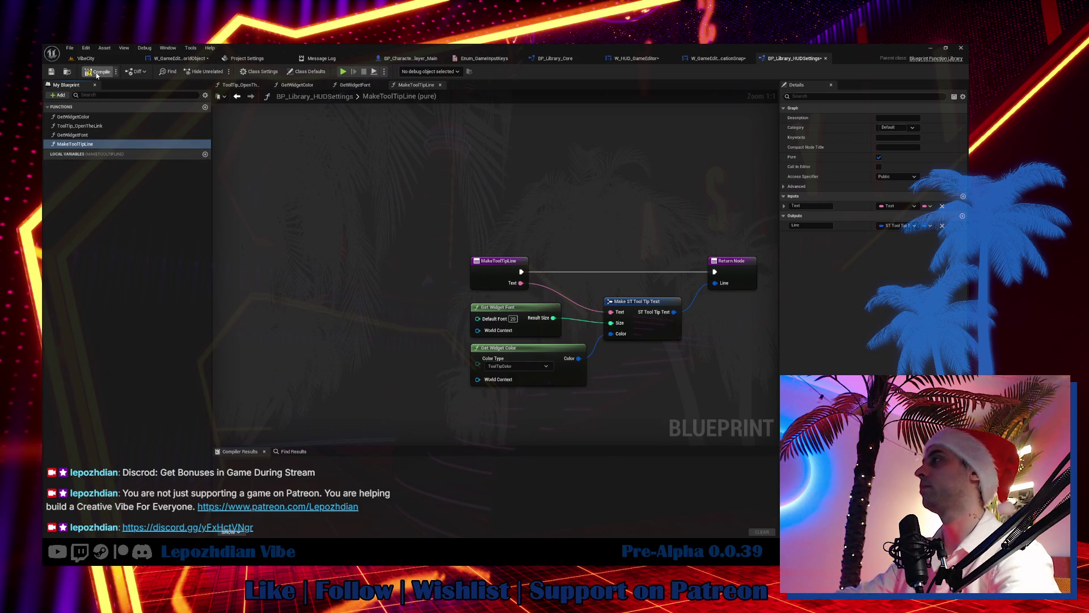
left_click(51, 72)
left_click(51, 73)
Step: Set the Make Tool Tip Line text to 'Snap Step' in ToolTip_SnapValue
left_click(712, 59)
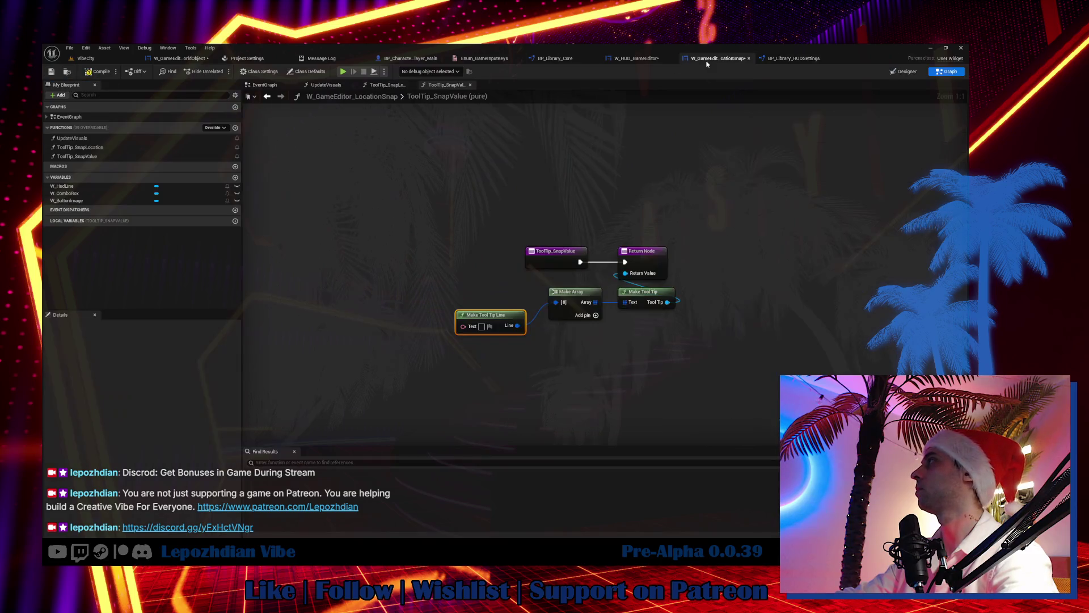
left_click_drag(494, 318, 494, 294)
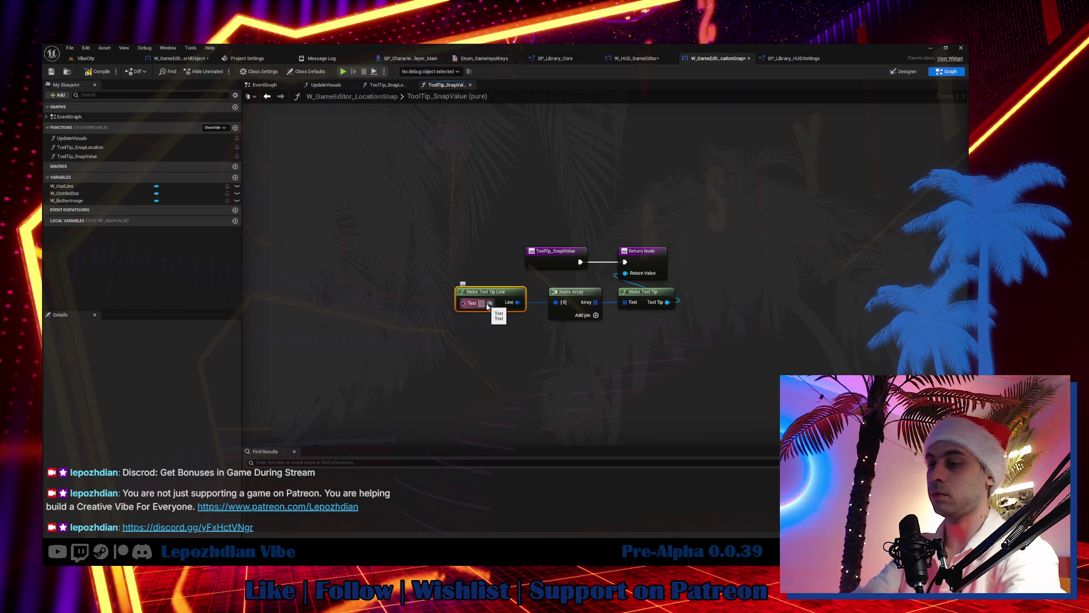
type("Snap Step")
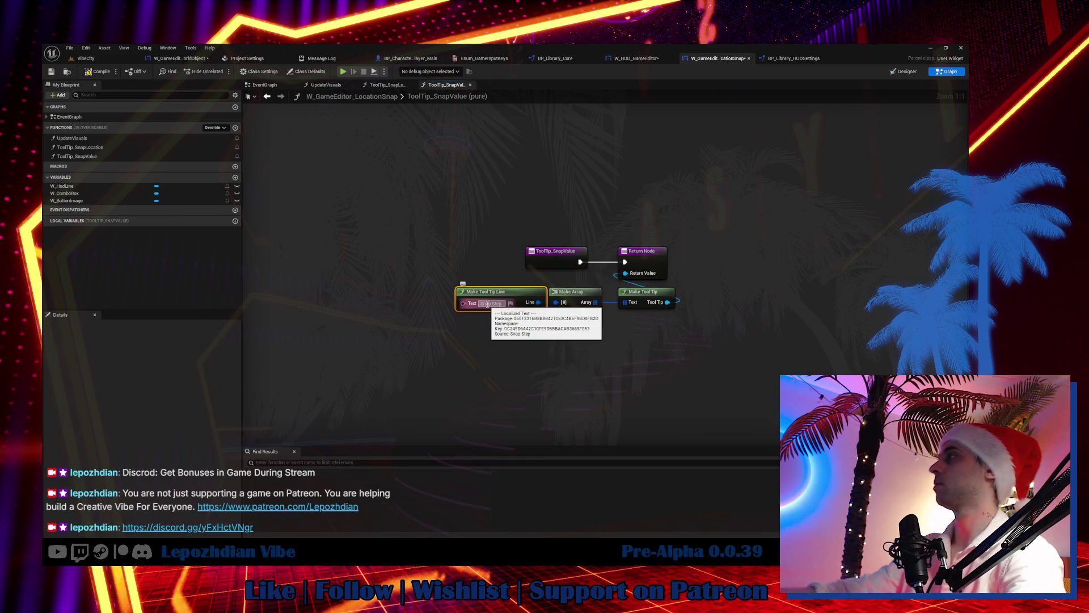
left_click_drag(523, 303, 512, 303)
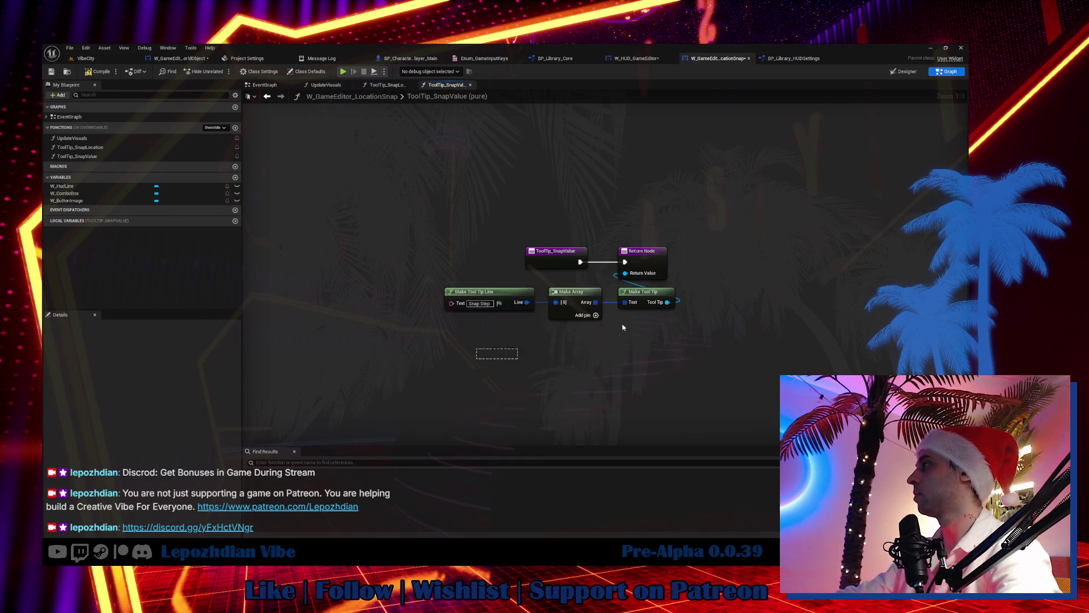
Step: Select the three tooltip nodes, save LocationSnap, and open W_GameEditor_RotationSnap
left_click_drag(507, 353, 724, 286)
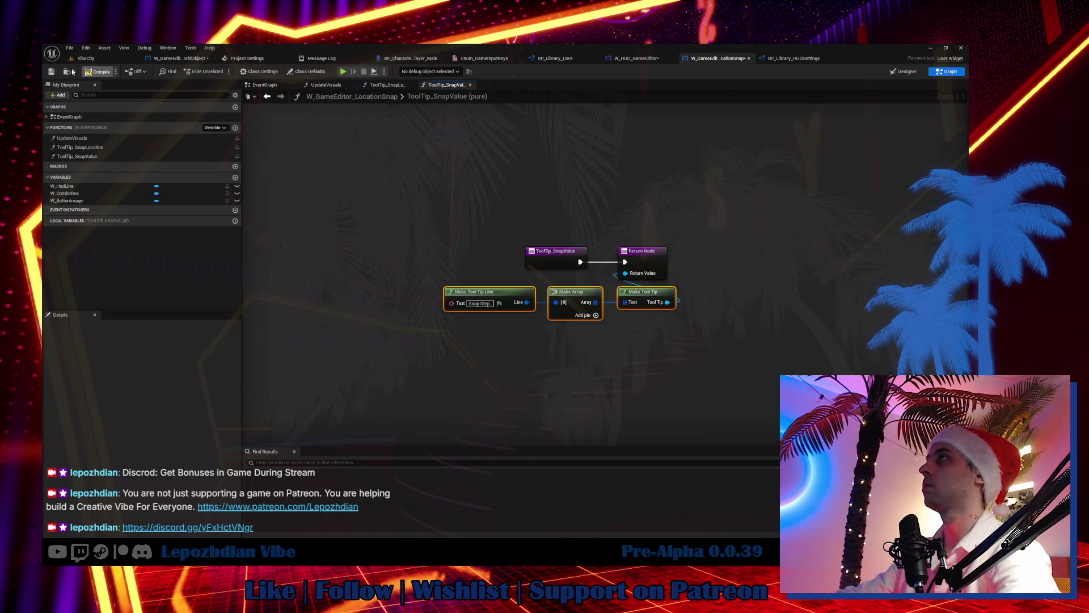
left_click(51, 72)
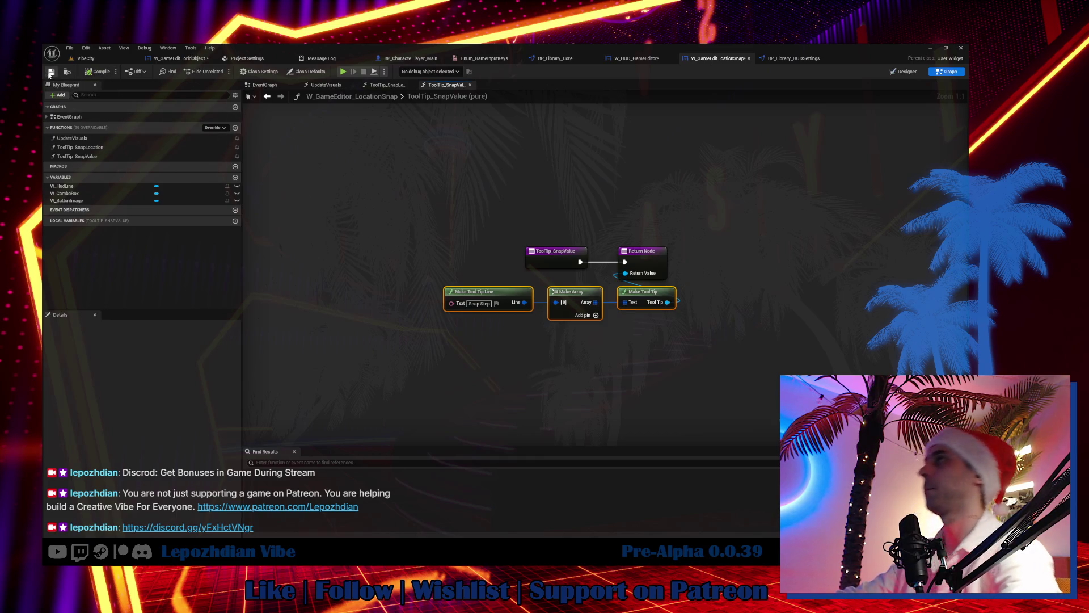
left_click(68, 73)
double_click(309, 409)
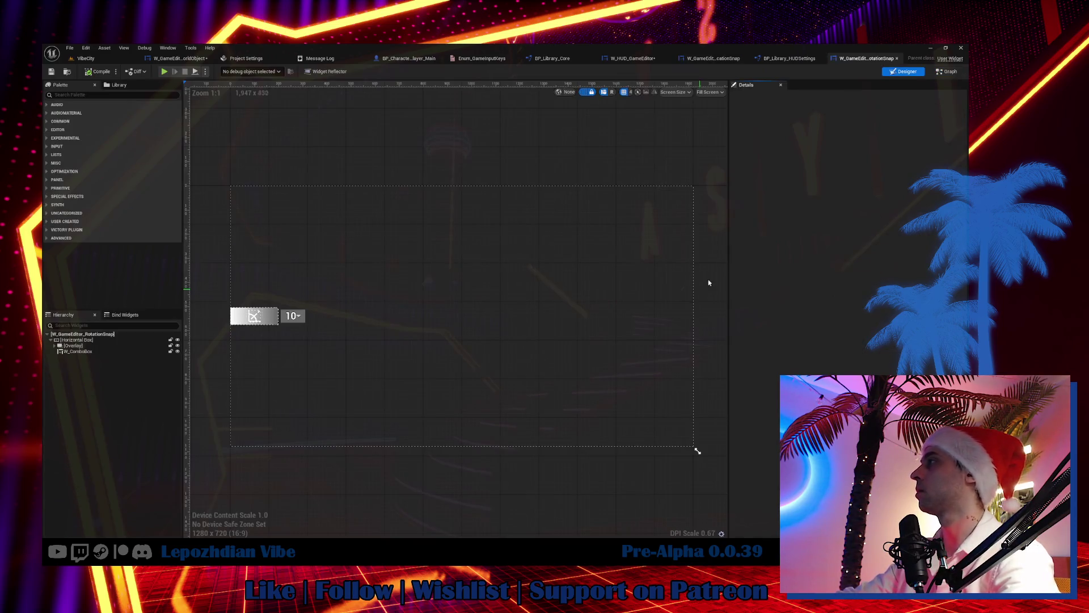
Step: Bind the RotationSnap combo box's Tool Tip Widget to a new function named ToolTip_SnapStep
left_click(292, 316)
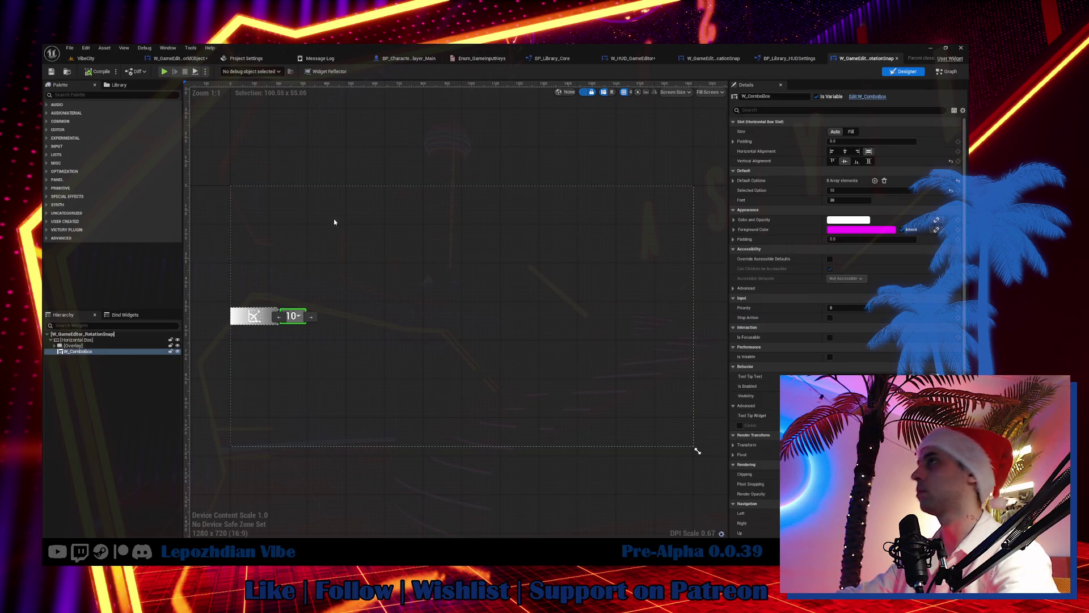
left_click(102, 157)
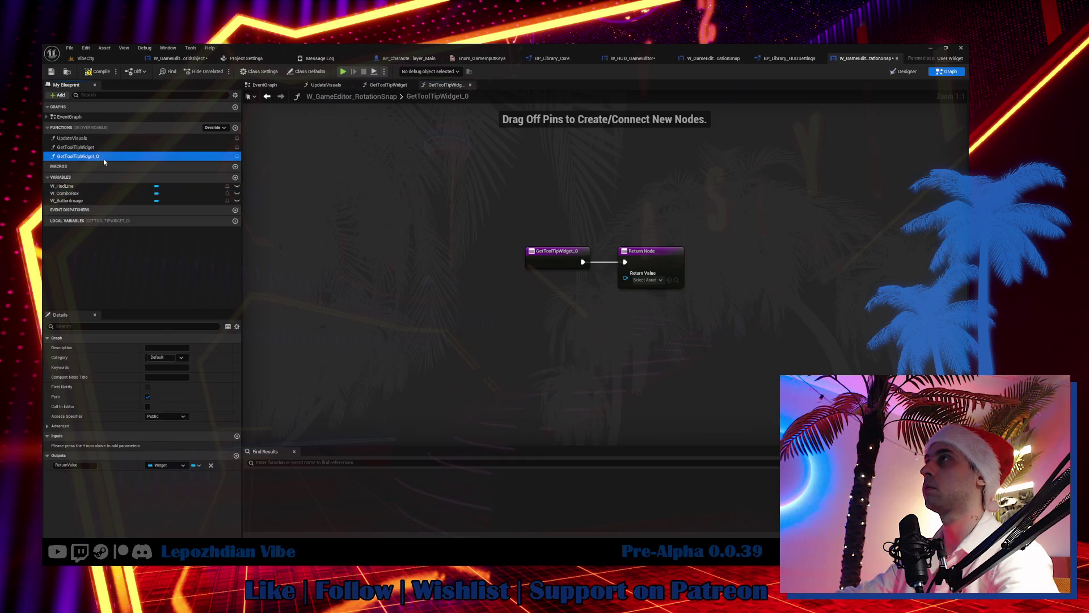
key("F2")
type("ToolTip_Sna")
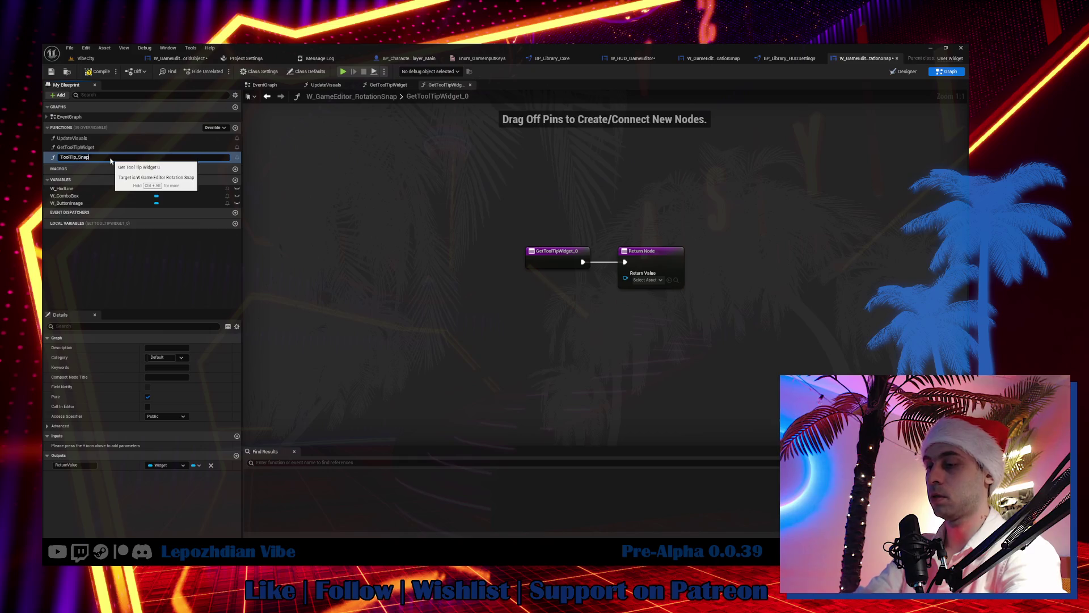
type("p")
key("Return")
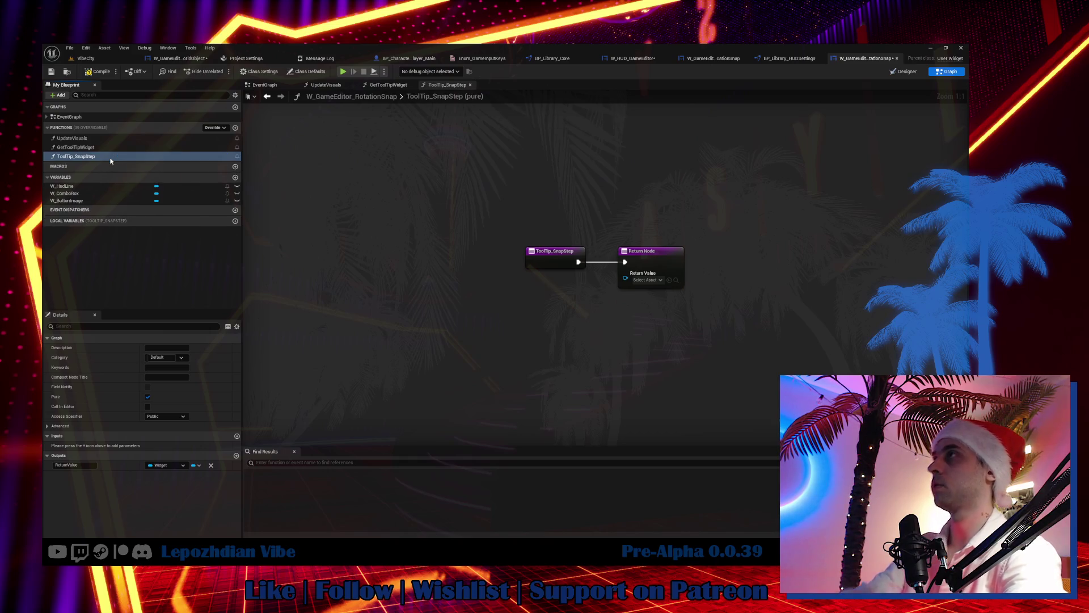
double_click(97, 147)
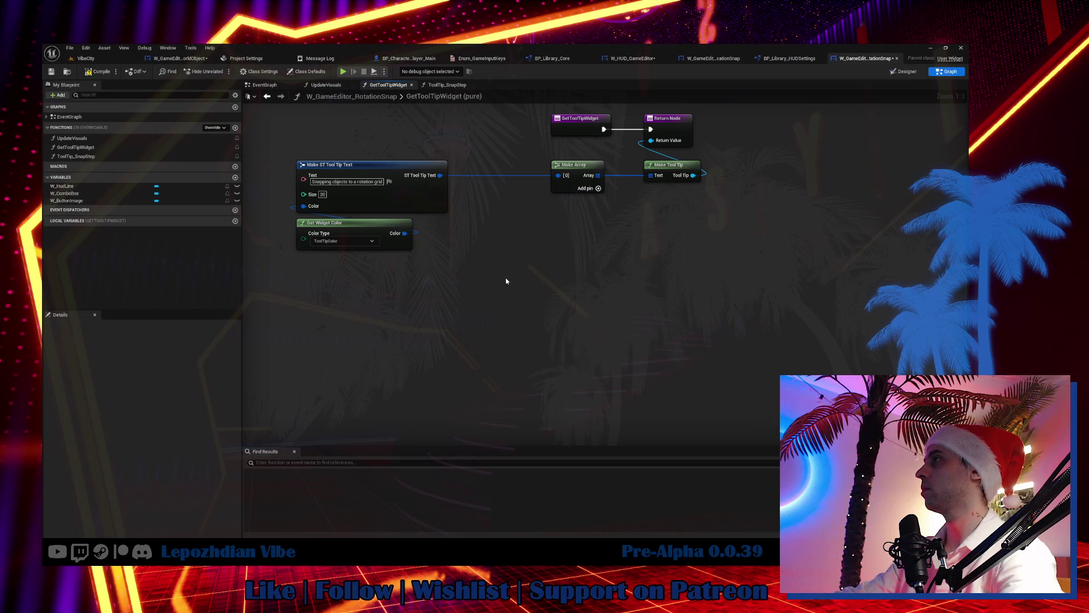
Step: Paste the tooltip nodes into GetToolTipWidget with the line reading 'Snapping objects to a rotation grid', wired into the array
key("ctrl+v")
left_click(521, 238)
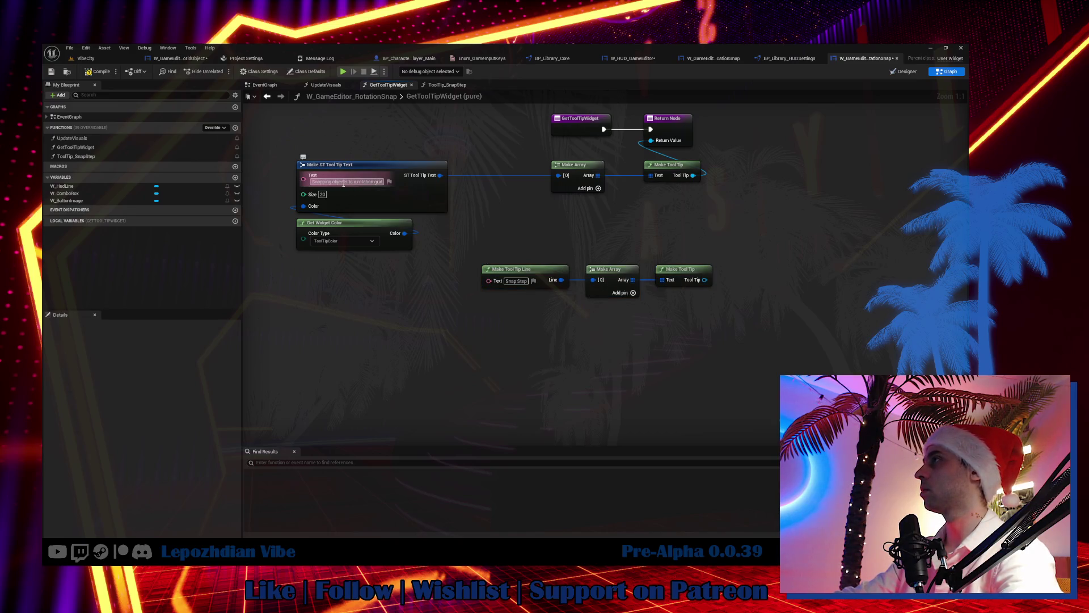
left_click(364, 182)
key("ctrl+c")
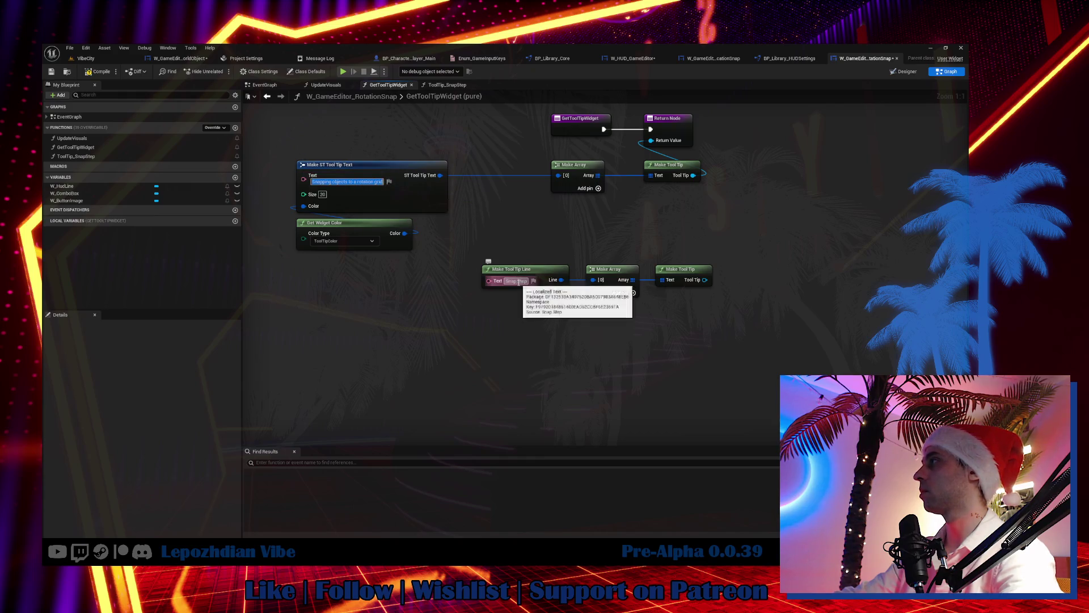
left_click(516, 281)
key("ctrl+v")
key("Return")
mouse_move(554, 285)
left_mouse_down()
mouse_move(512, 238)
mouse_move(559, 175)
left_mouse_up()
Step: Delete the old styled text, color, leftover array and tooltip nodes from GetToolTipWidget
left_click_drag(416, 143, 293, 263)
key("Delete")
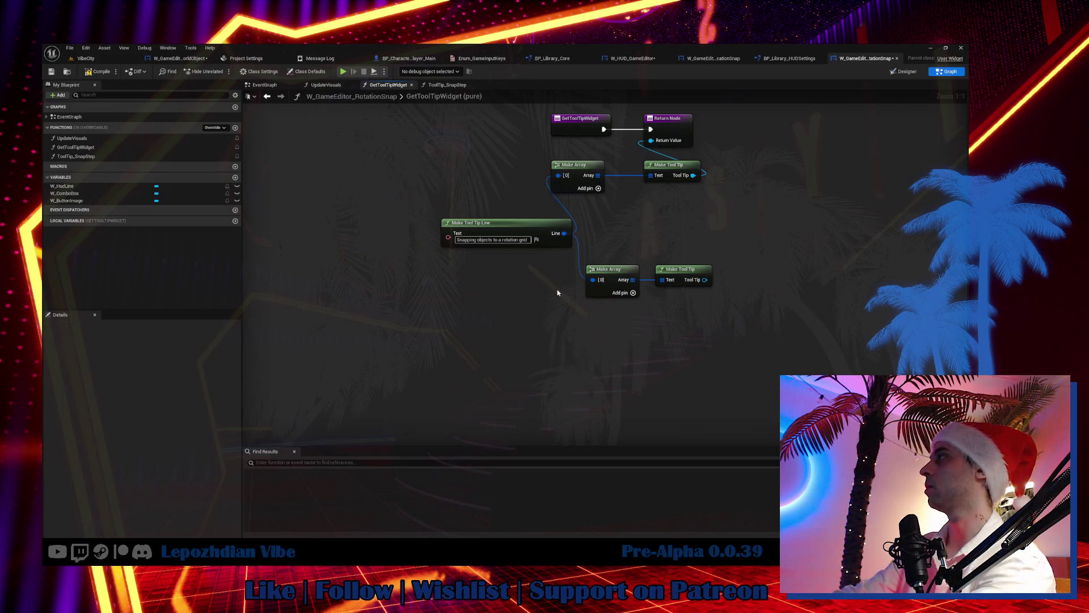
left_click_drag(600, 227, 702, 297)
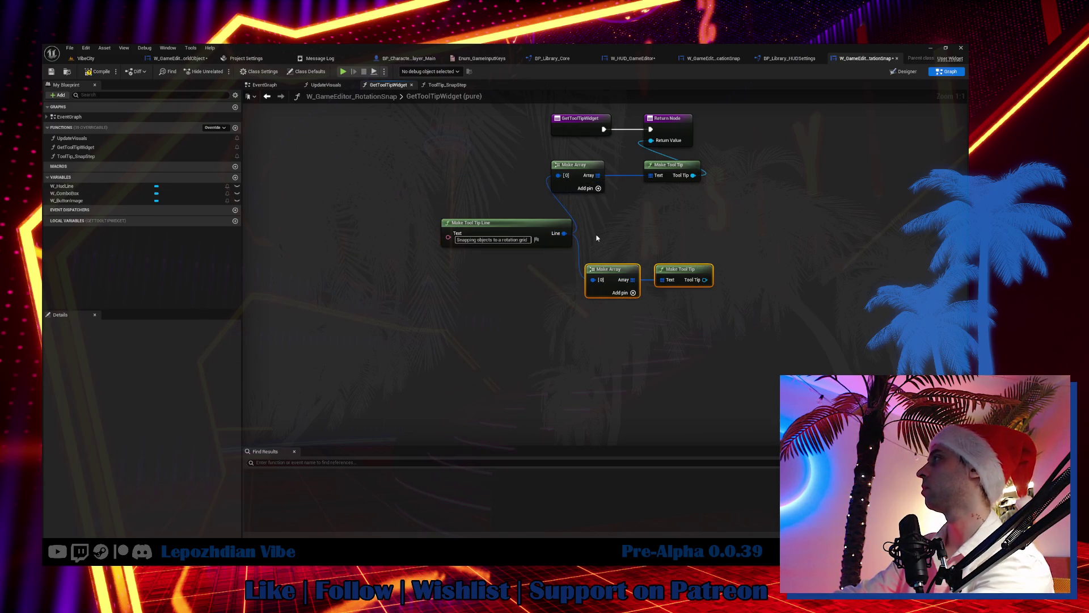
key("Delete")
mouse_move(542, 235)
left_mouse_down()
mouse_move(507, 170)
mouse_move(500, 178)
left_mouse_up()
Step: Make ToolTip_SnapStep return the Snap Step tooltip line chain, then compile RotationSnap
left_click_drag(703, 160, 474, 209)
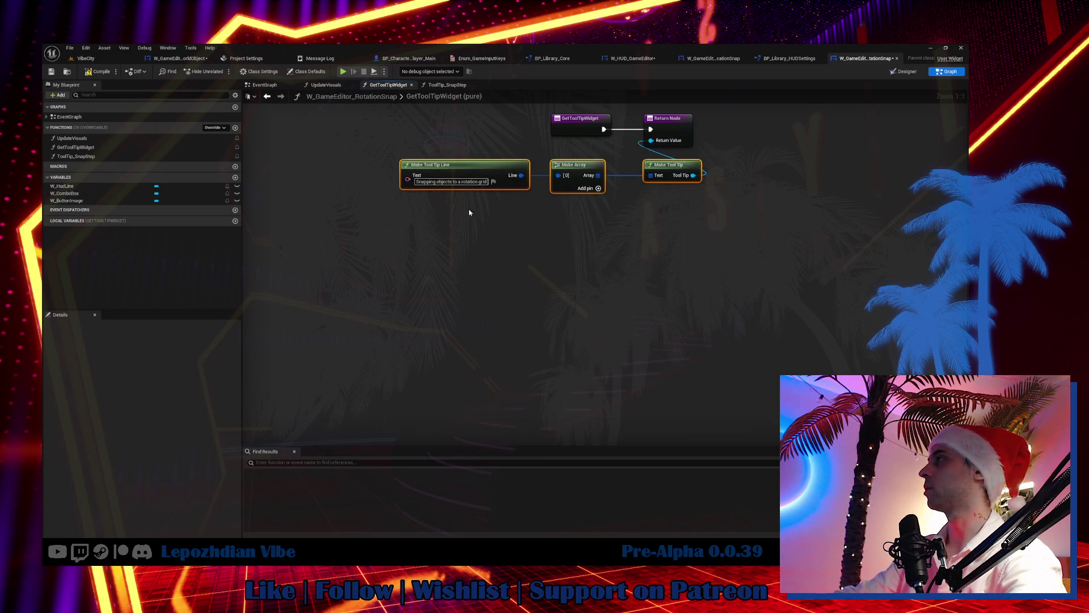
key("ctrl+c")
double_click(108, 157)
key("ctrl+v")
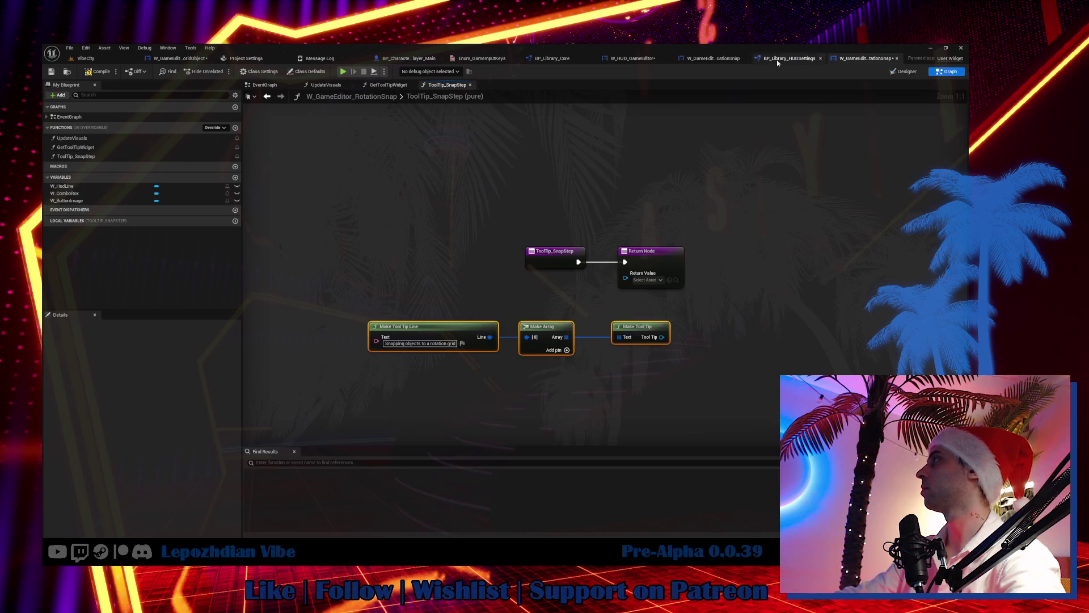
left_click(714, 59)
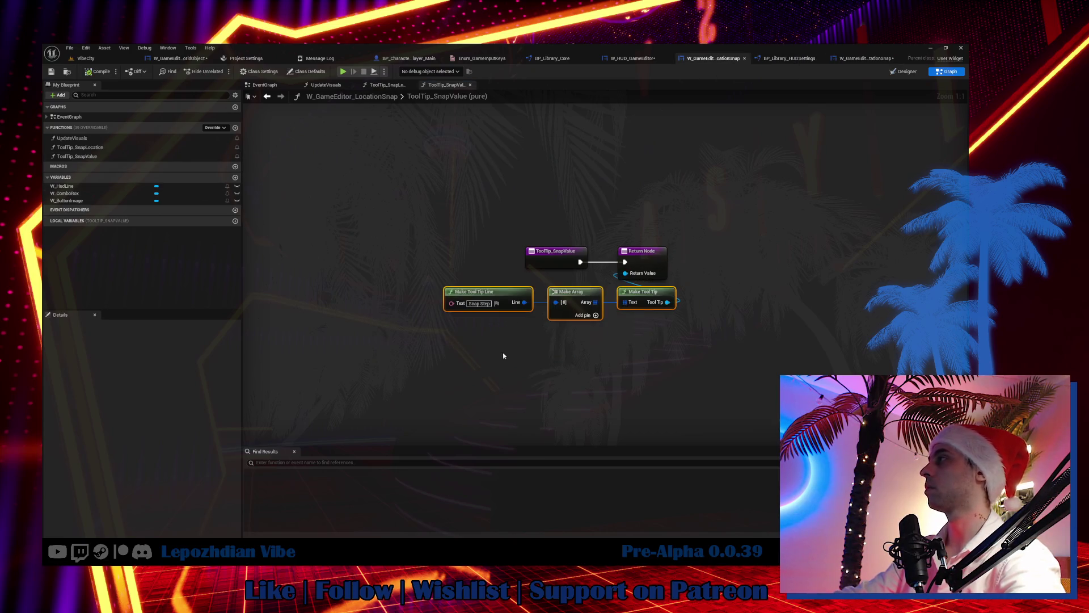
key("ctrl+Tab")
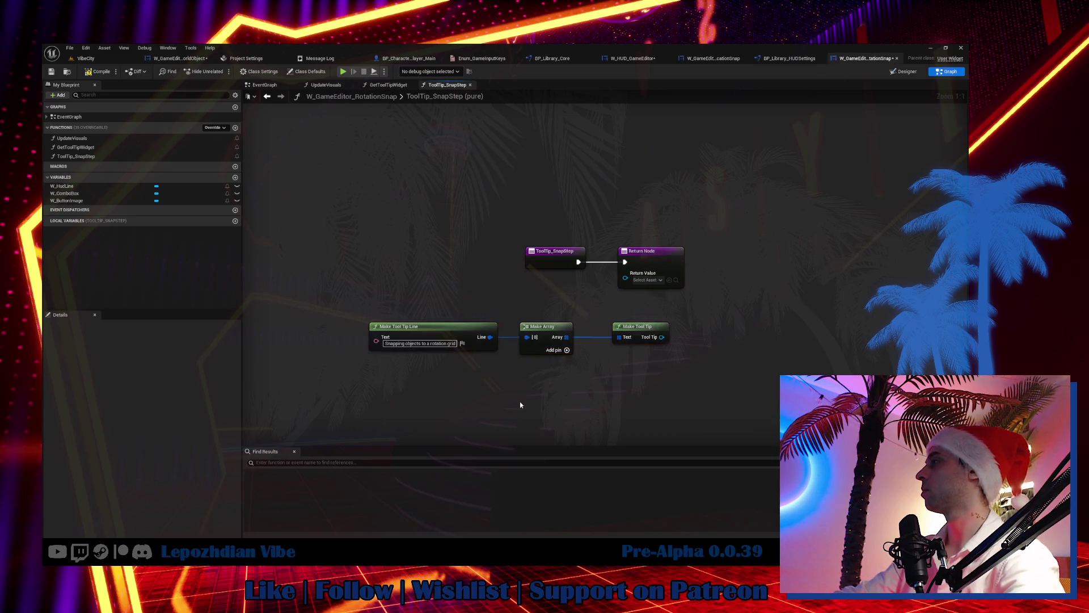
key("ctrl+v")
left_click_drag(467, 304, 632, 340)
key("Delete")
mouse_move(461, 377)
left_mouse_down()
mouse_move(489, 391)
mouse_move(624, 395)
mouse_move(572, 285)
mouse_move(603, 300)
mouse_move(625, 273)
mouse_move(653, 296)
left_mouse_up()
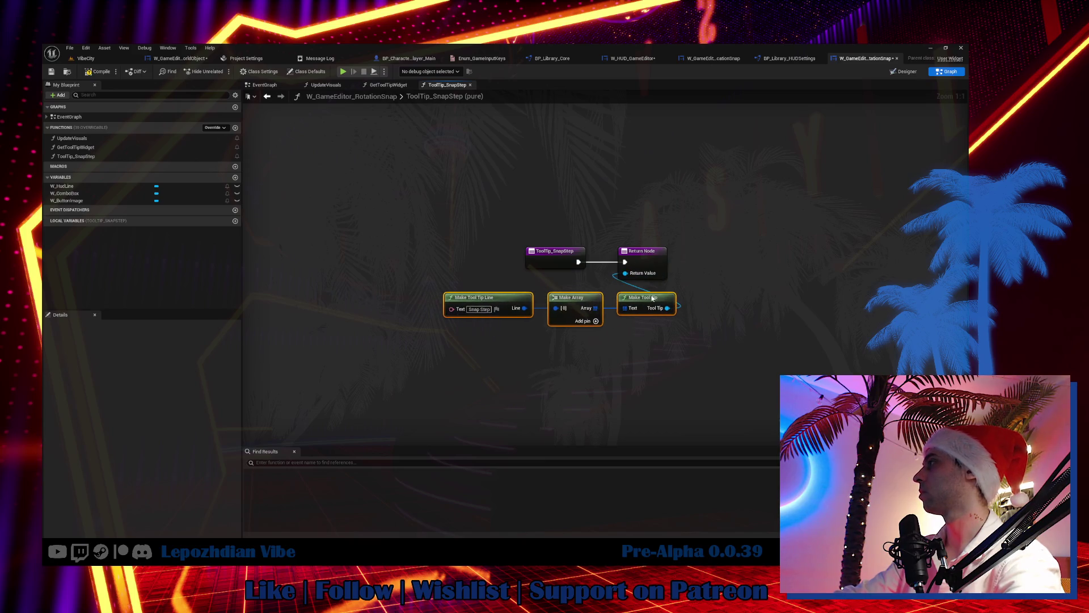
left_click(98, 75)
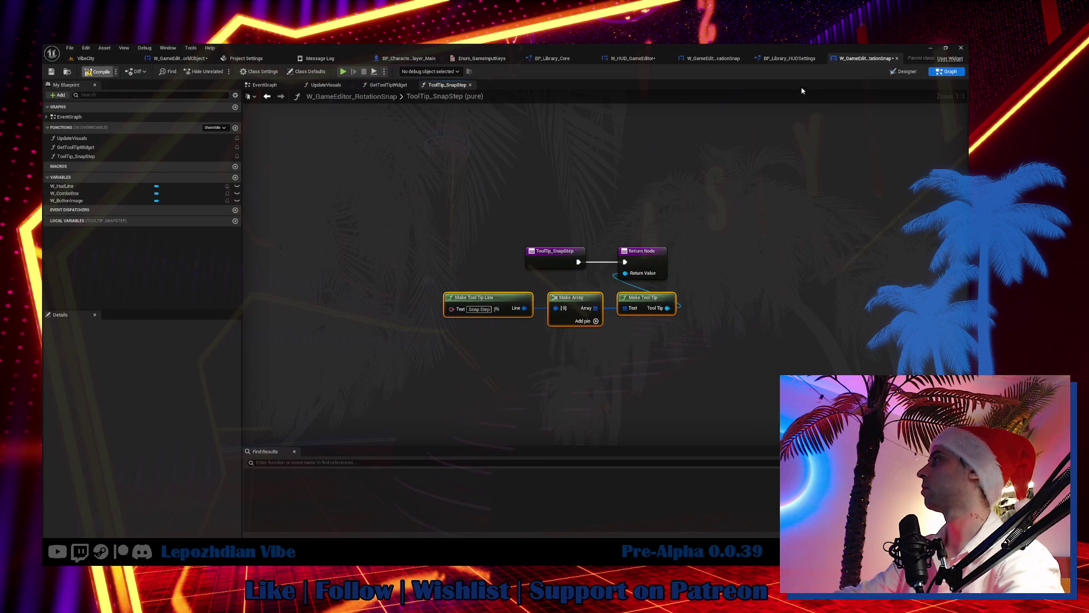
Step: Paste a tooltip line into ToolTip_SnapLocation reading 'Snapping objects to the grid when dragging objects around'
left_click(714, 58)
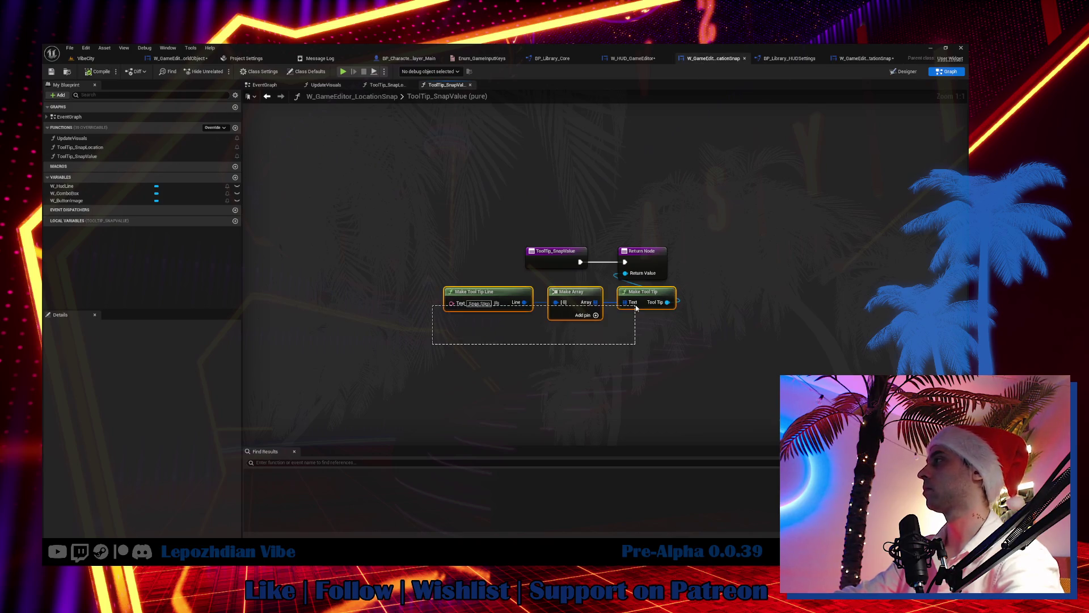
double_click(131, 149)
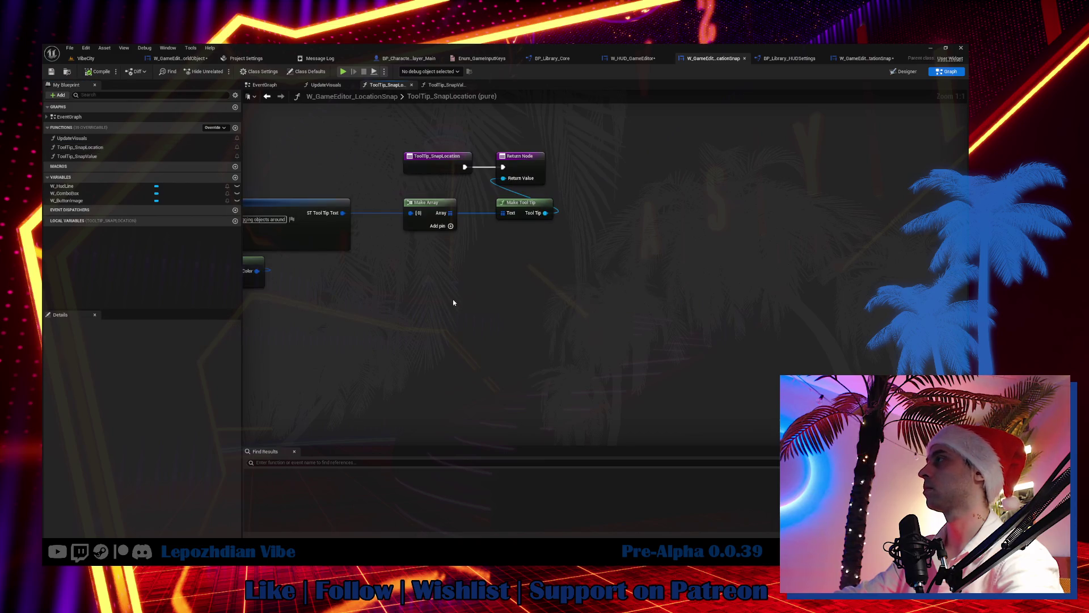
left_click_drag(431, 304, 573, 321)
key("ctrl+v")
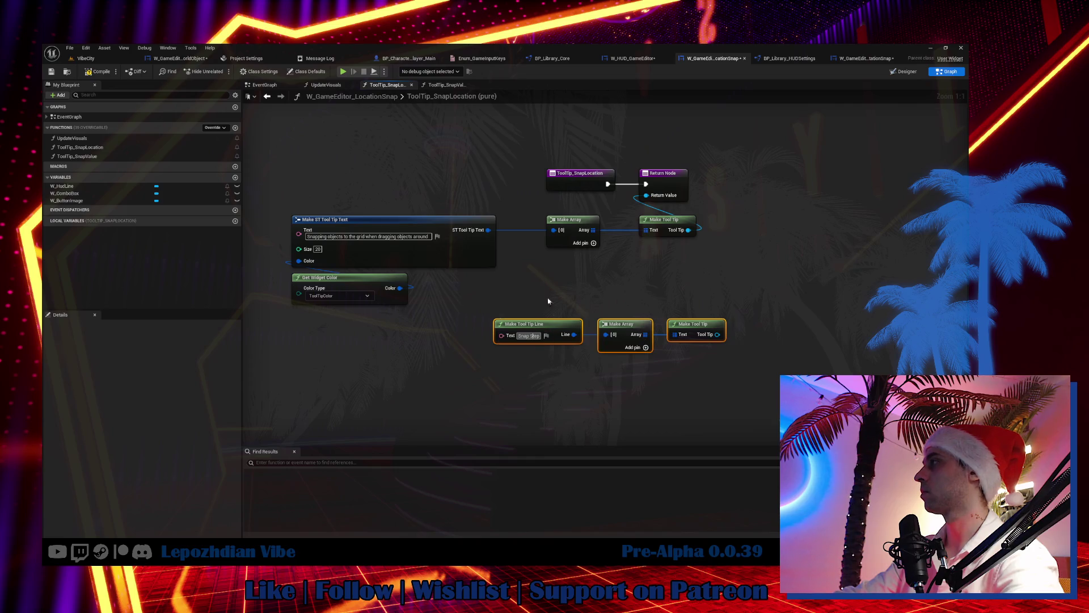
left_click(529, 335)
key("ctrl+v")
Step: Wire the grid tooltip line into Make Array, delete the old text, colour and leftover nodes, and show the Snaps folder
mouse_move(649, 336)
left_mouse_down()
mouse_move(522, 336)
mouse_move(553, 311)
mouse_move(553, 229)
left_mouse_up()
mouse_move(288, 192)
left_mouse_down()
mouse_move(499, 271)
mouse_move(496, 296)
left_mouse_up()
key("Delete")
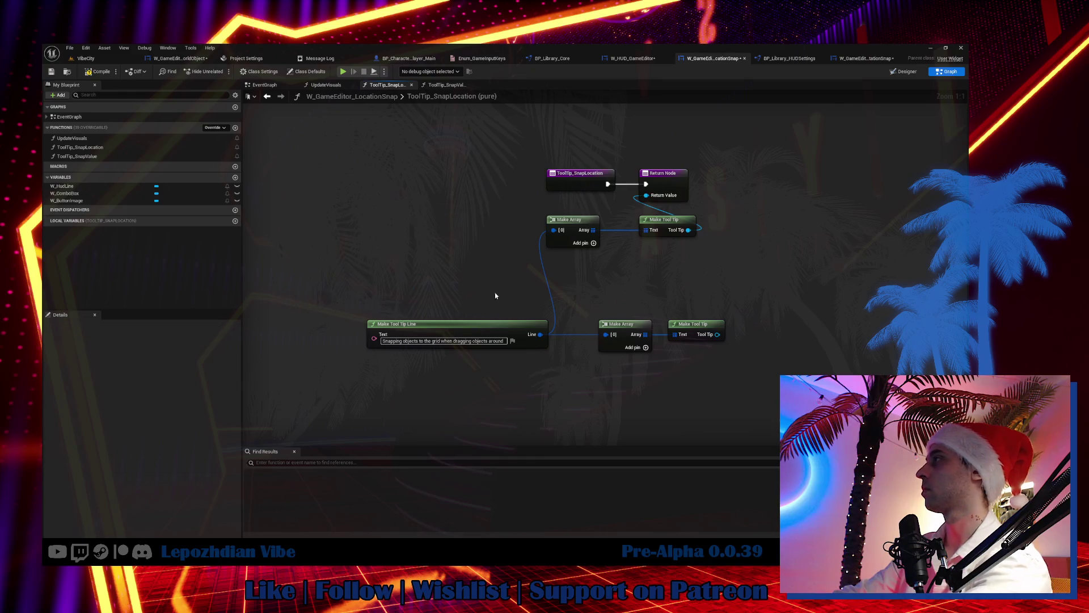
left_click_drag(597, 286, 726, 362)
key("Delete")
mouse_move(495, 330)
left_mouse_down()
mouse_move(488, 250)
mouse_move(472, 225)
left_mouse_up()
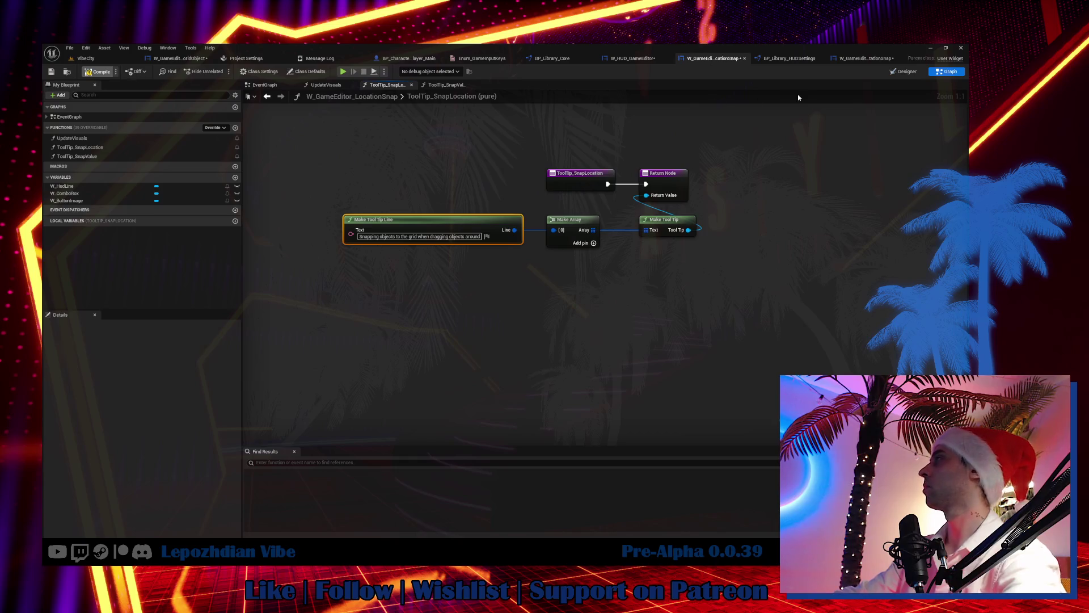
left_click(873, 60)
left_click(67, 72)
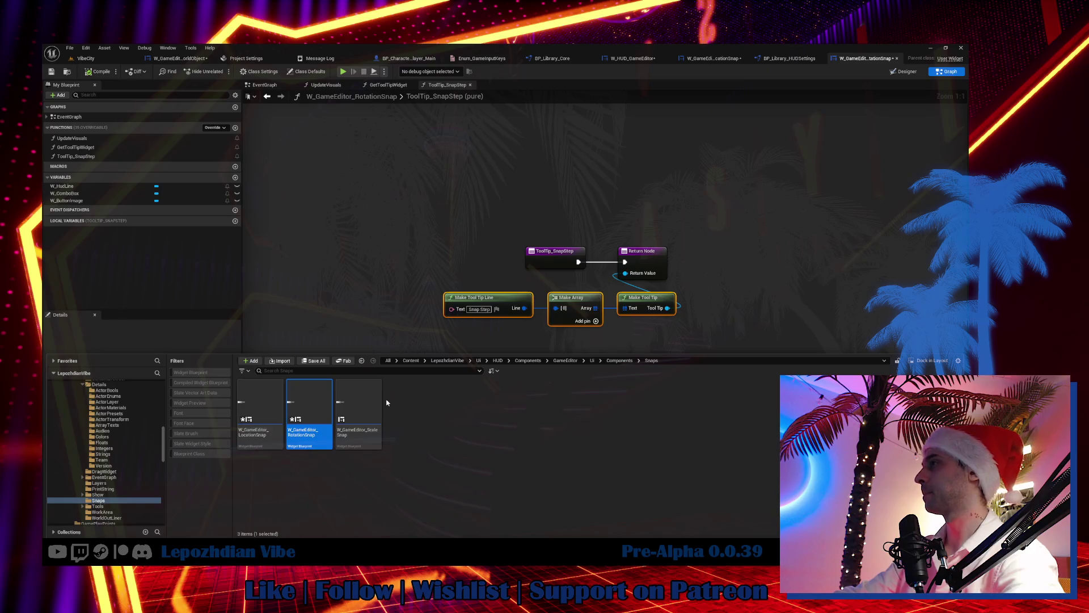
Step: Open W_GameEditor_ScaleSnap and bind its 0.25 combo box's Tool Tip Widget to a new ToolTip_SnapStep function
left_click(370, 402)
double_click(370, 401)
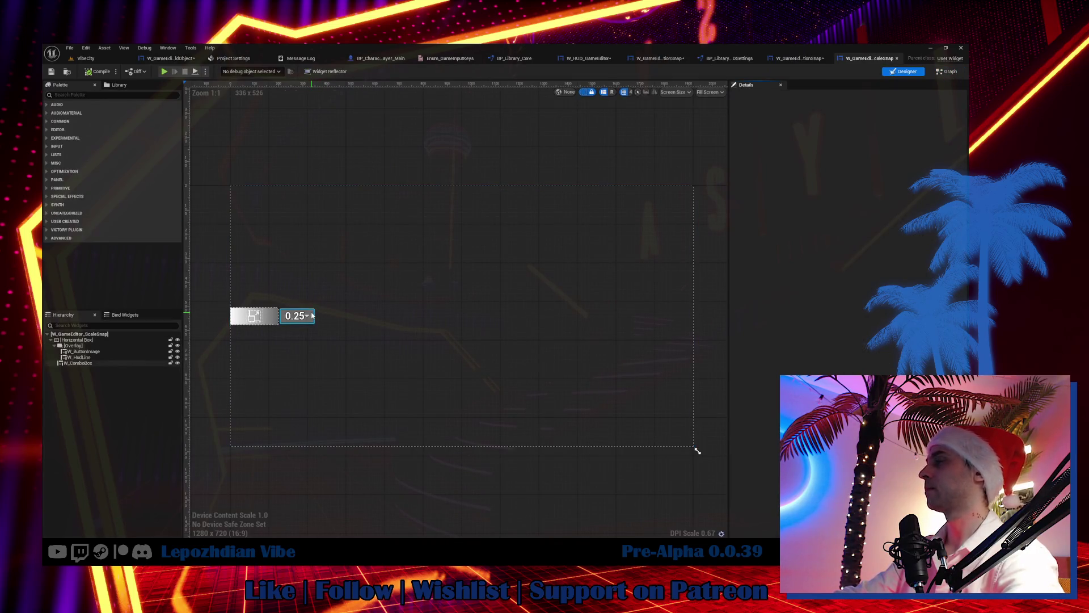
left_click(295, 316)
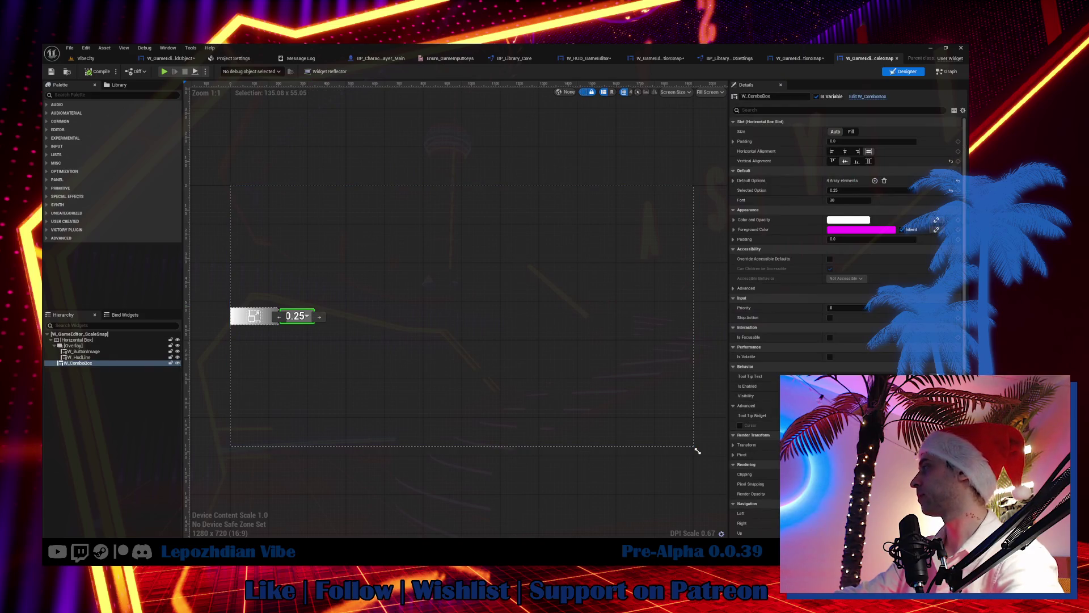
left_click(930, 429)
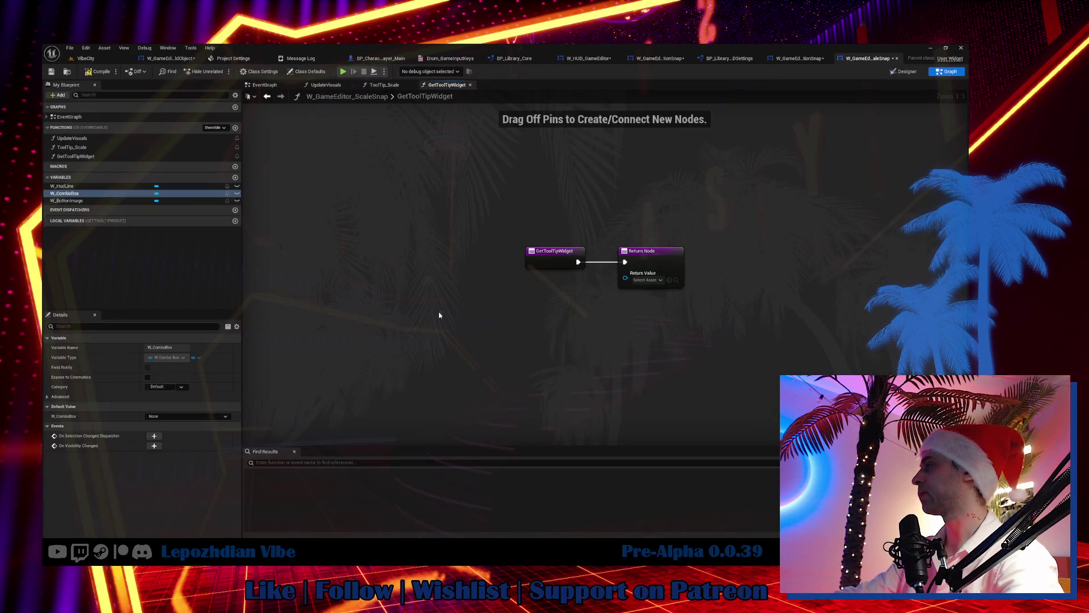
left_click(84, 159)
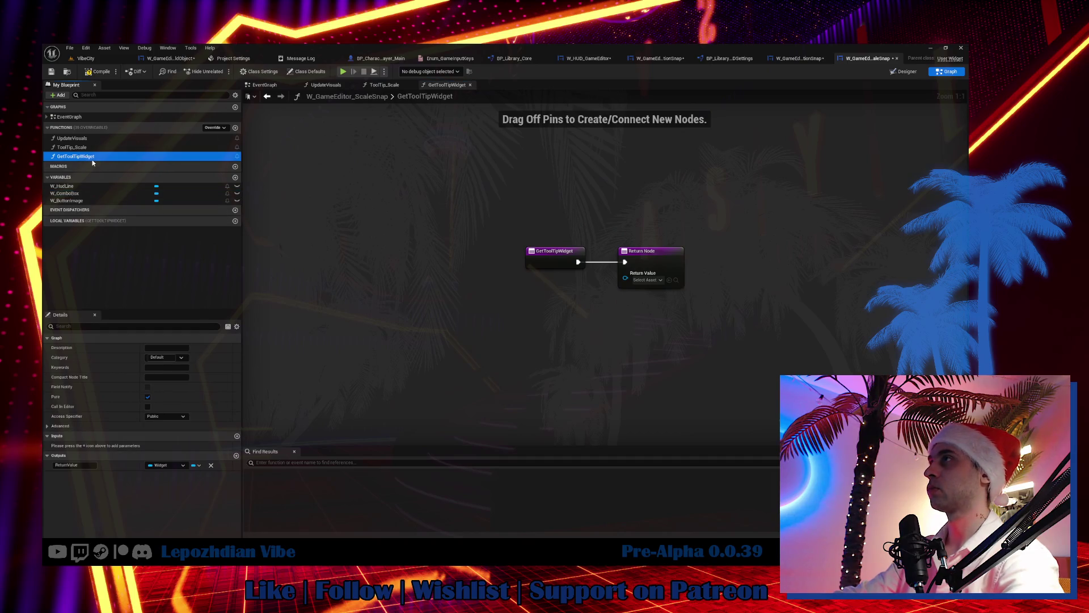
key("F2")
type("ToolTip_")
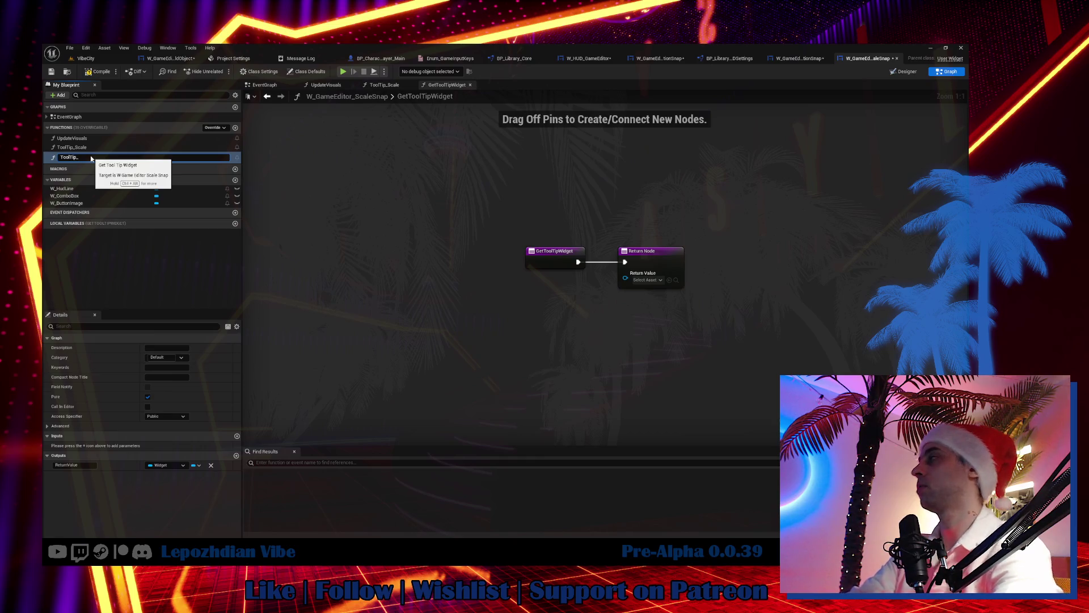
type("Sn")
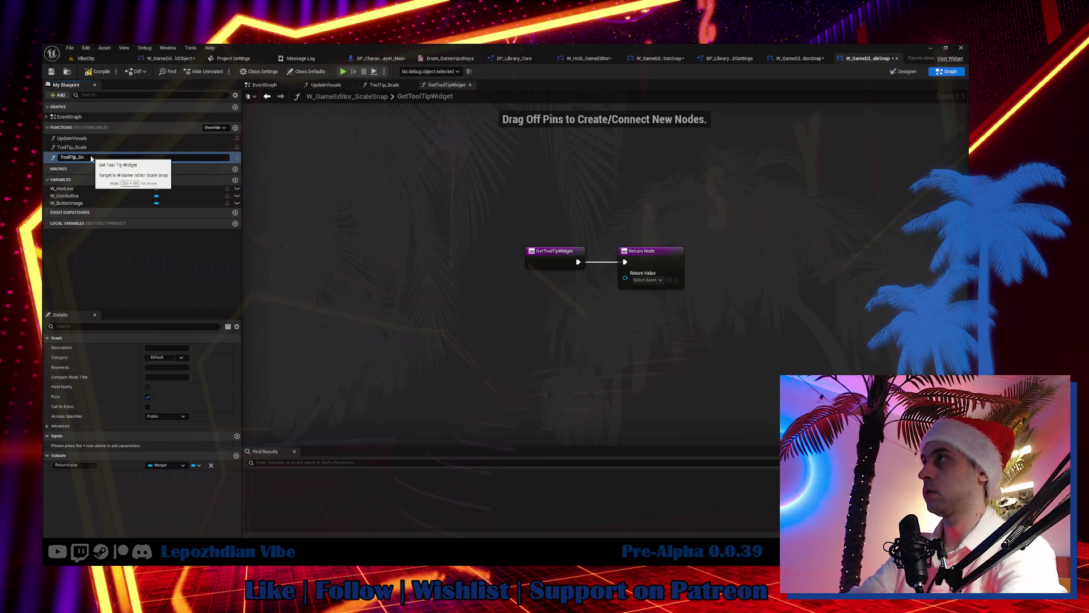
type("apStep")
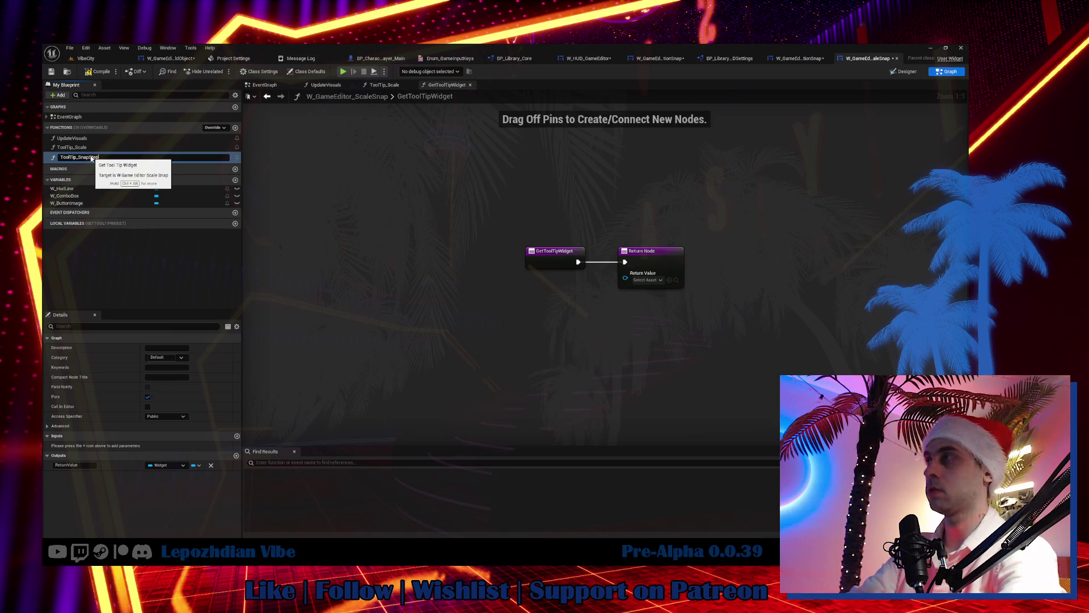
key("Return")
Step: Paste RotationSnap's Snap Step tooltip nodes into ScaleSnap's ToolTip_SnapStep beside the return node
left_click(786, 59)
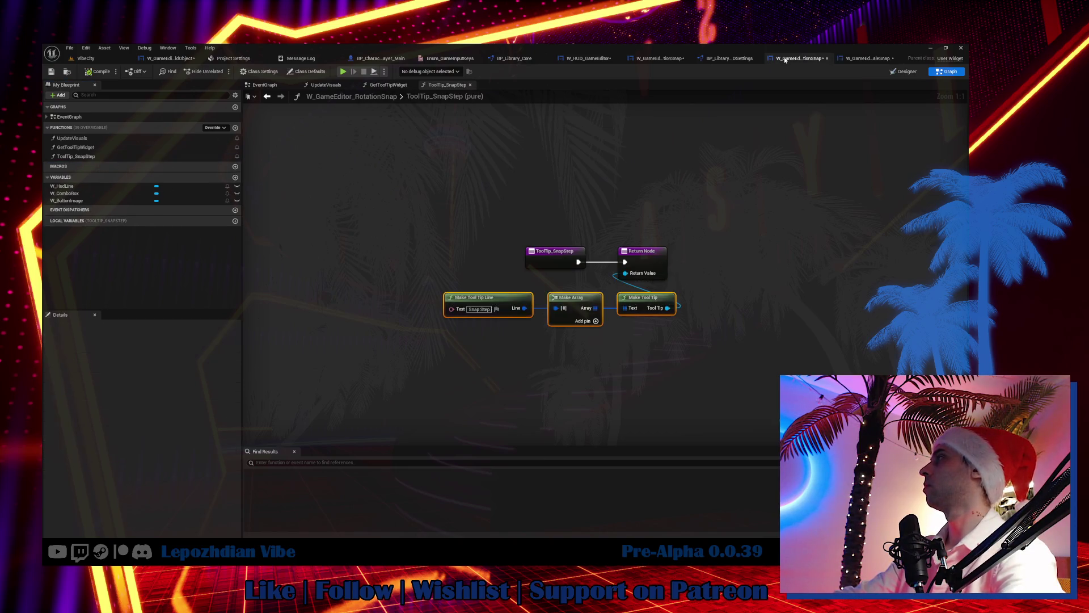
left_click(856, 59)
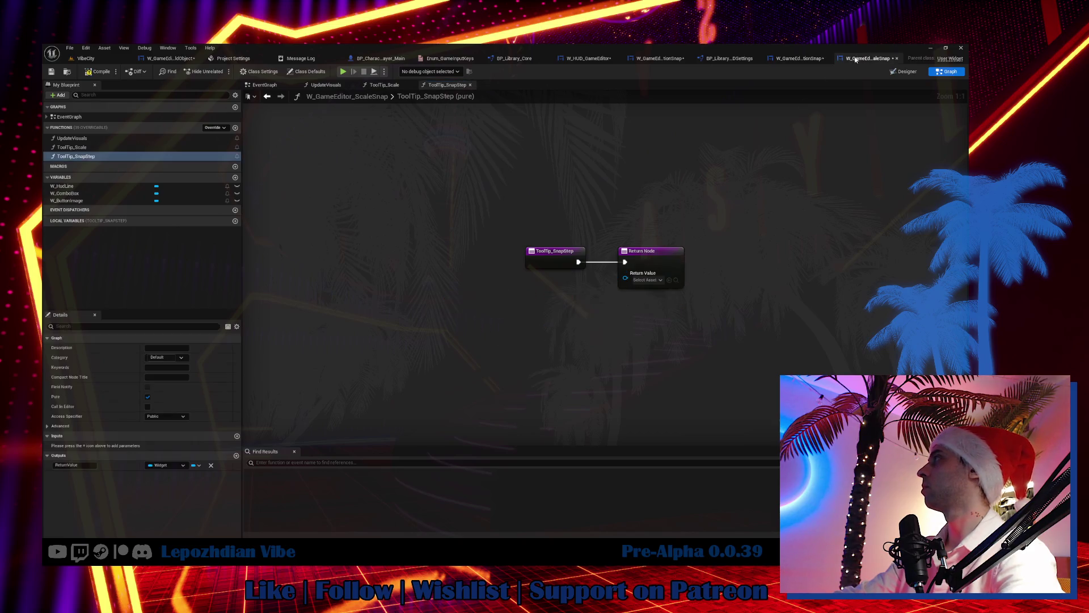
key("ctrl+v")
mouse_move(685, 325)
left_mouse_down()
mouse_move(625, 277)
mouse_move(675, 295)
mouse_move(659, 295)
left_mouse_up()
Step: Copy the Make Tool Tip Line node into the ToolTip_Scale graph
left_click(486, 313)
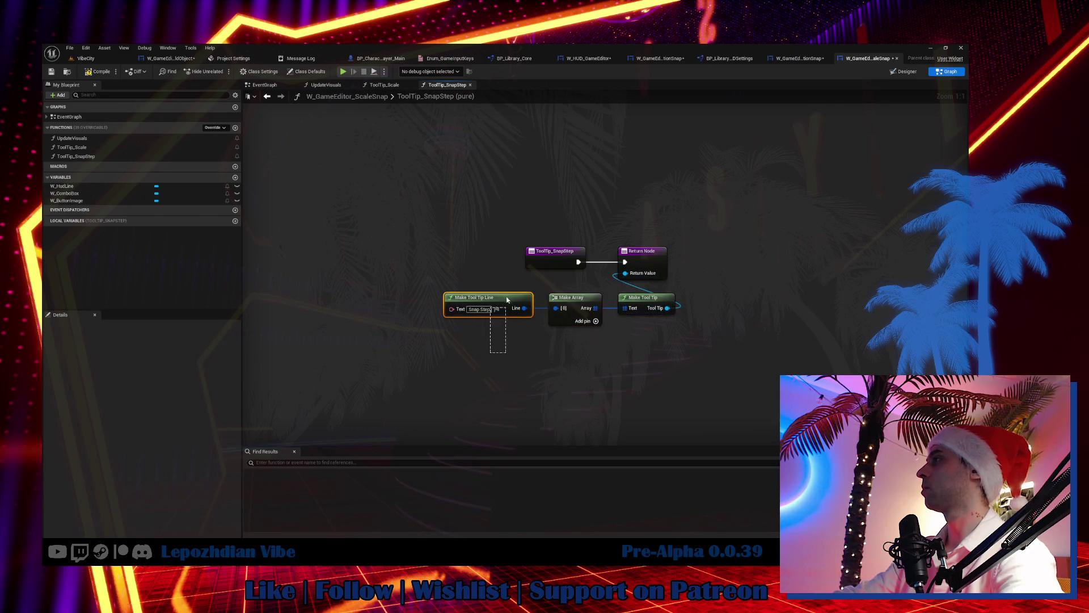
double_click(131, 147)
key("ctrl+v")
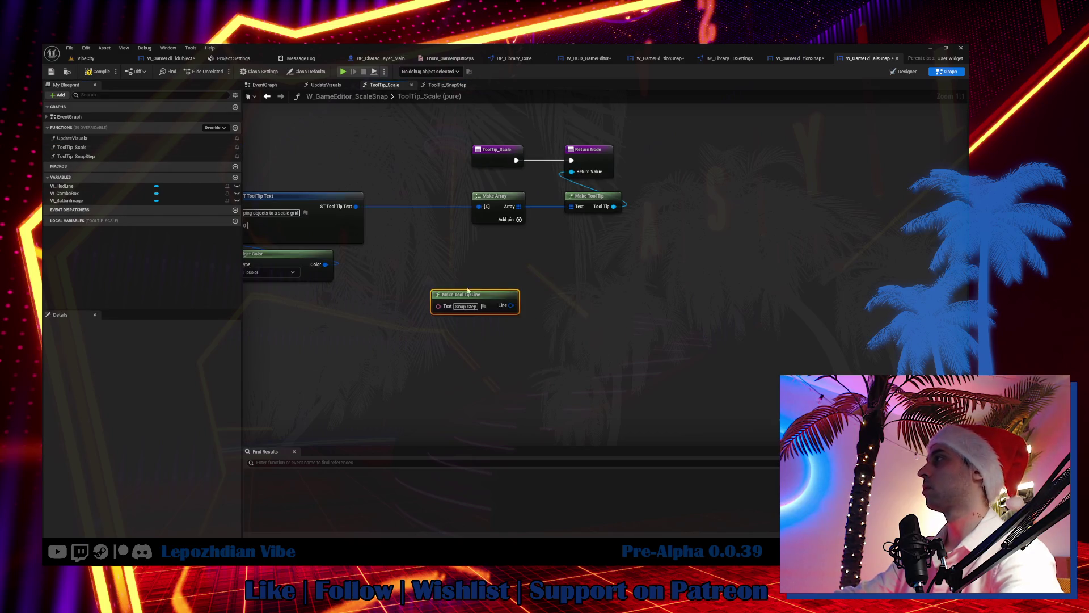
left_click_drag(493, 299, 552, 314)
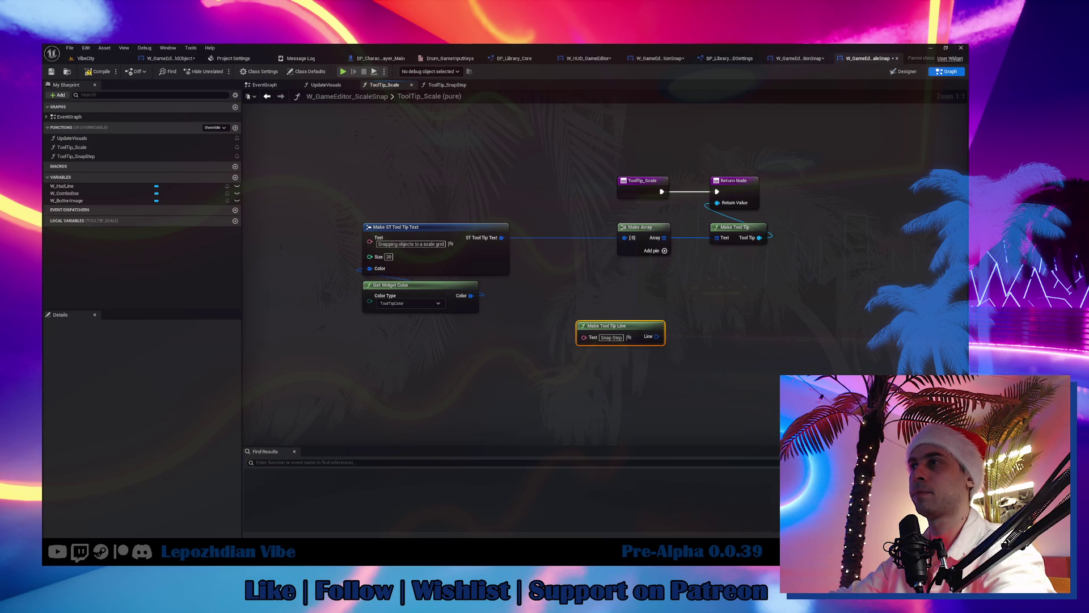
Step: Set ToolTip_Scale's line to 'Snapping objects to a scale grid', wire it into Make Array, and delete the old text and colour nodes
left_click(559, 365)
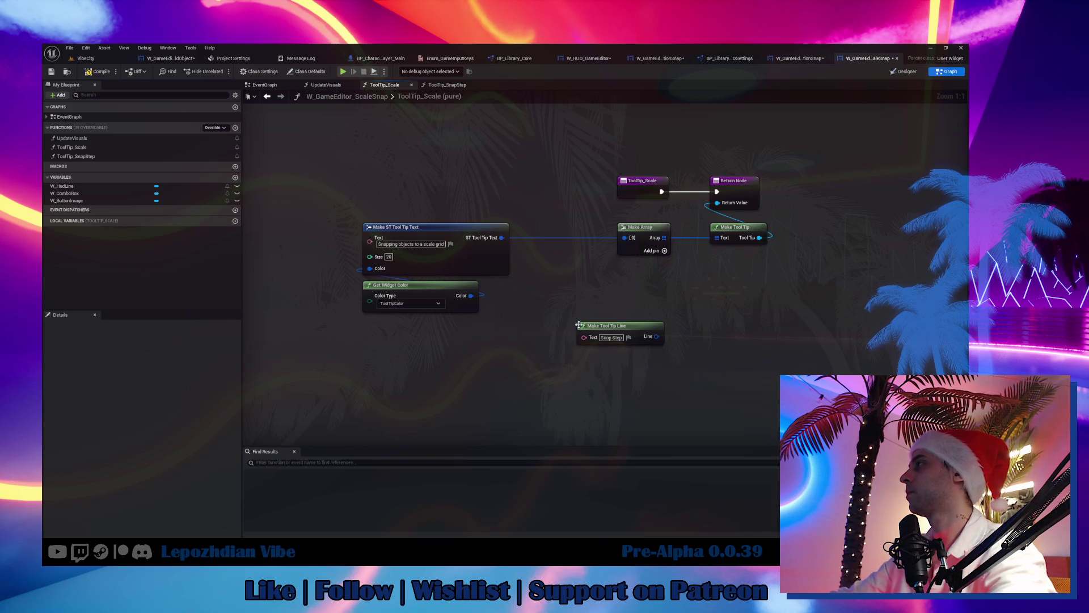
left_click(411, 244)
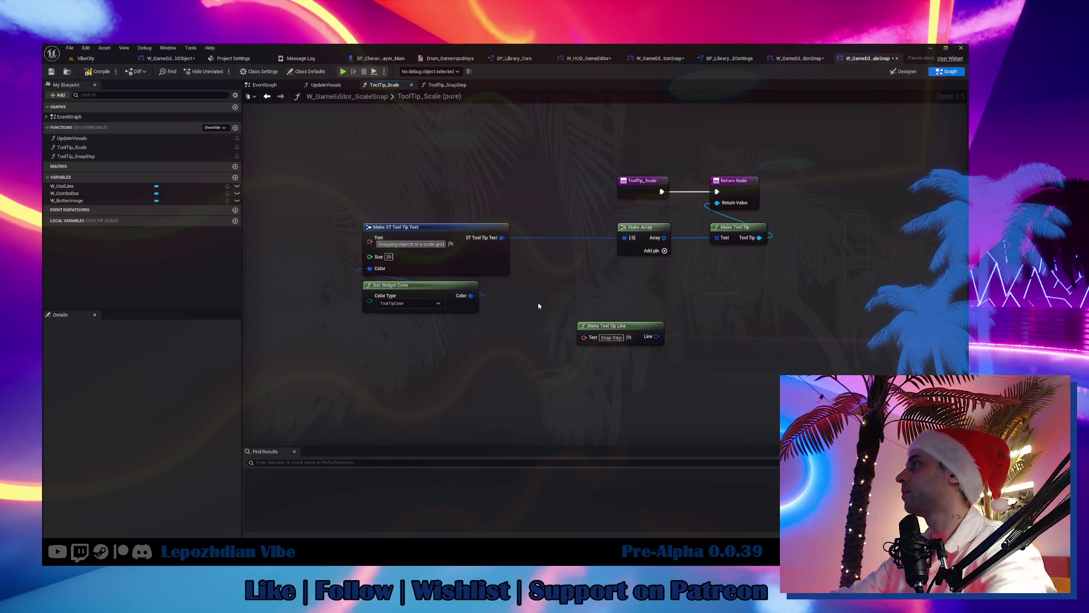
key("ctrl+c")
left_click(612, 338)
key("ctrl+v")
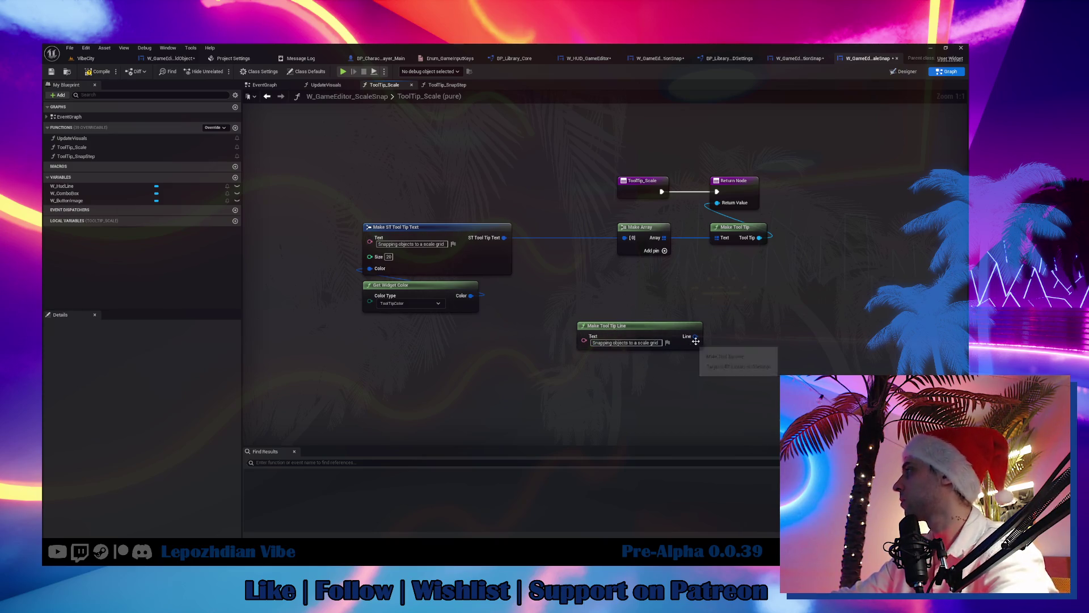
mouse_move(695, 341)
left_mouse_down()
mouse_move(692, 297)
mouse_move(625, 237)
left_mouse_up()
left_click_drag(352, 215, 561, 318)
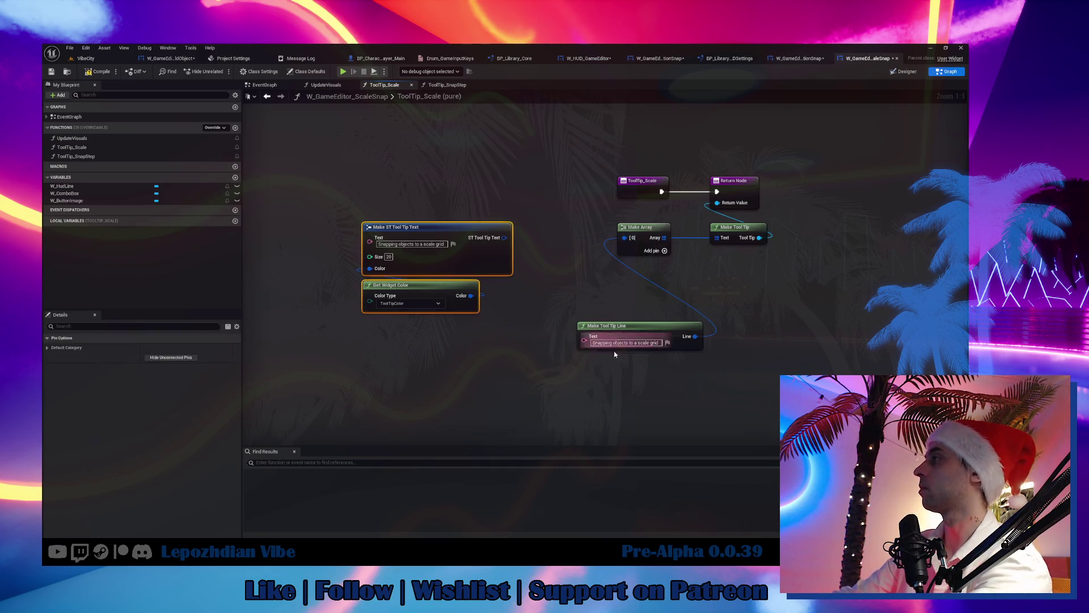
key("Delete")
mouse_move(651, 326)
left_mouse_down()
mouse_move(528, 216)
mouse_move(552, 226)
left_mouse_up()
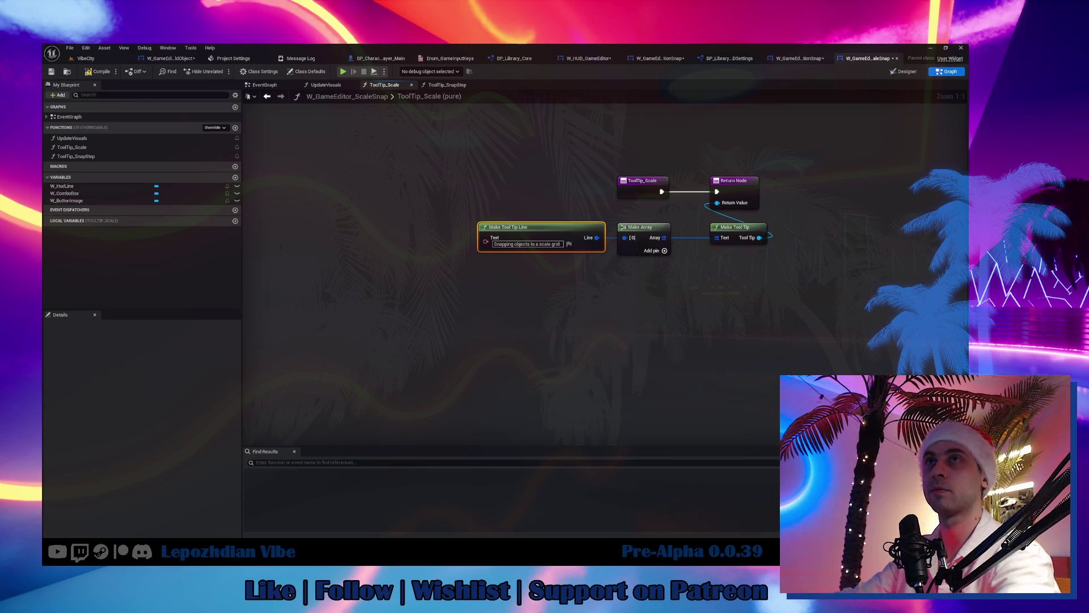
left_click(518, 348)
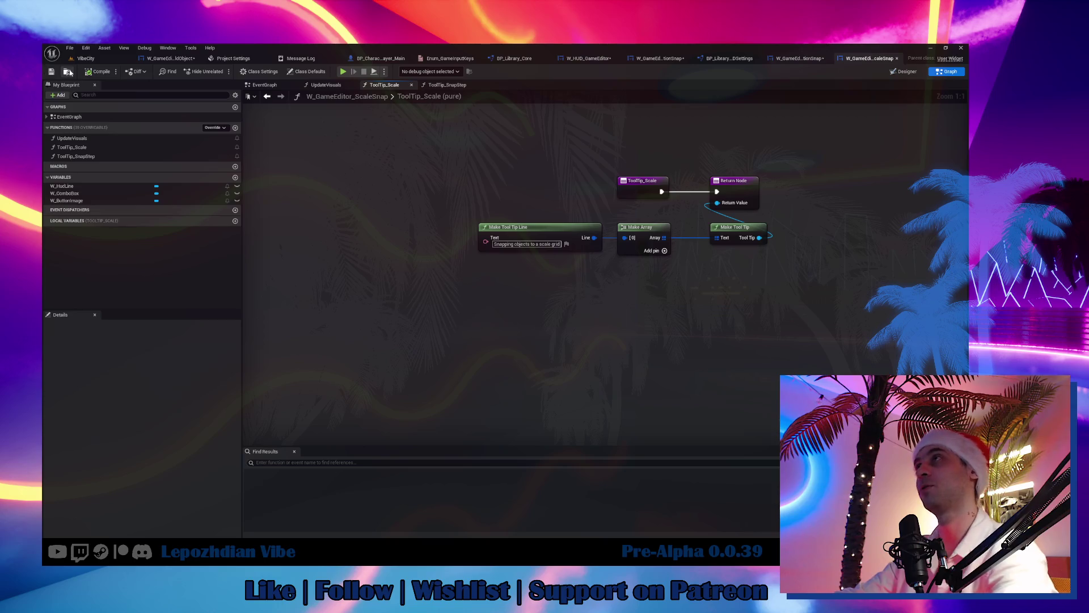
Step: Save all modified assets from the level editor, twice, looking over the city in between
left_click(122, 58)
left_click(69, 47)
left_click(121, 153)
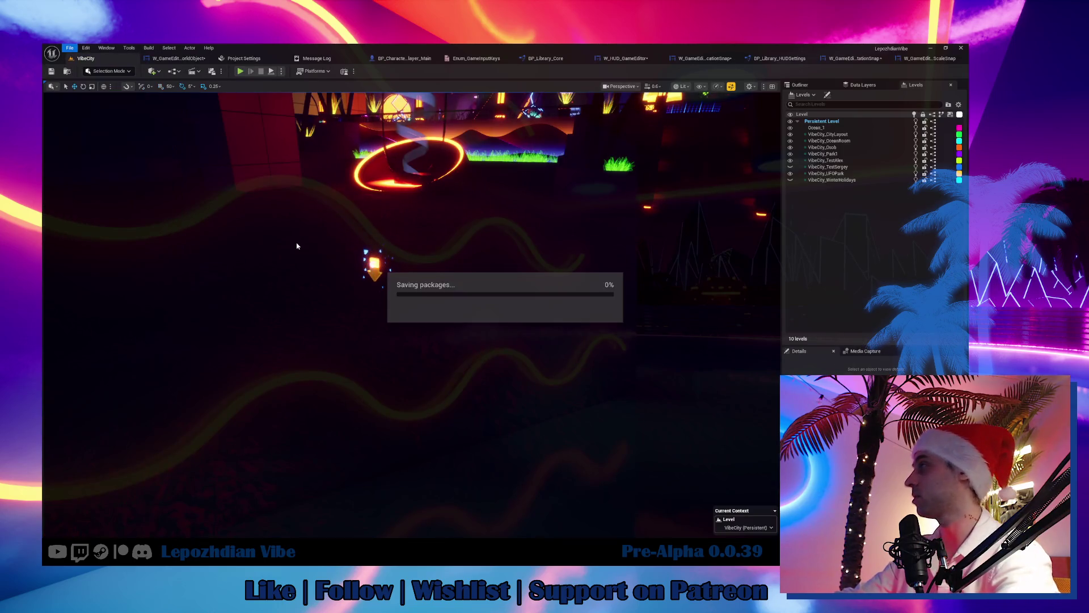
left_click_drag(277, 272, 277, 363)
left_click_drag(273, 136, 272, 123)
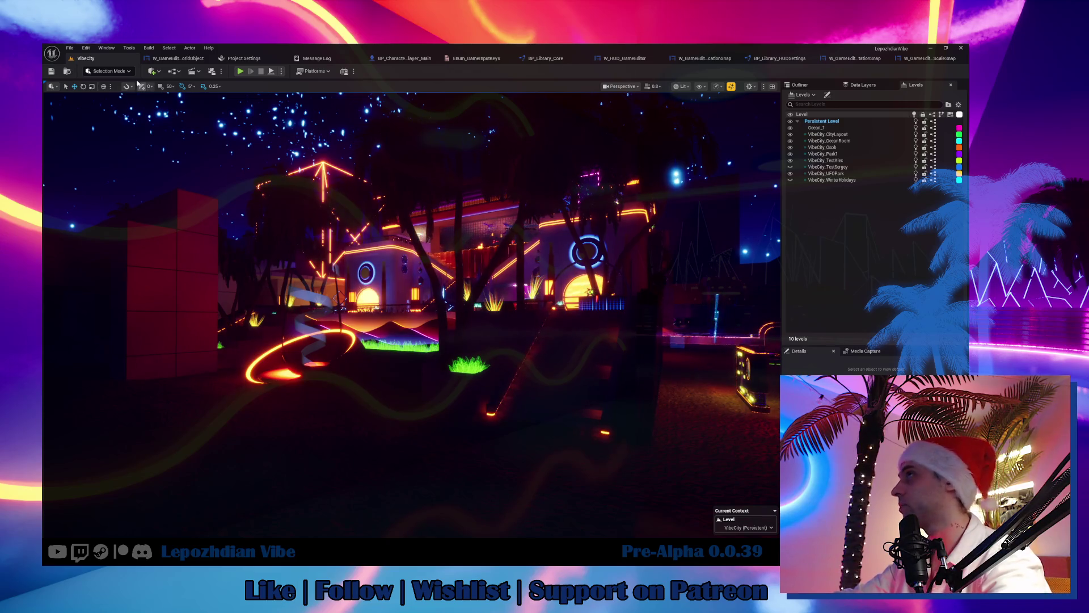
left_click(70, 48)
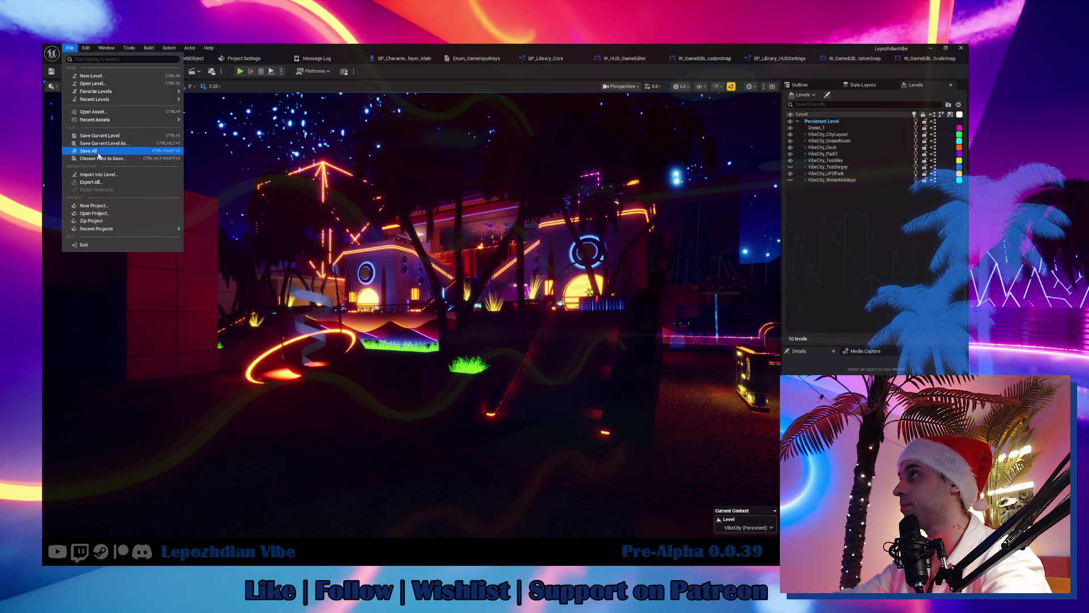
left_click(89, 151)
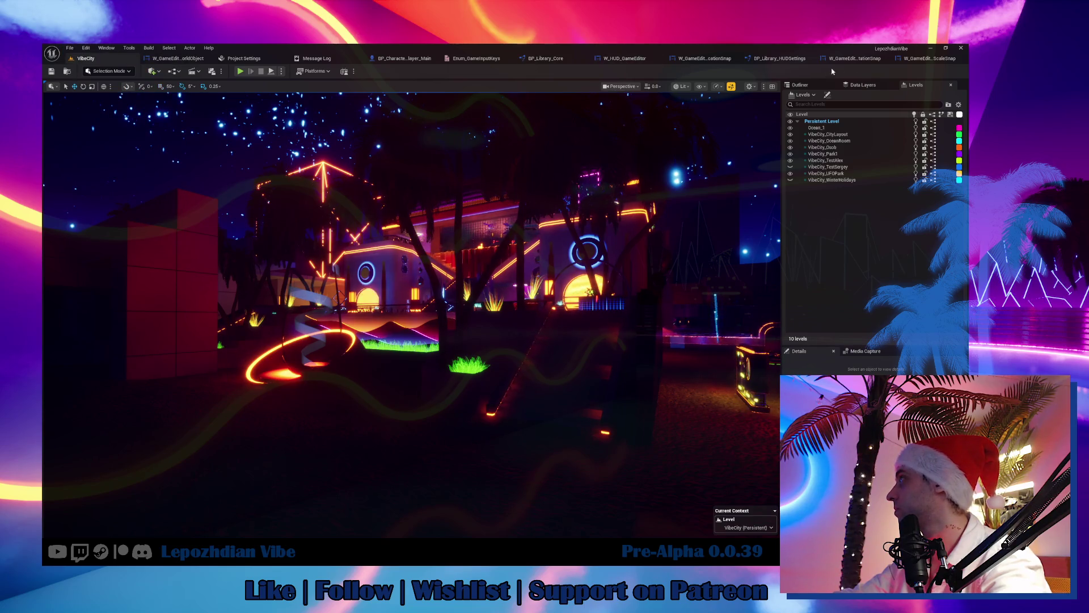
Step: Check the scale snap event graph, save everything again, and start a play-in-editor session
left_click(937, 59)
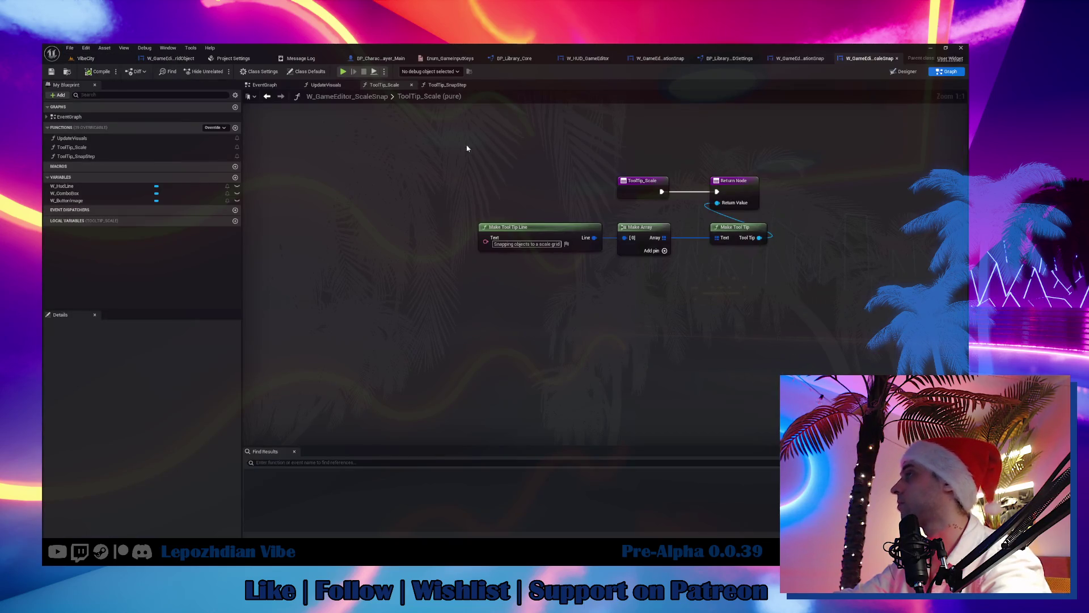
left_click(266, 85)
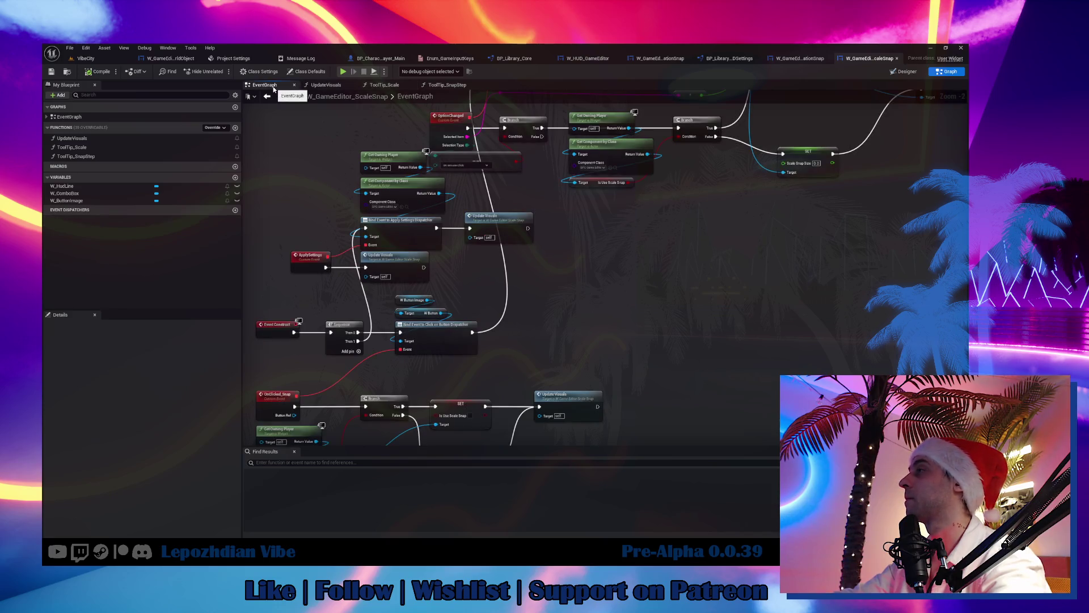
left_click(86, 58)
left_click(70, 47)
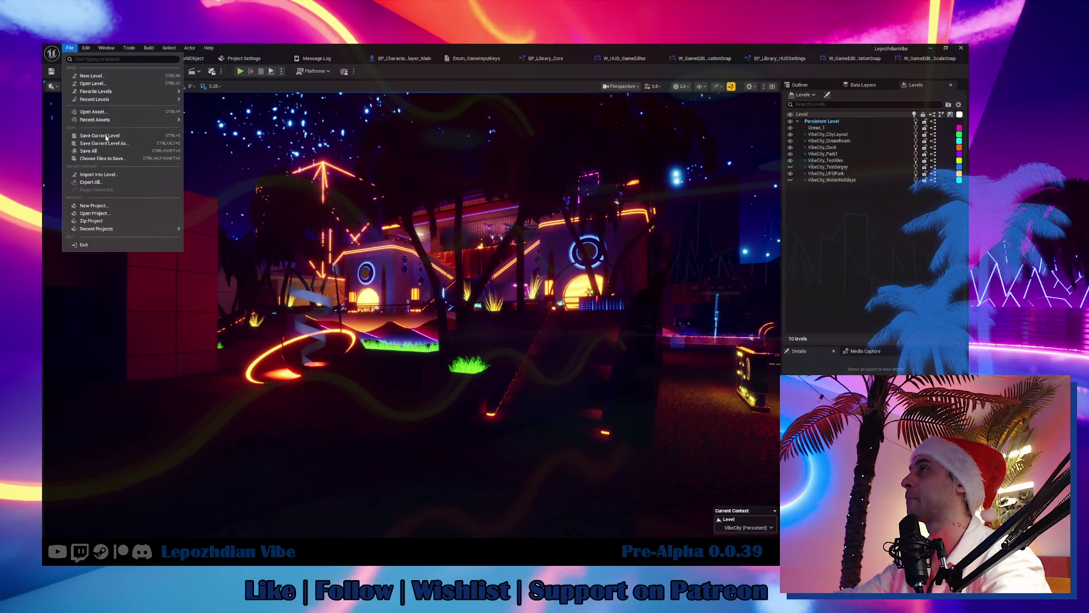
left_click(110, 150)
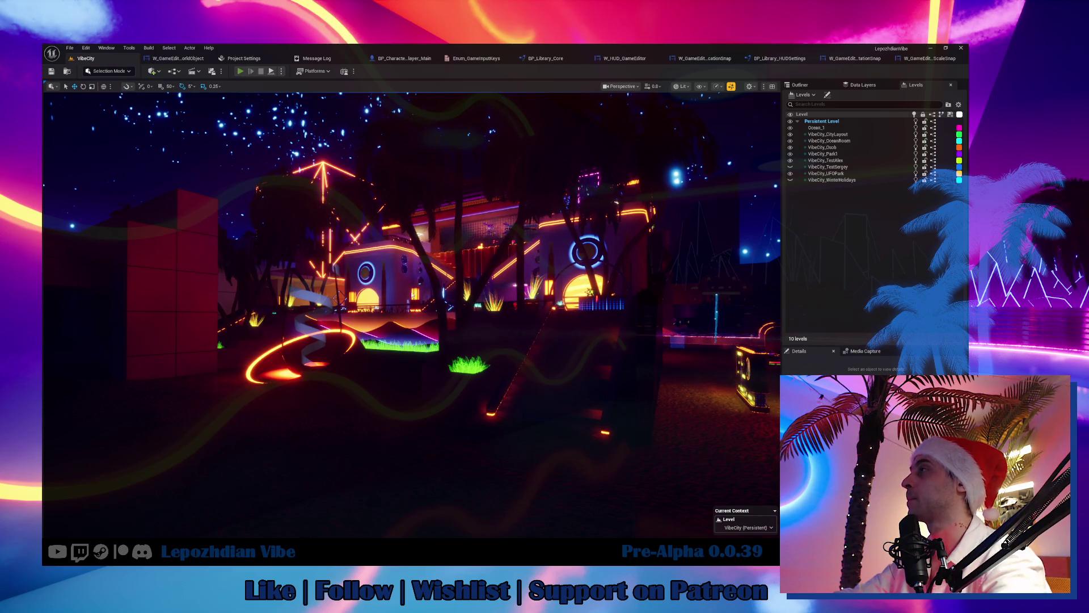
left_click(240, 71)
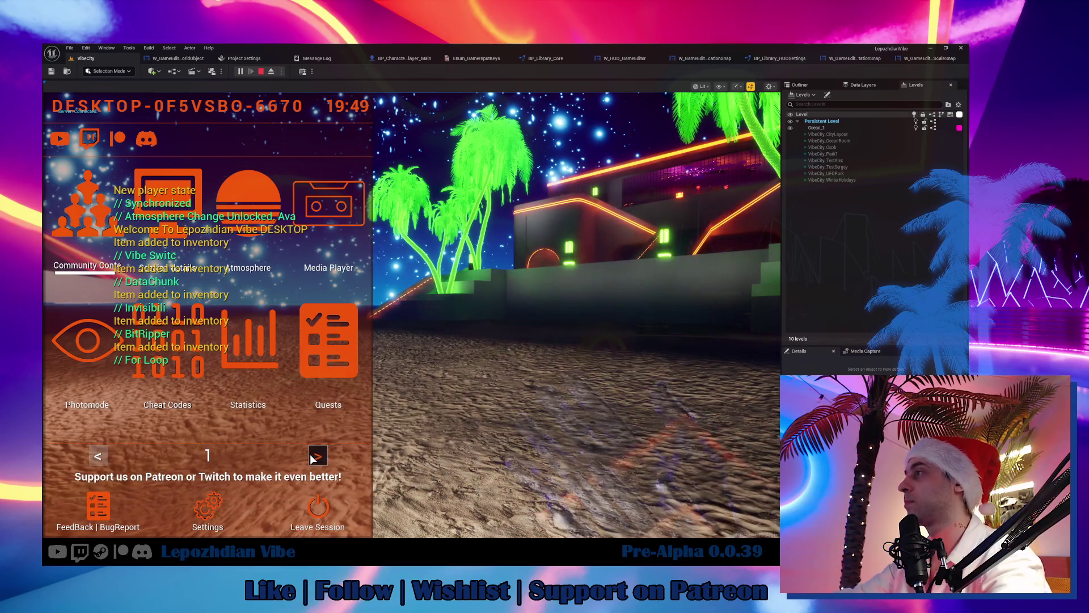
Step: Launch the in-game level editor from the menu's second page, then stop play with Esc
left_click(317, 455)
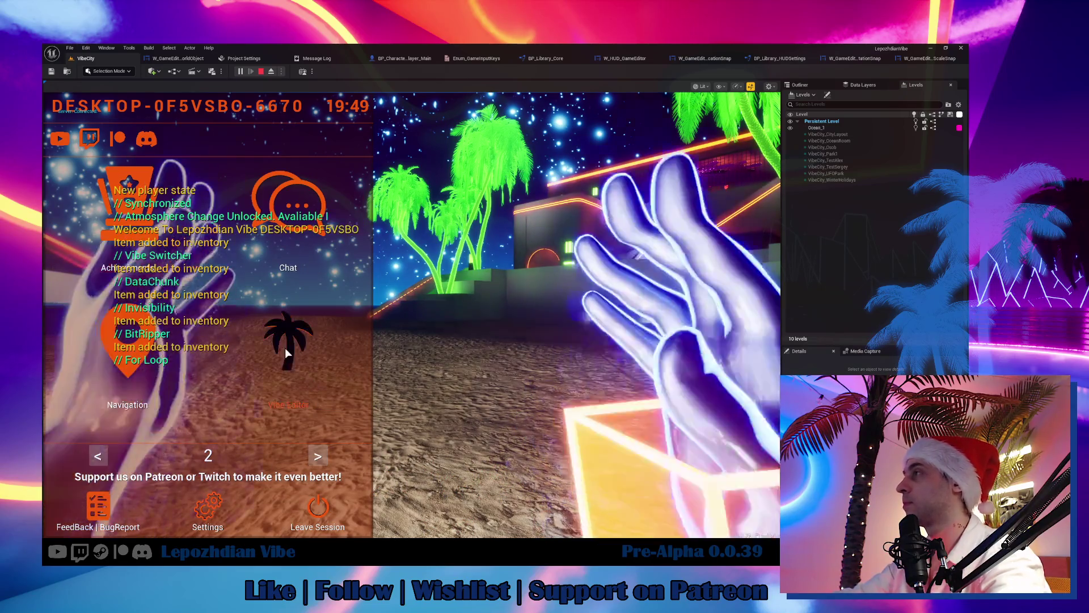
left_click(285, 348)
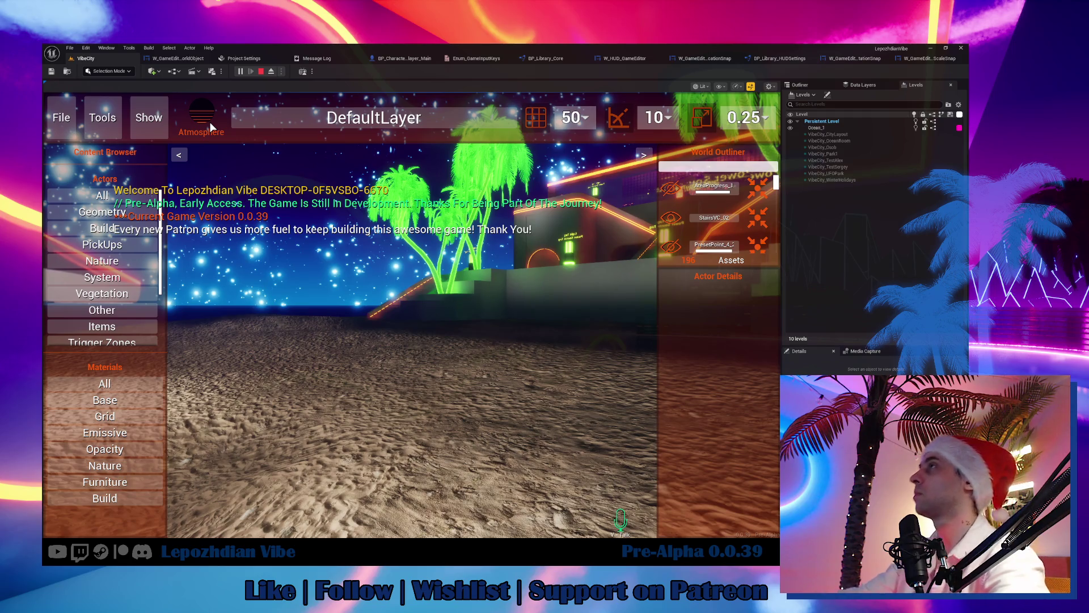
key("Escape")
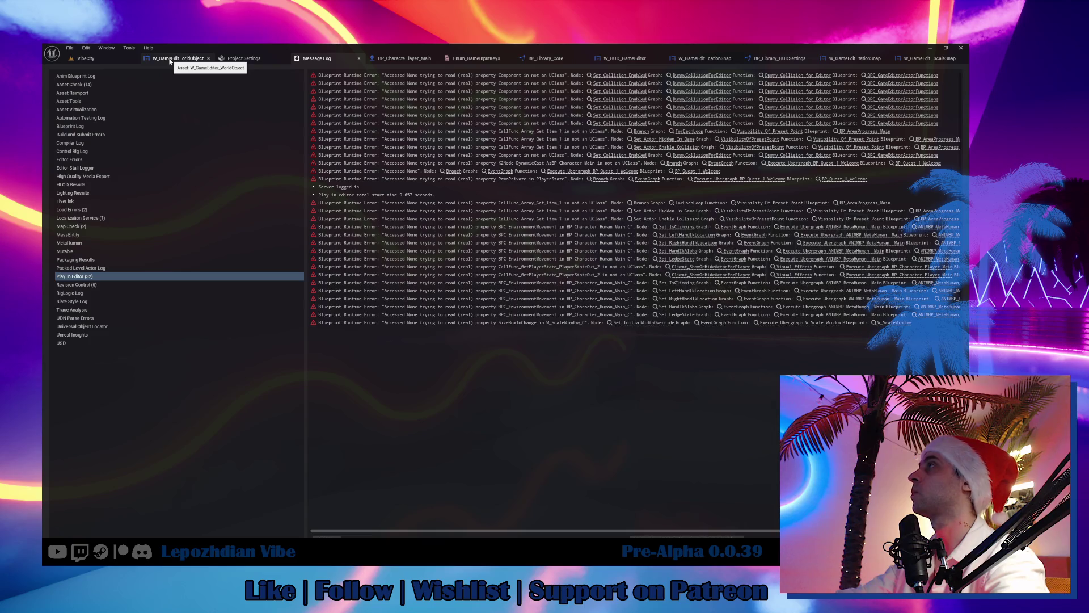
Step: In the W_HUD_GameEditor designer, clear the Atmosphere button's Button Name
left_click(611, 58)
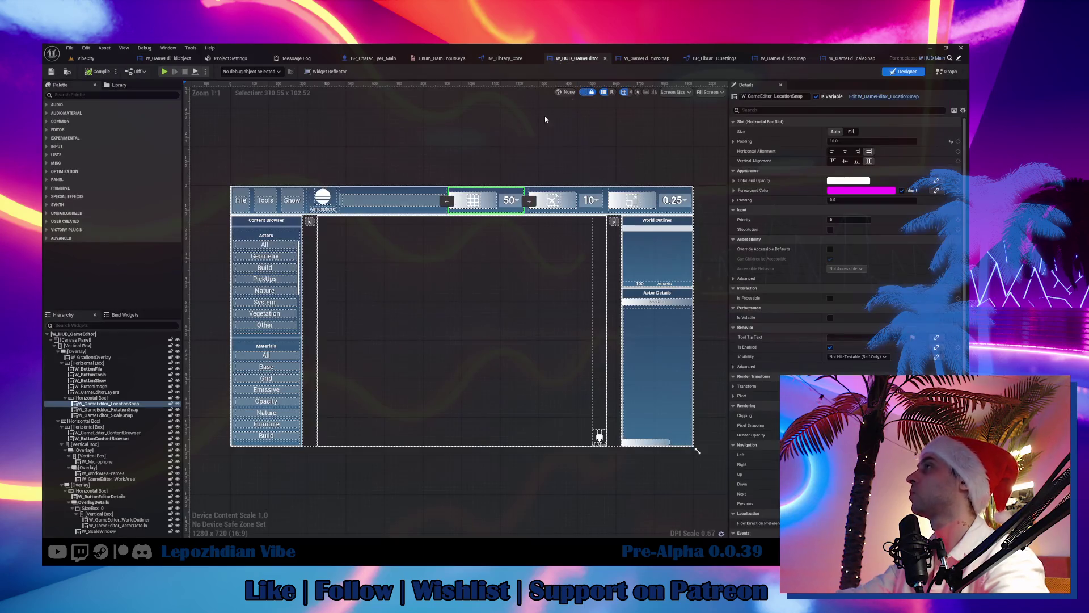
left_click(322, 198)
scroll(335, 211, "up", 3)
left_click(864, 180)
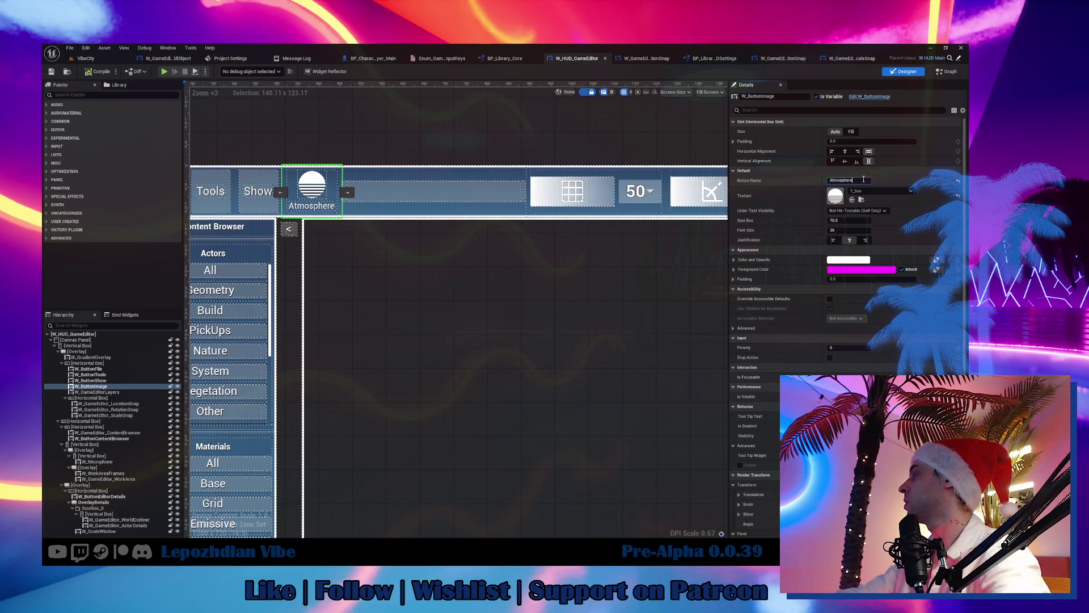
key("BackSpace")
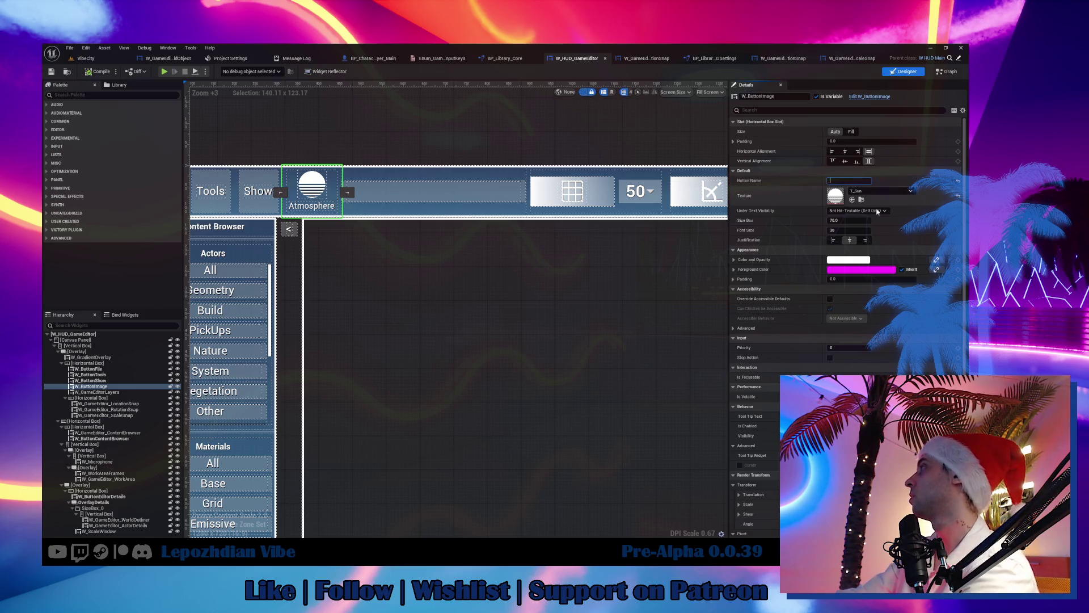
key("Return")
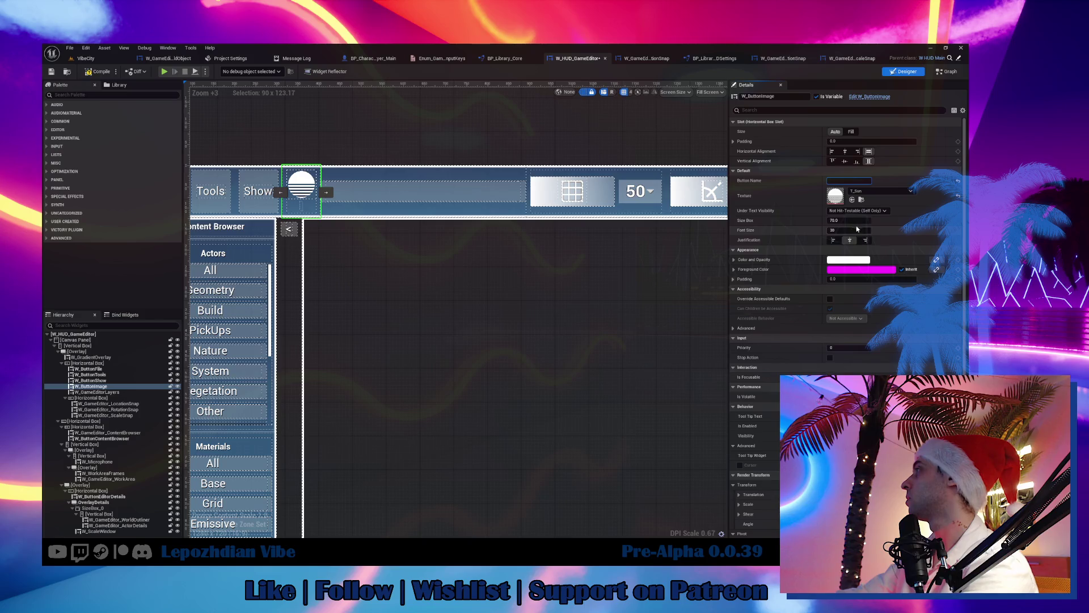
Step: Set the button's Size Box to 50, Under Text Visibility to Collapsed, and both alignments to Center
left_click(856, 220)
type("50")
key("Return")
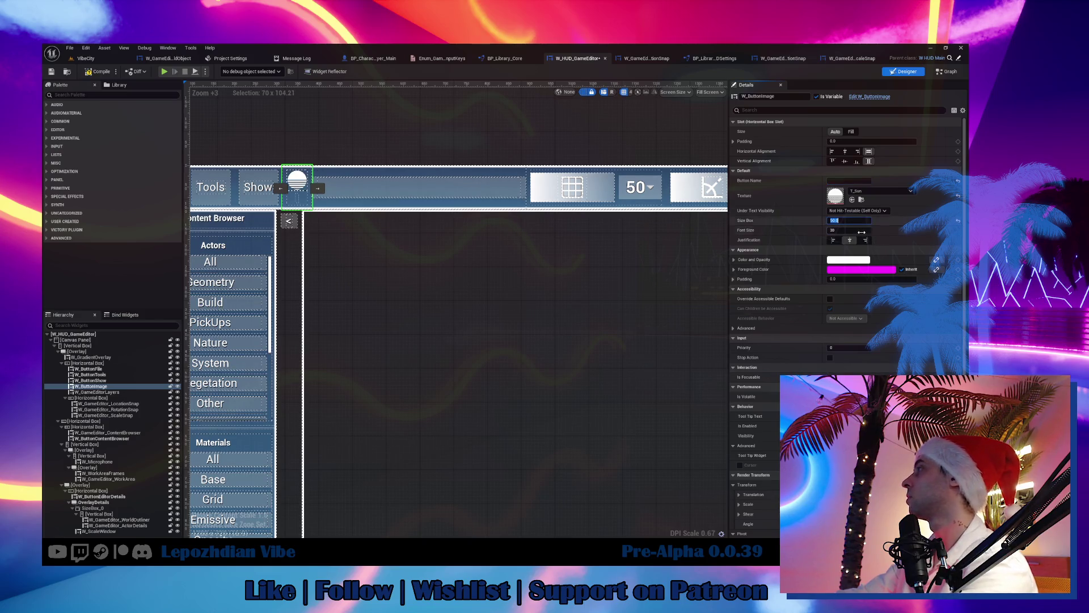
left_click(858, 210)
left_click(856, 226)
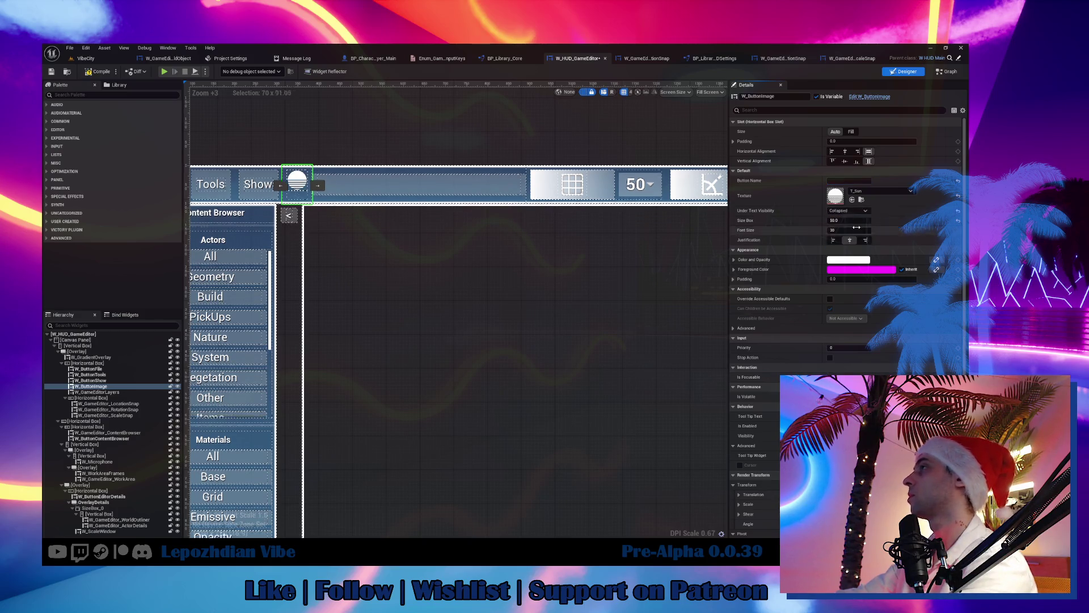
left_click(845, 162)
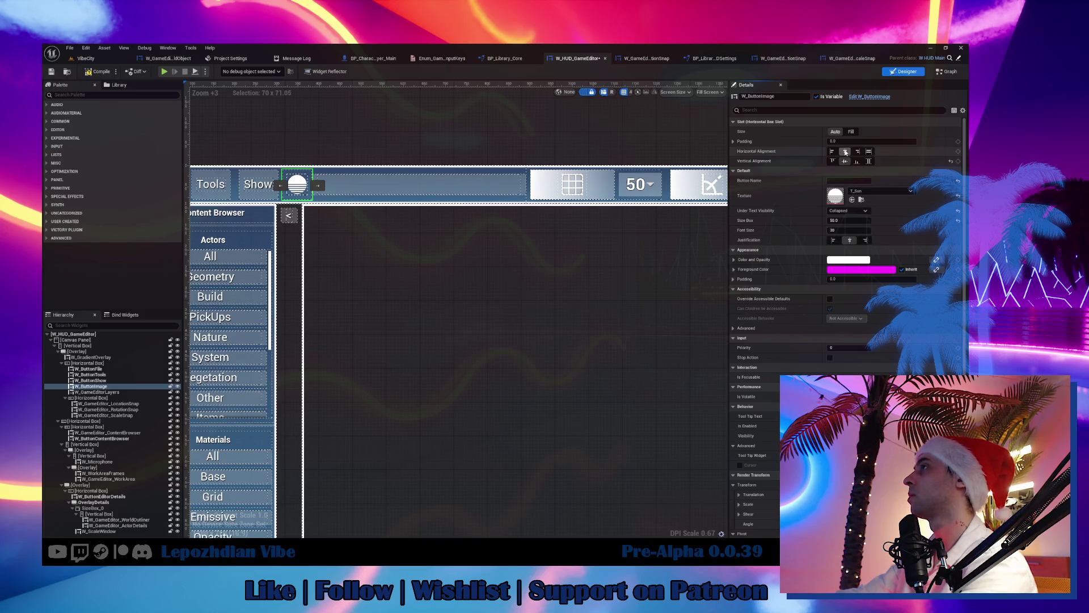
left_click(845, 152)
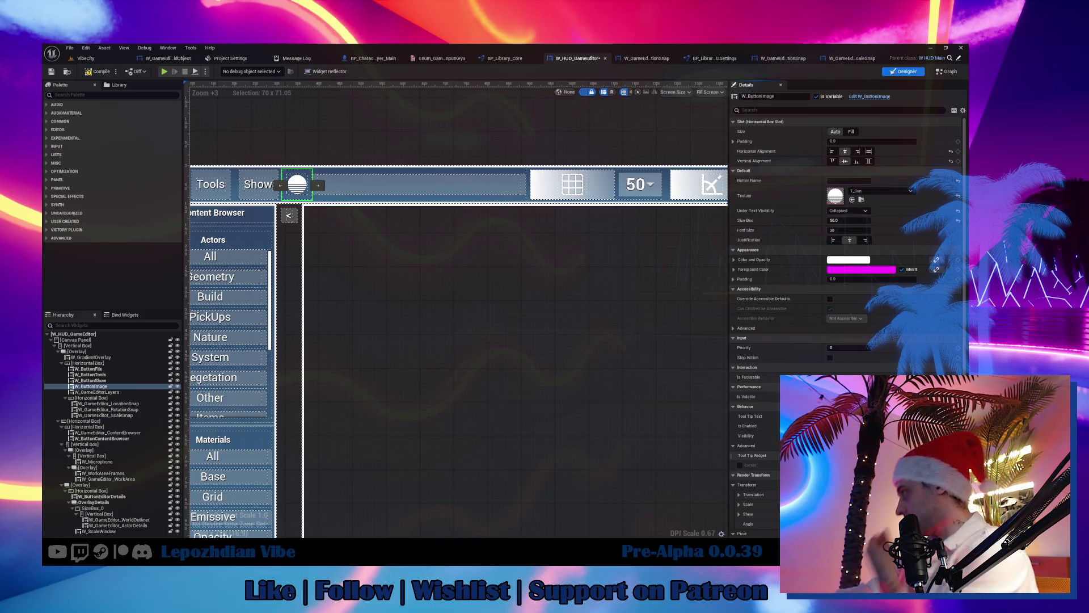
left_click(937, 455)
Step: Create a Tool Tip Widget binding function named TooTip_ChangeAtmosphere
left_click(926, 236)
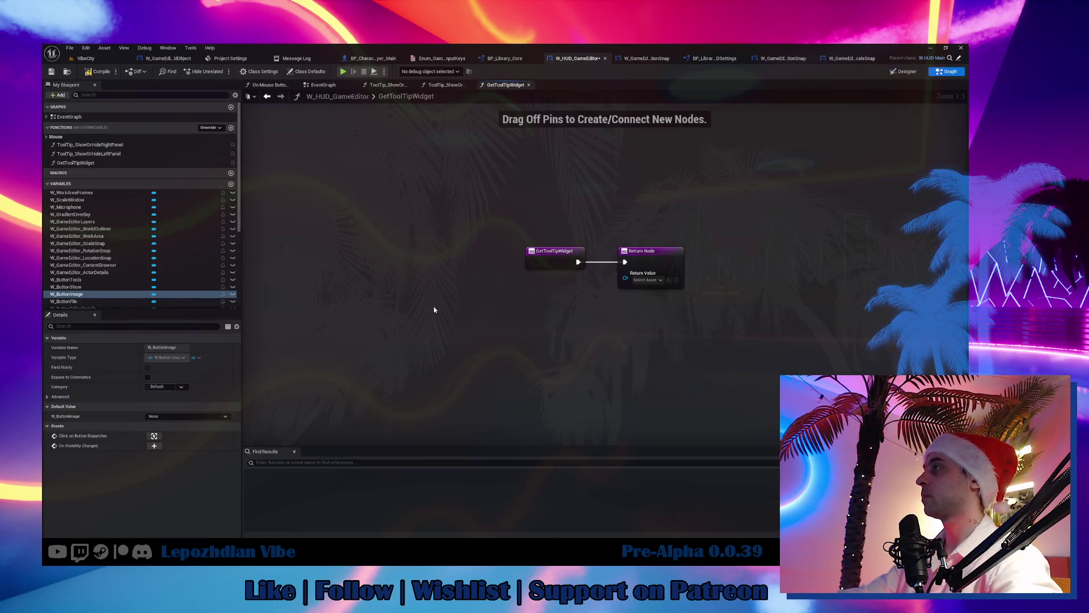
left_click(82, 163)
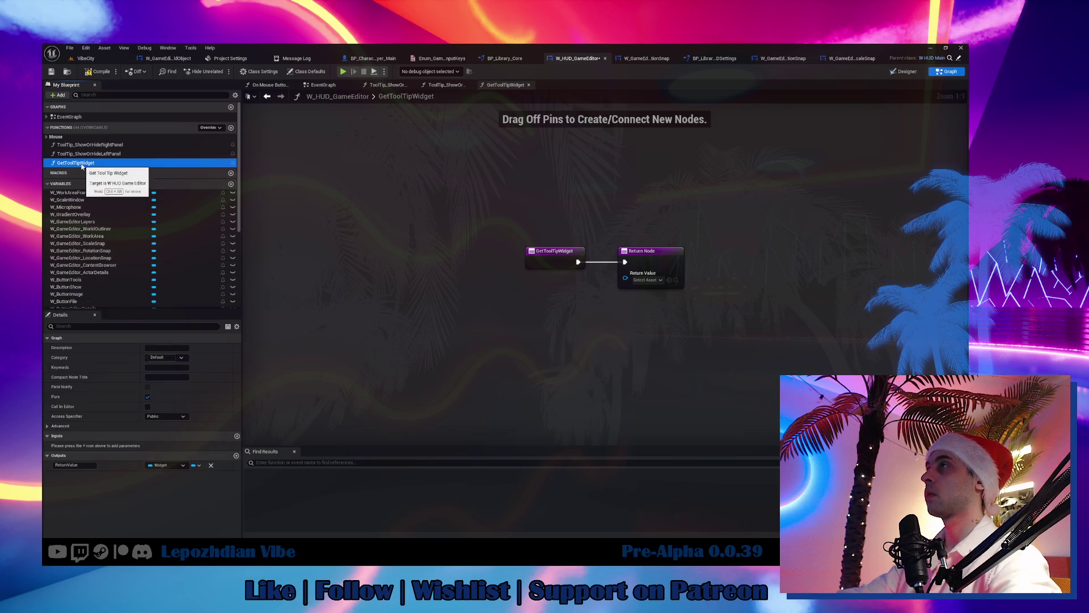
key("F2")
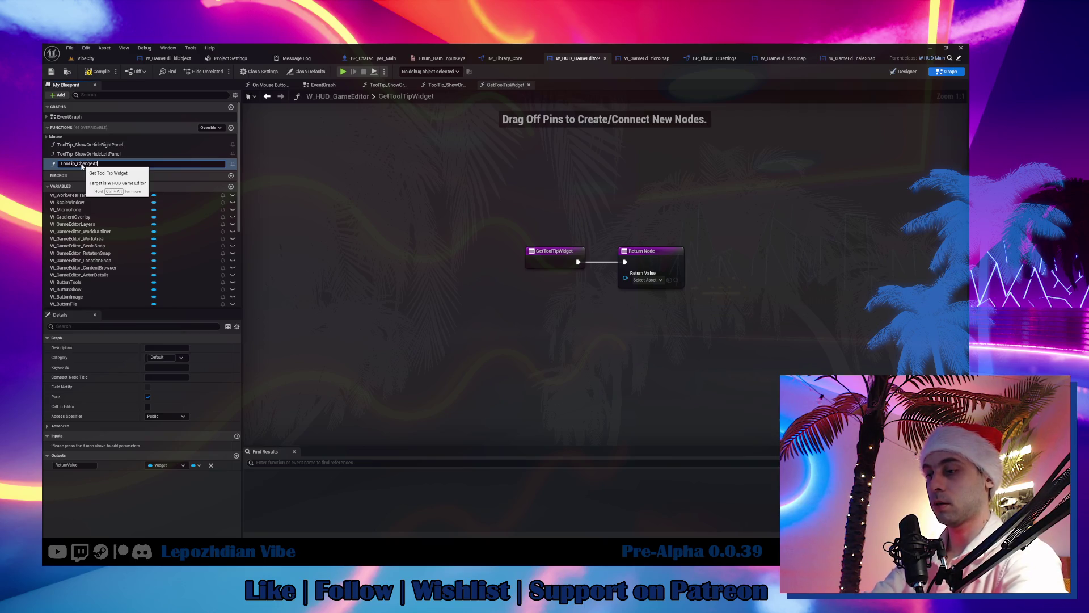
key("Return")
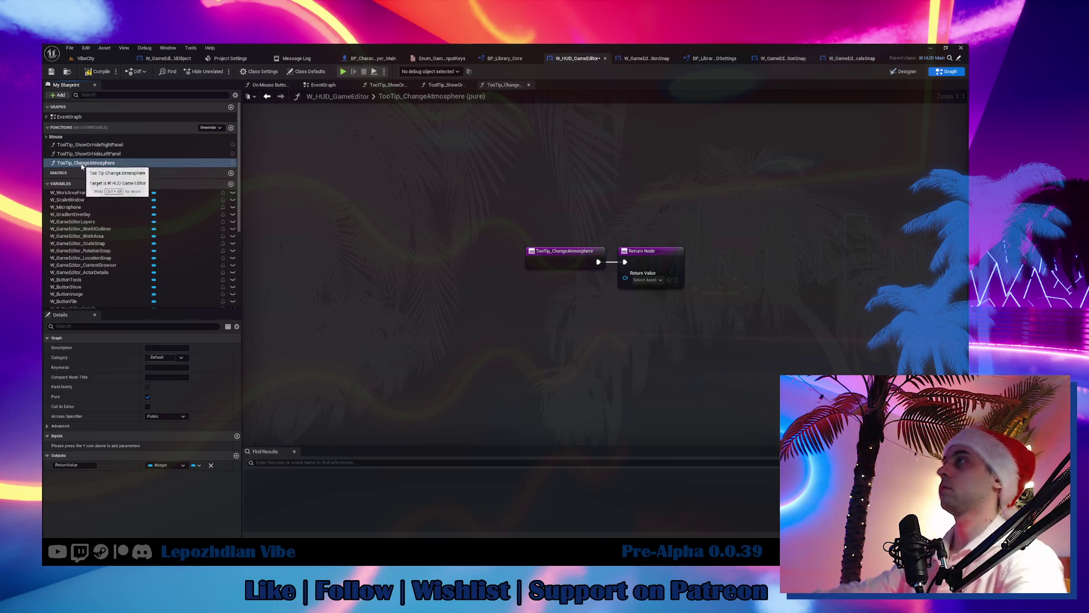
Step: Add a Make Tool Tip node from Return Value and a Make Array node from its Text pin
mouse_move(624, 278)
left_mouse_down()
mouse_move(591, 307)
mouse_move(653, 294)
mouse_move(572, 311)
mouse_move(575, 299)
mouse_move(531, 306)
left_mouse_up()
type("mak")
left_click(646, 353)
type("make")
left_click(618, 354)
Step: Feed Make Array a Make Tool Tip Line node with the text 'Change Atmosphere'
type("make")
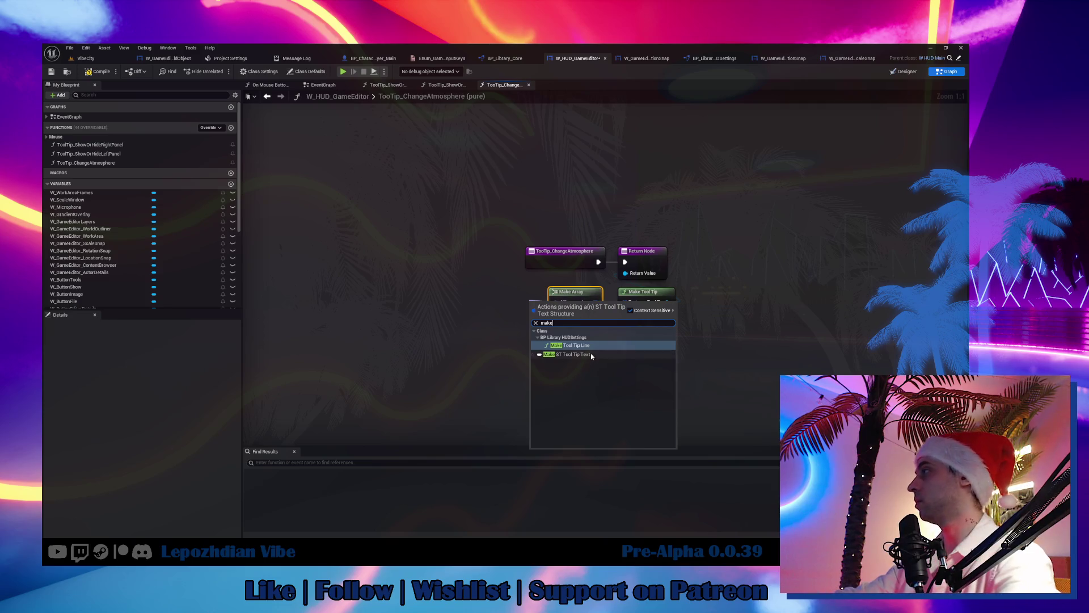
left_click(570, 344)
mouse_move(553, 322)
left_mouse_down()
mouse_move(464, 297)
mouse_move(475, 296)
left_mouse_up()
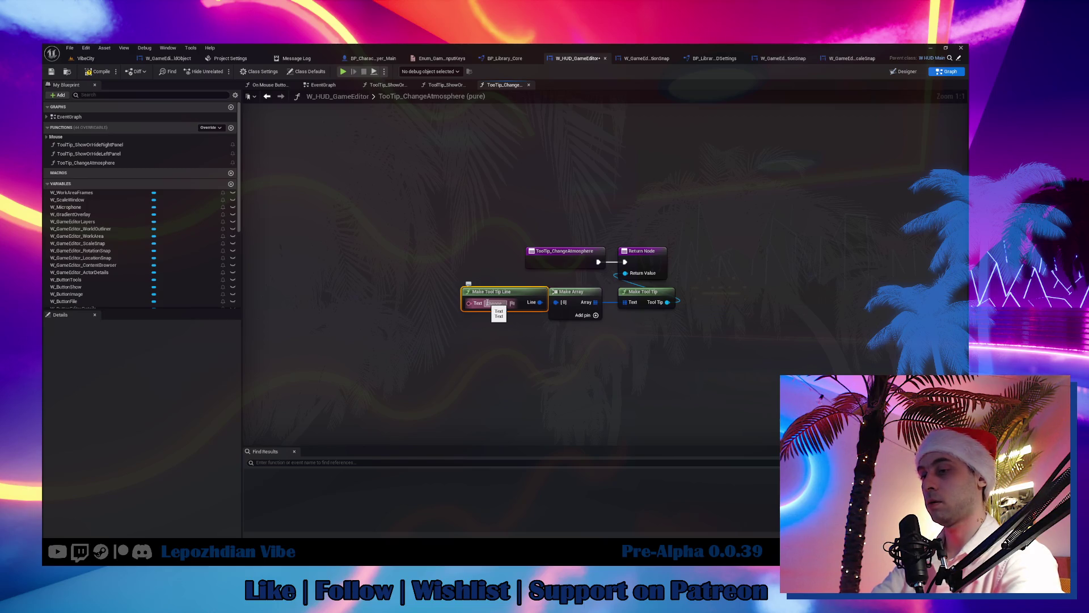
left_click(487, 303)
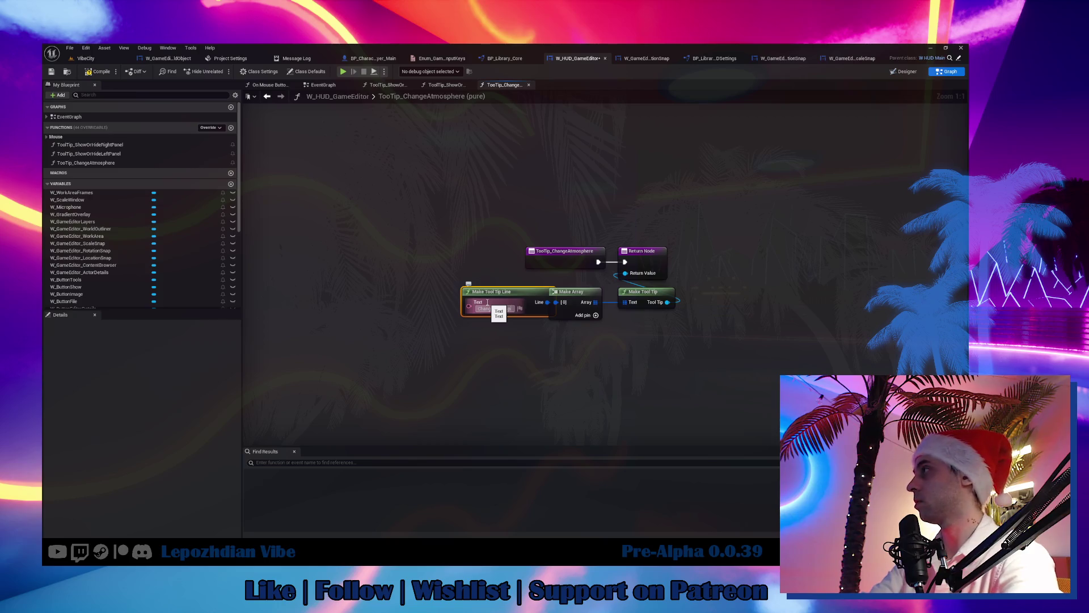
key("Return")
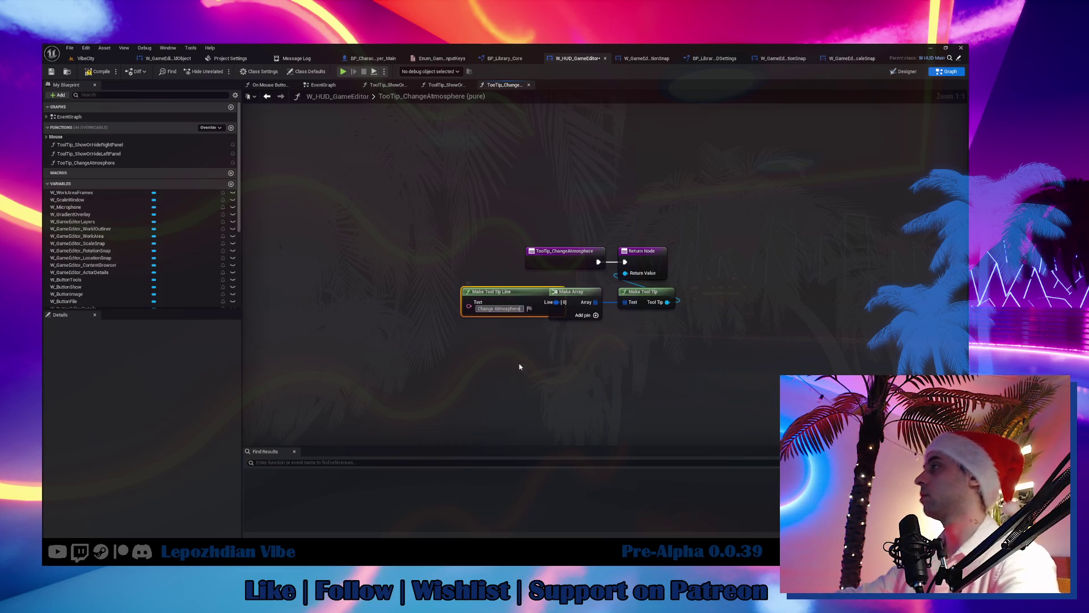
Step: Compile and save the HUD blueprint, then switch to the W_GameEditor_ScaleSnap tab
left_click(84, 75)
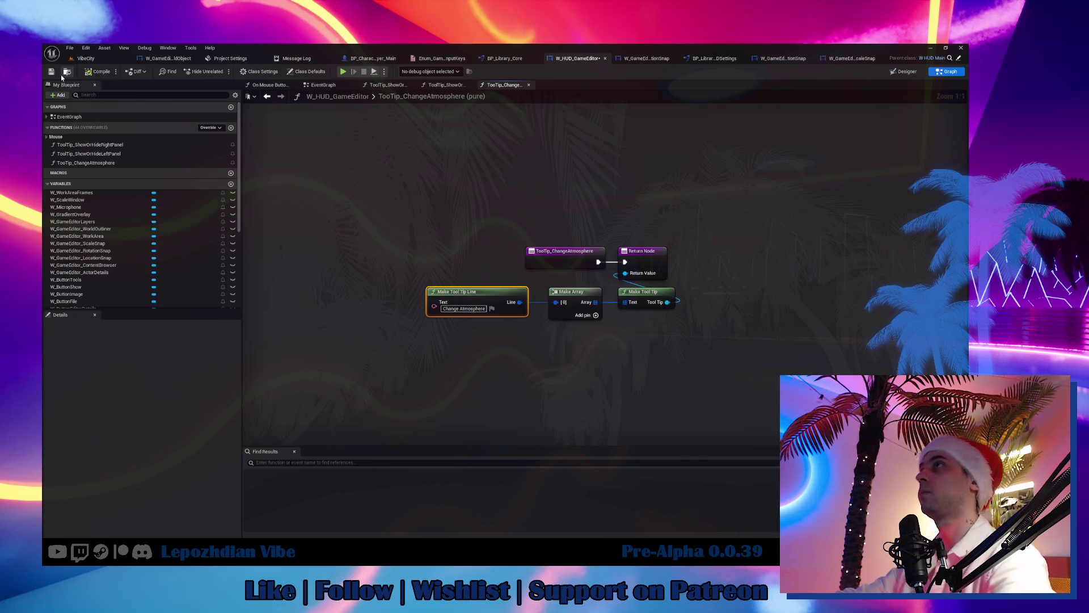
left_click(52, 73)
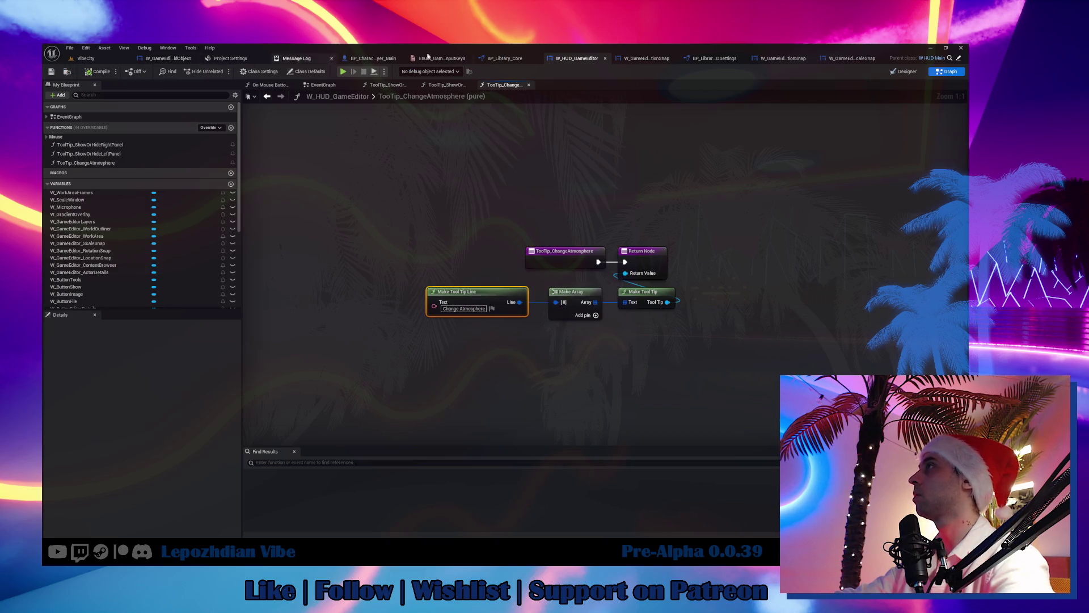
left_click(851, 59)
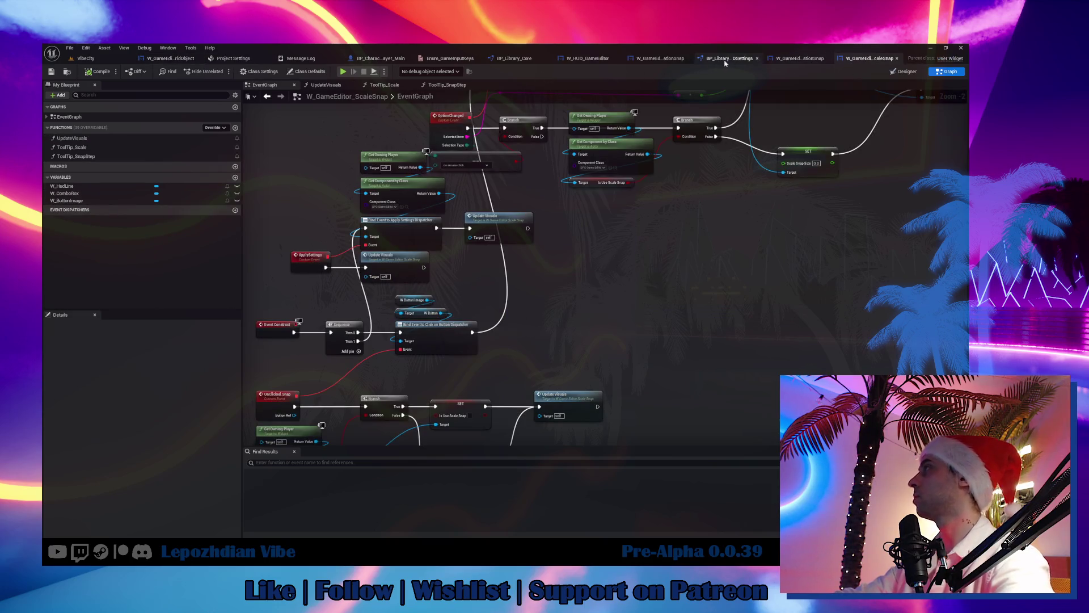
Step: Return to W_HUD_GameEditor's Designer and inspect the snap widgets, overlay and Horizontal Box
left_click(588, 58)
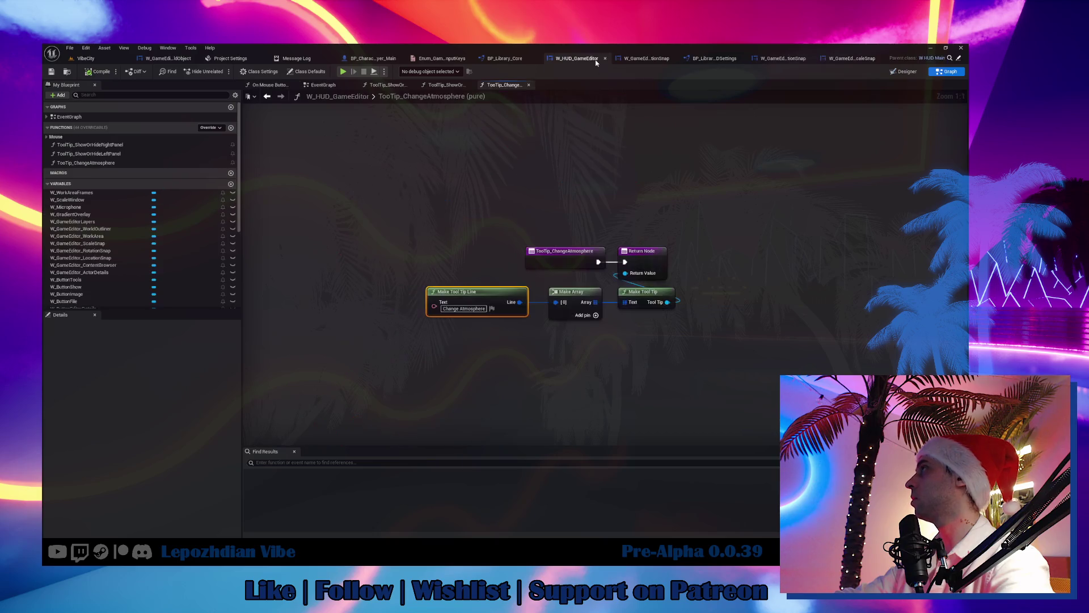
left_click(893, 72)
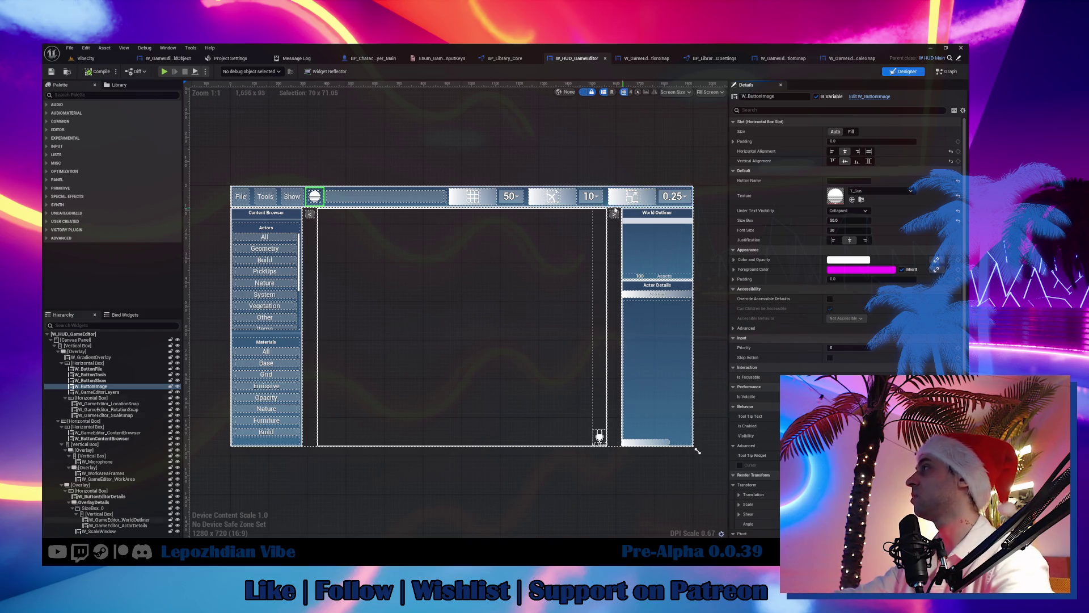
left_click(484, 198)
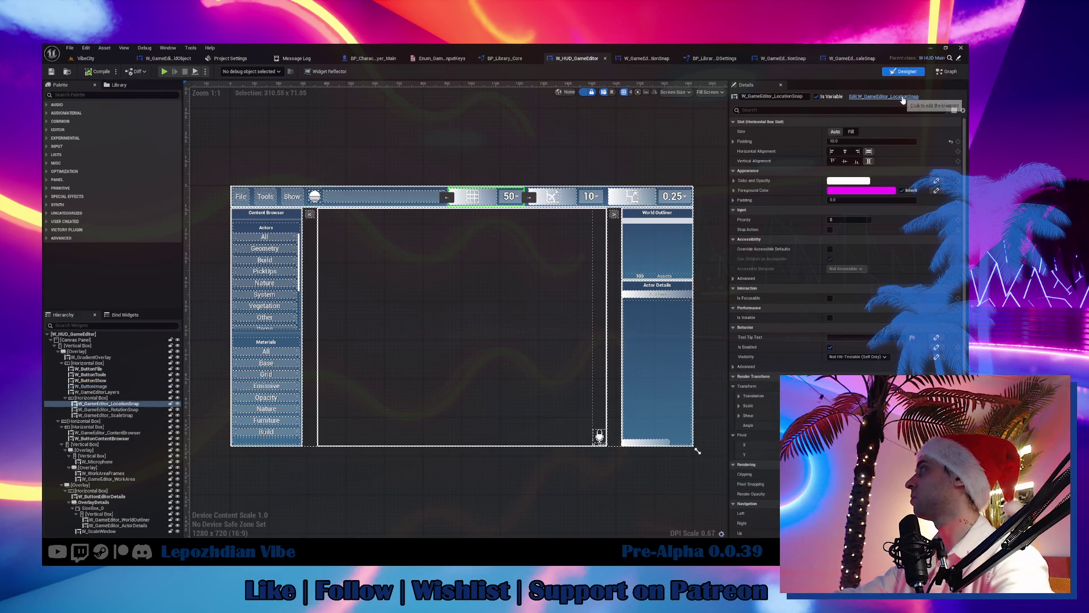
left_click(902, 96)
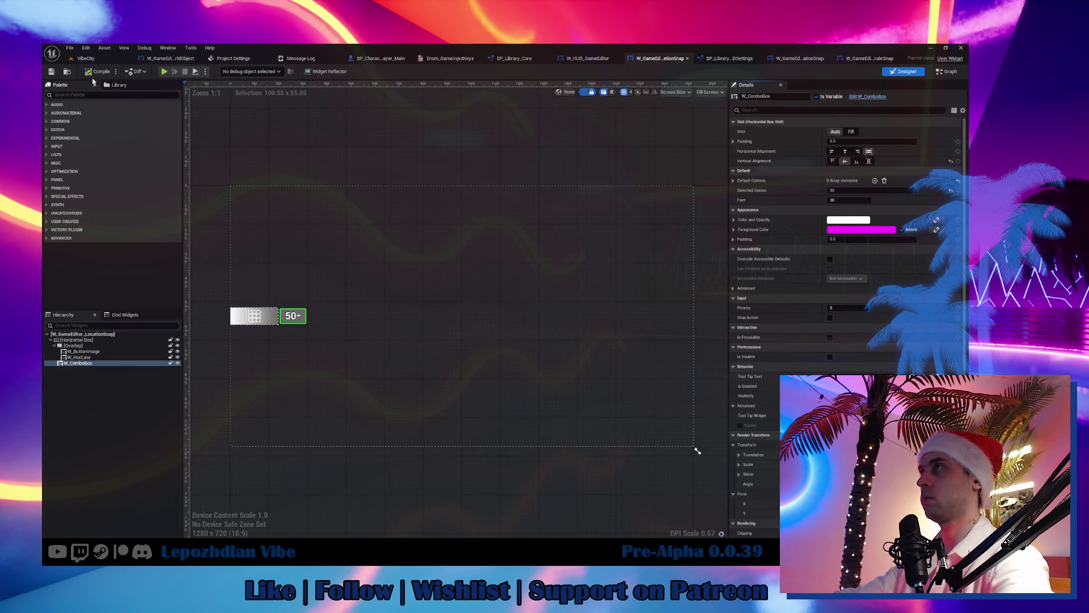
left_click(244, 321)
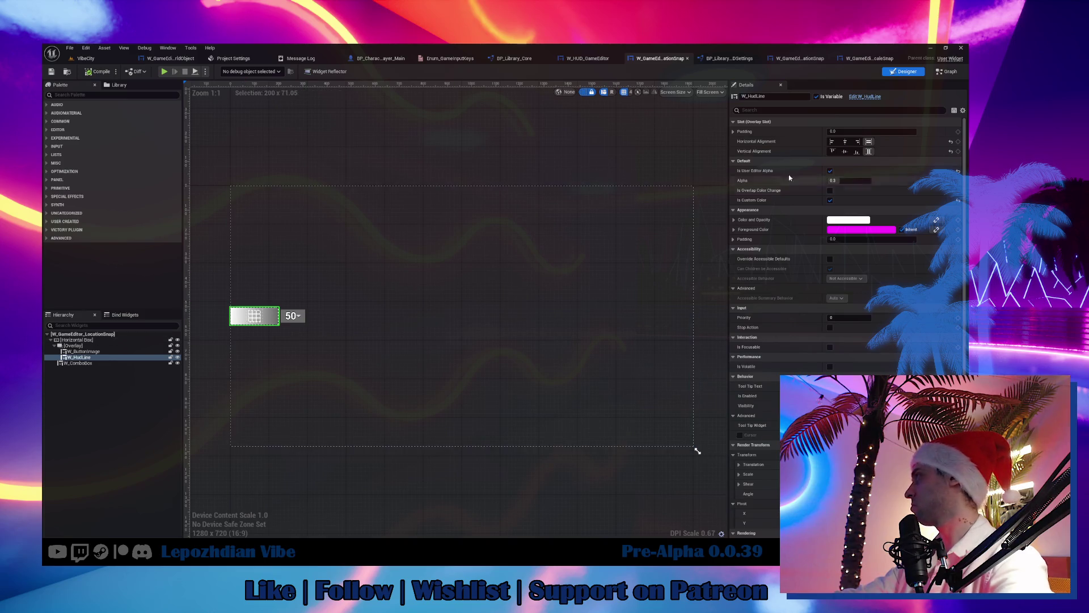
left_click(93, 345)
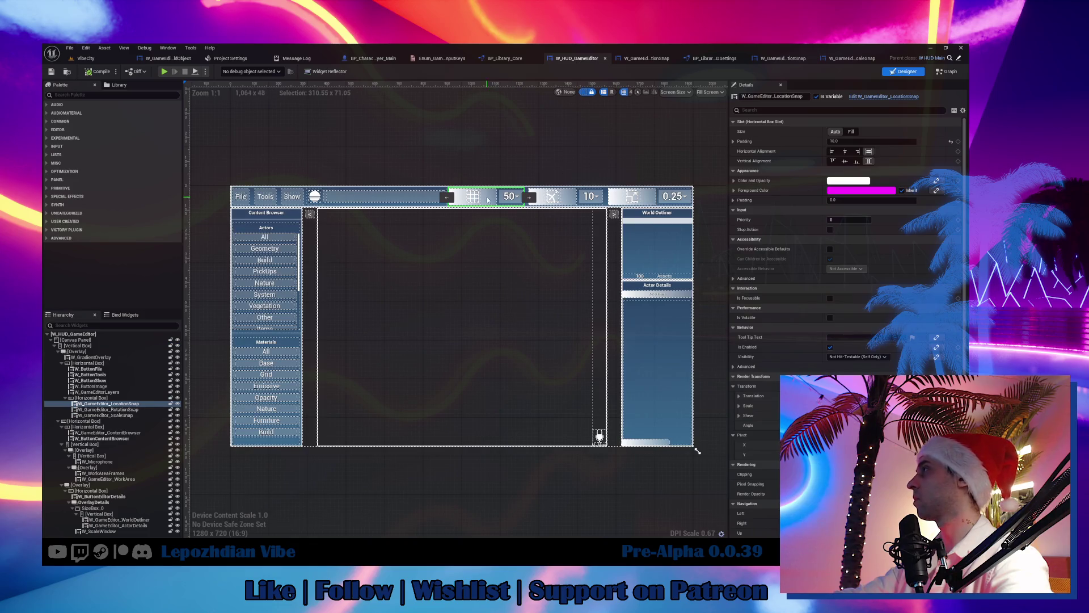
left_click(424, 203)
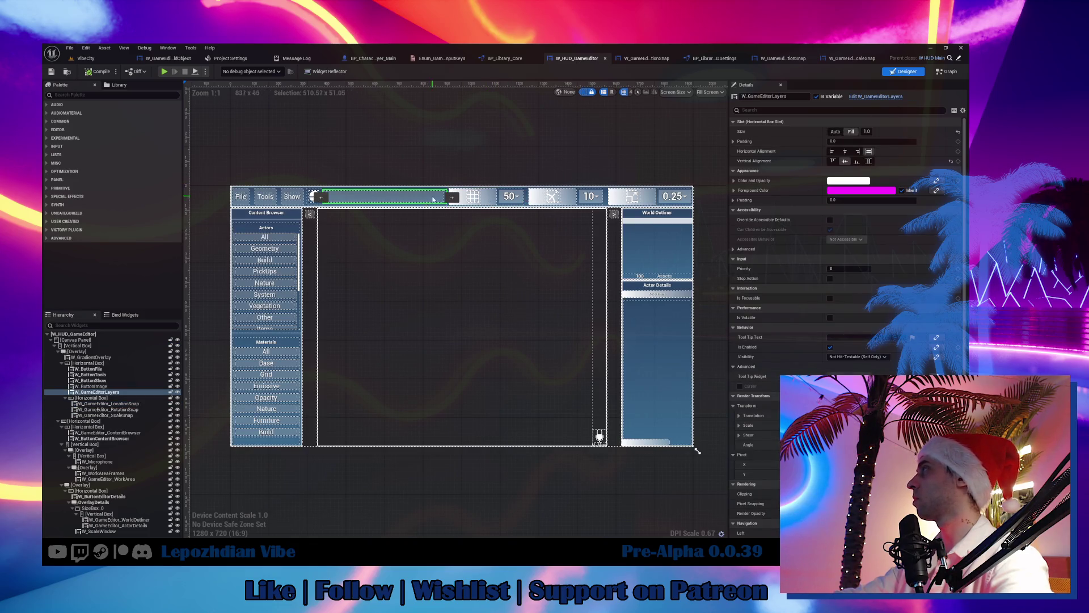
left_click(459, 196)
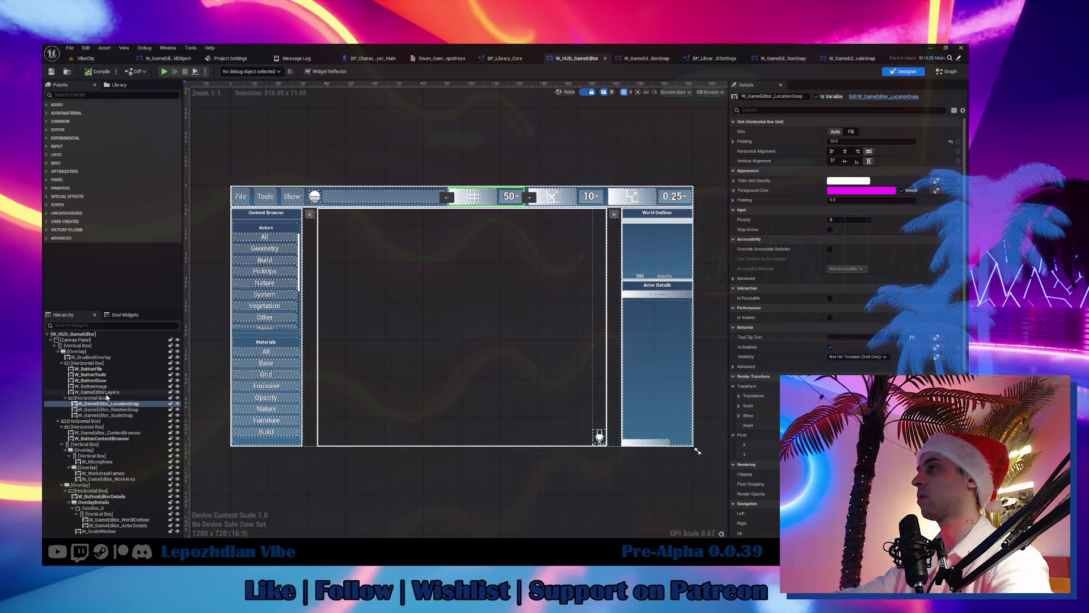
left_click(106, 398)
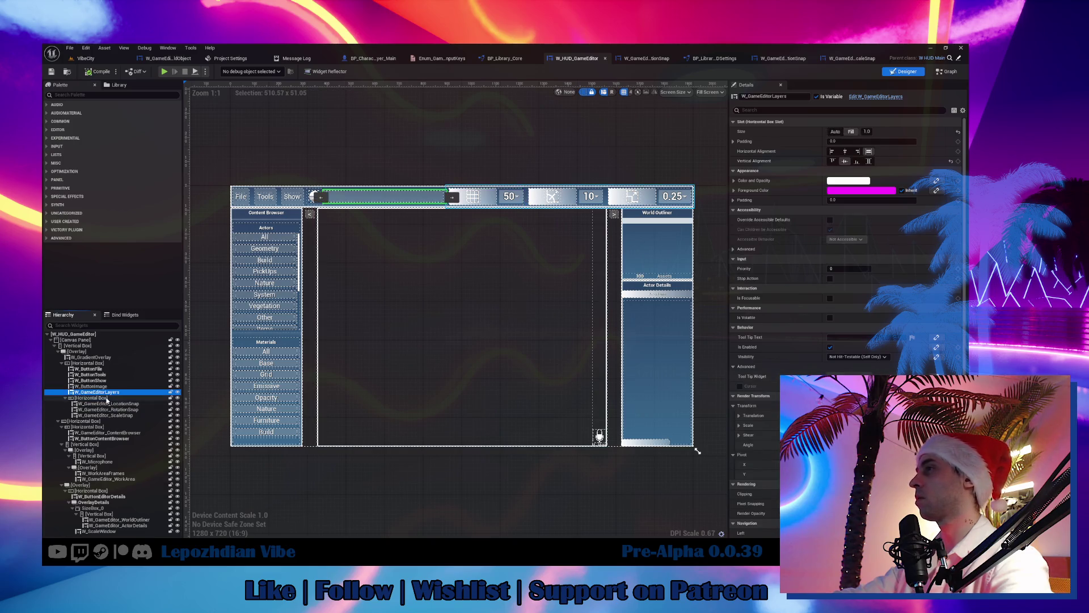
Step: Keep the snap row and W_GameEditor_ScaleSnap slot at Auto size, then open the ScaleSnap blueprint
left_click(852, 131)
left_click(837, 132)
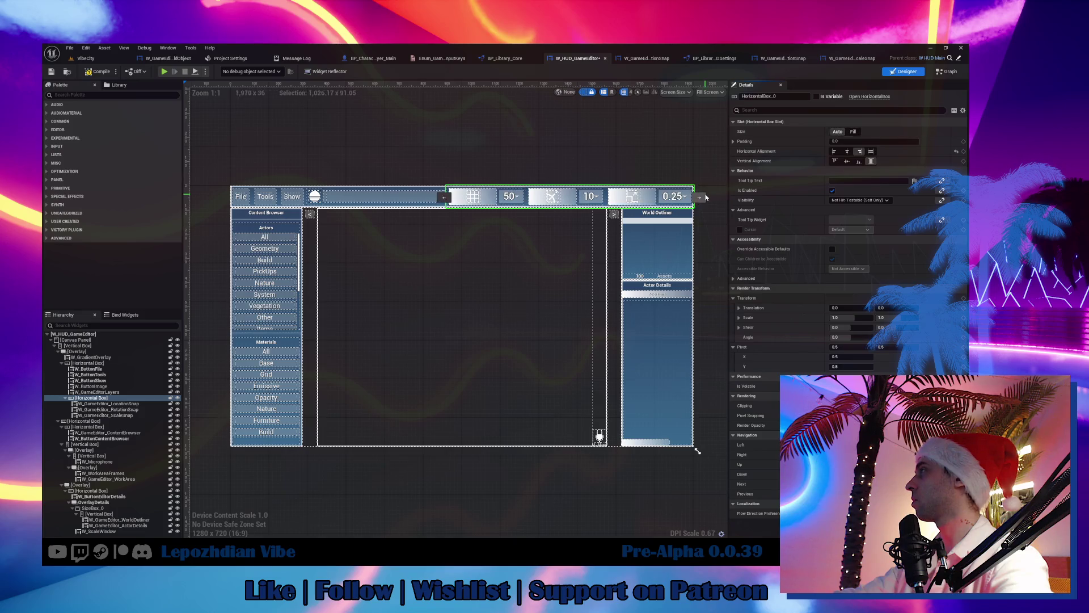
scroll(706, 197, "up", 2)
left_click(653, 195)
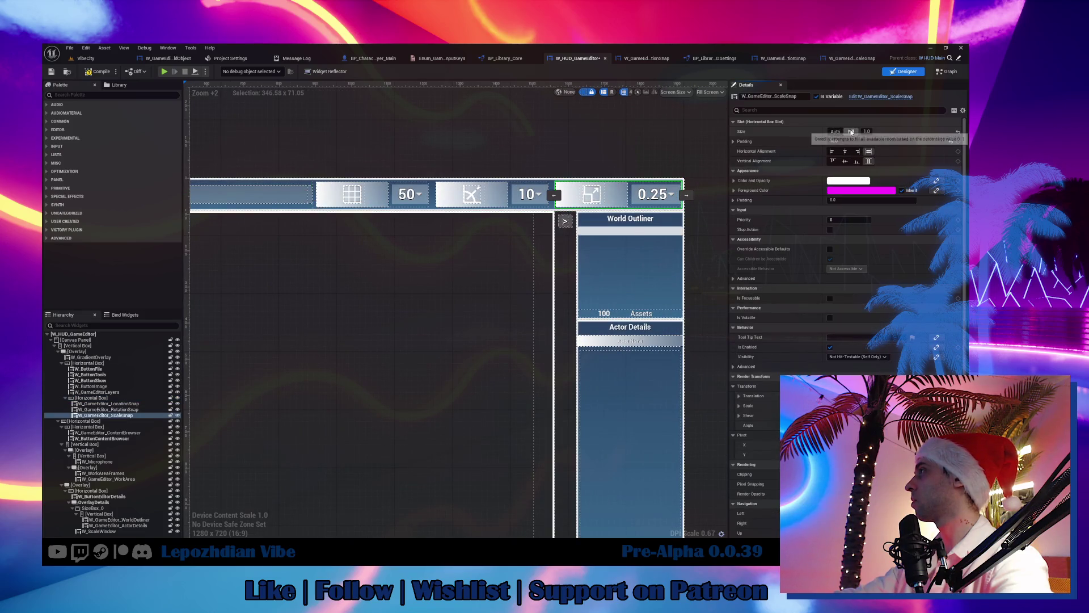
left_click(852, 131)
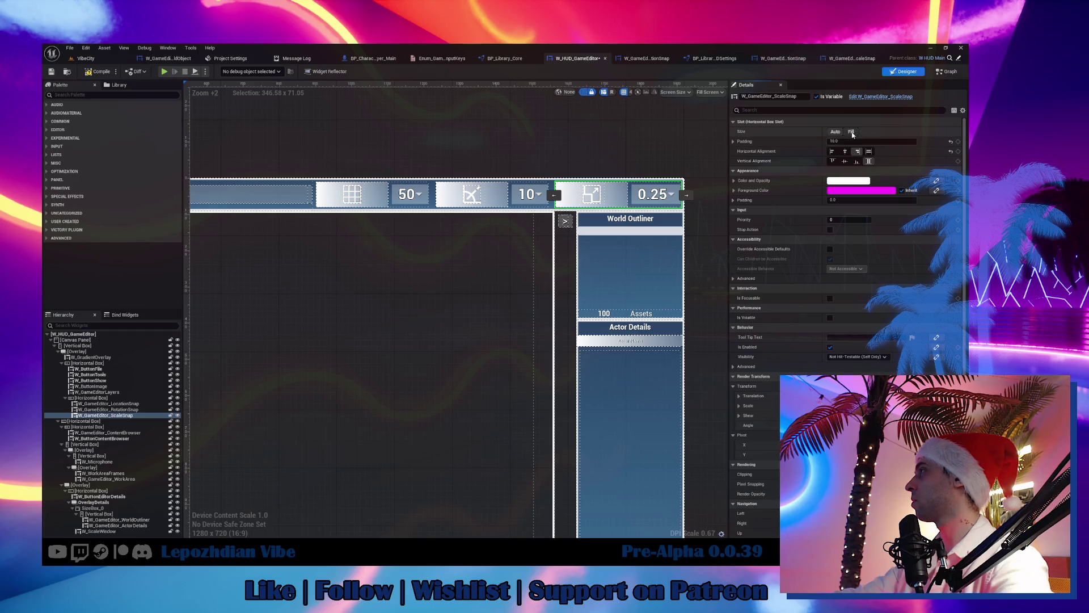
left_click(836, 132)
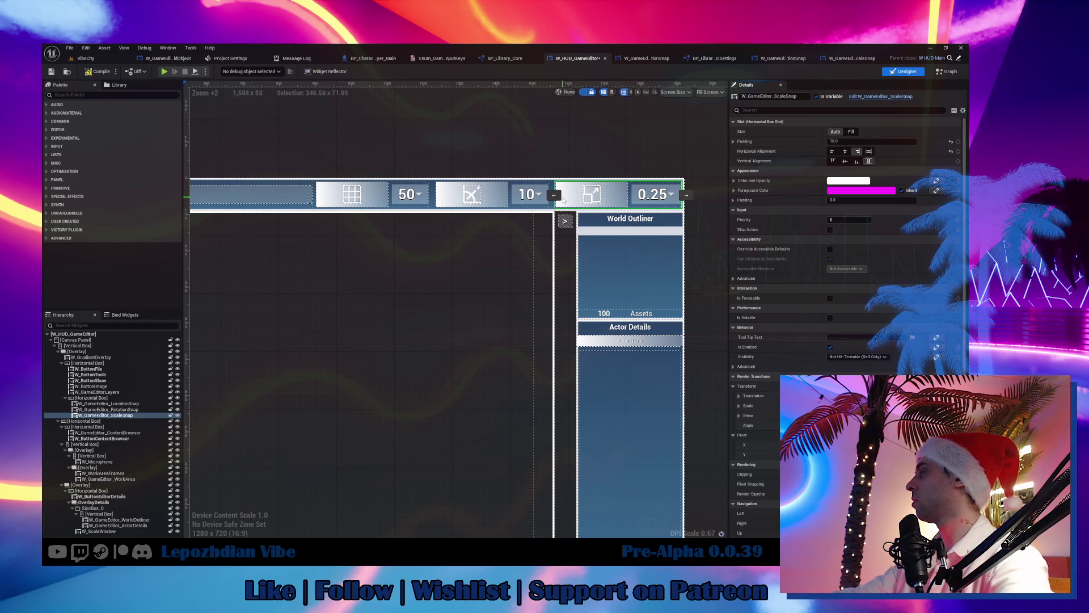
left_click(902, 97)
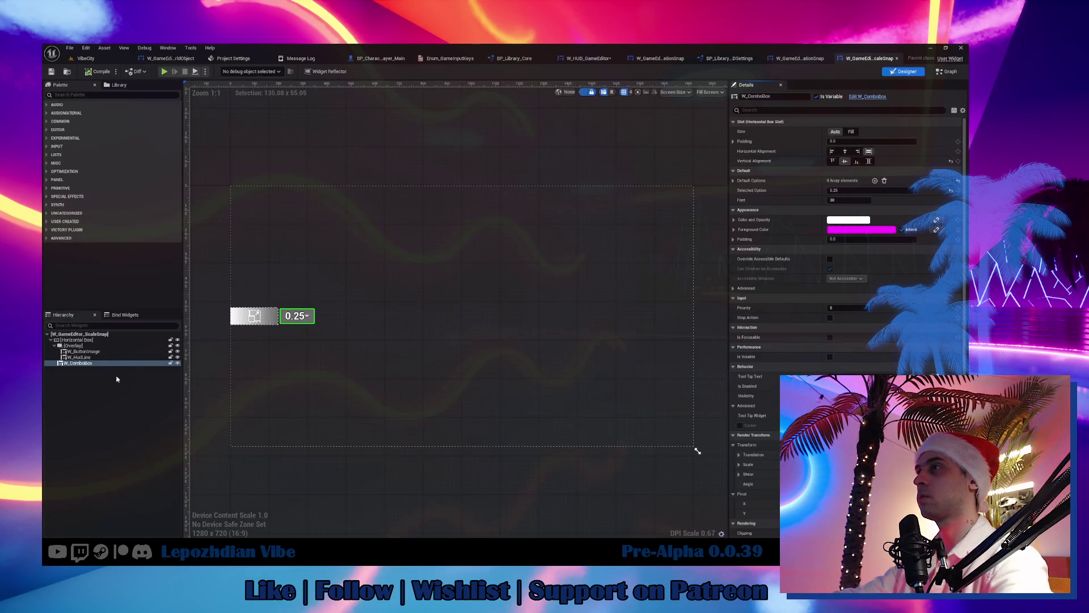
Step: In the scale snap widget, set Vertical Alignment to Fill on the W_ComboBox and Overlay
left_click(79, 340)
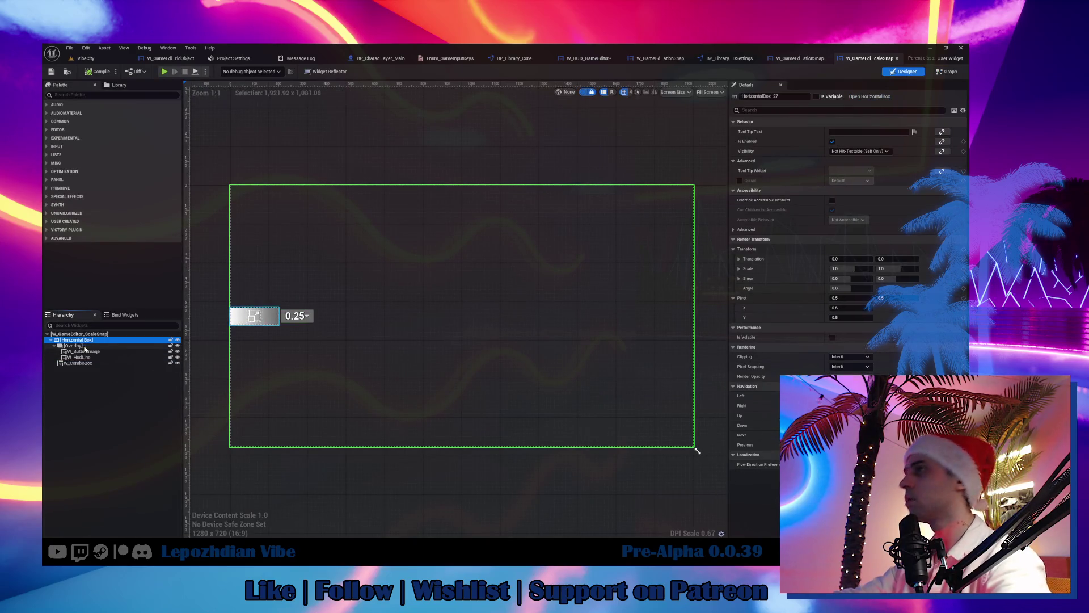
left_click(83, 344)
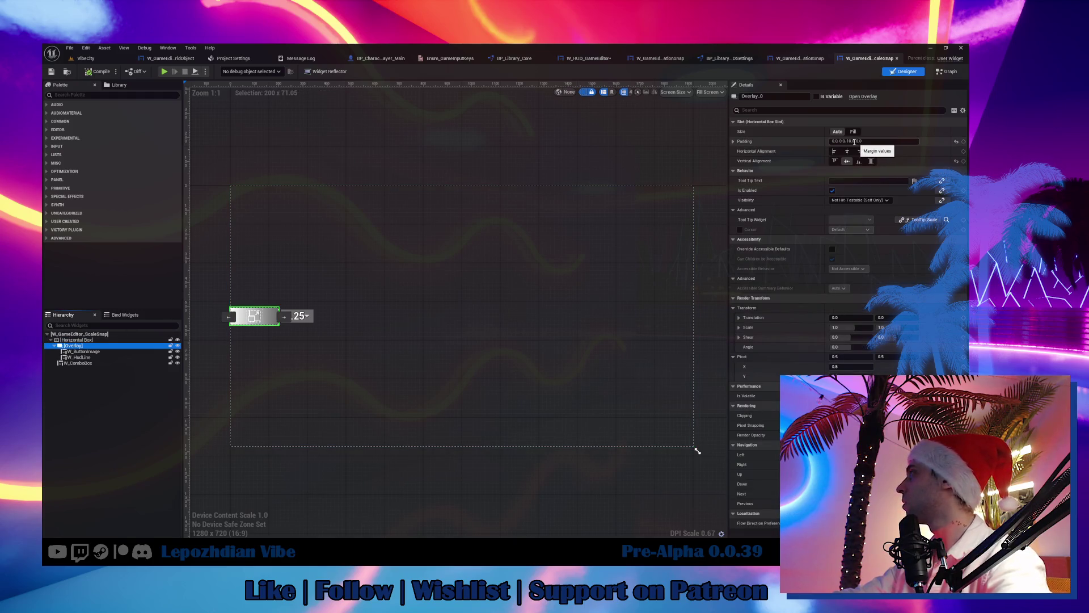
left_click(853, 132)
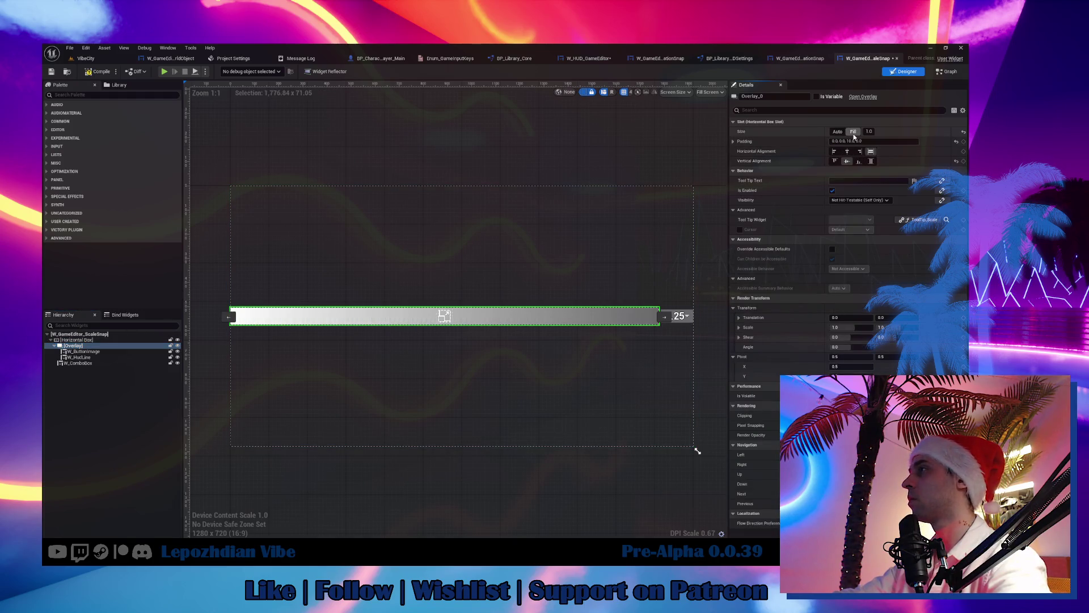
left_click(837, 131)
left_click(101, 363)
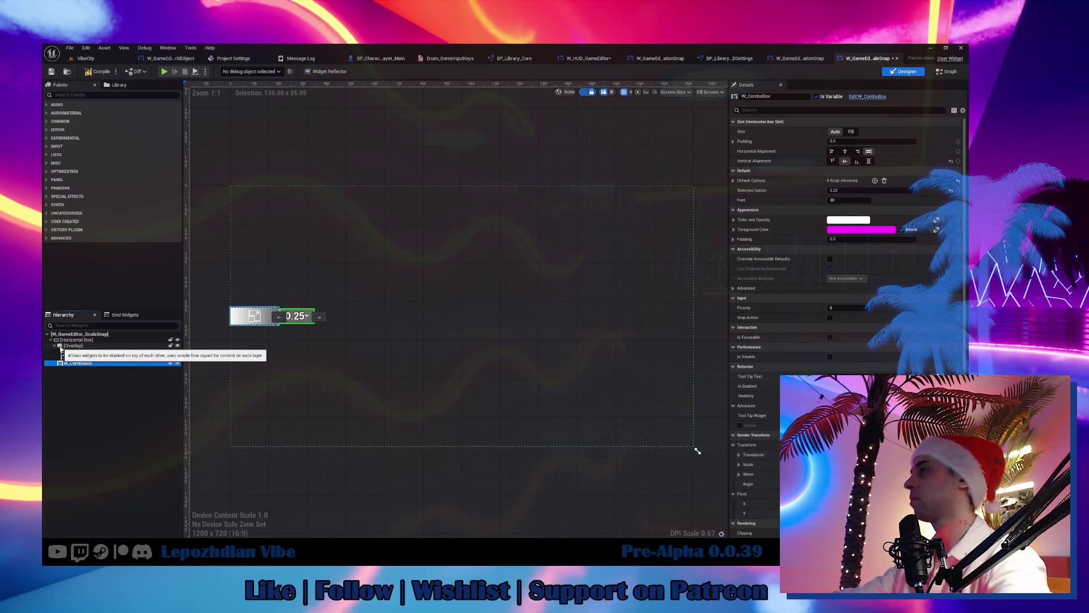
scroll(252, 315, "up", 11)
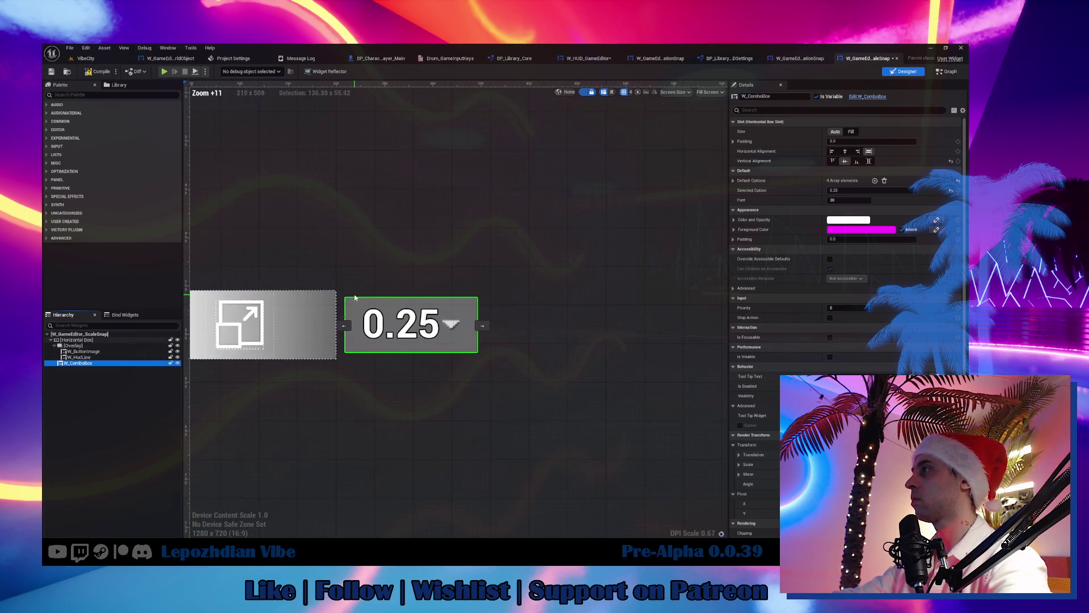
left_click_drag(318, 313, 433, 313)
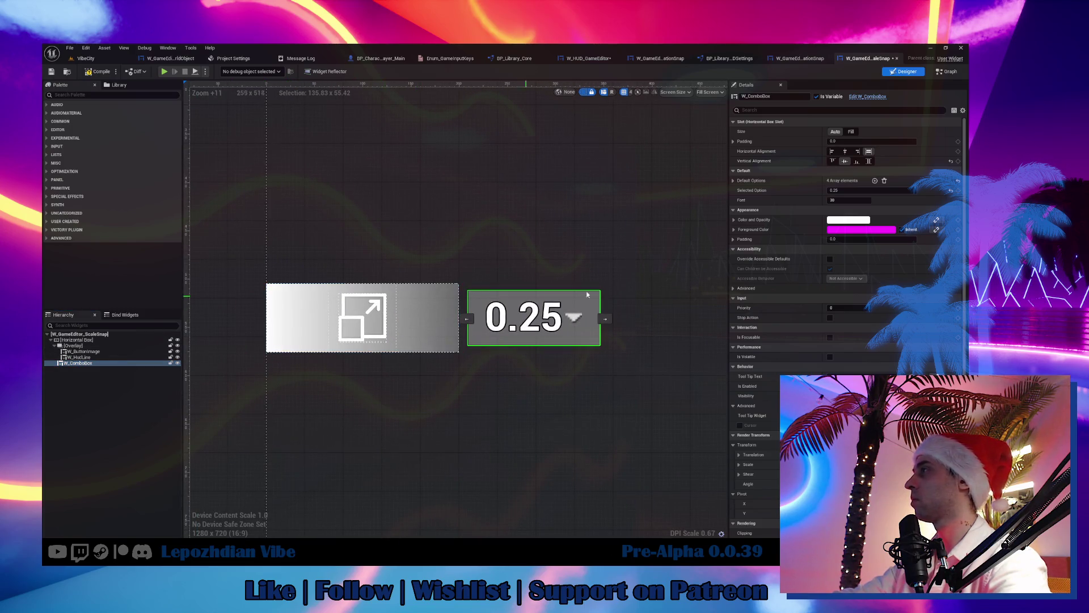
left_click(870, 161)
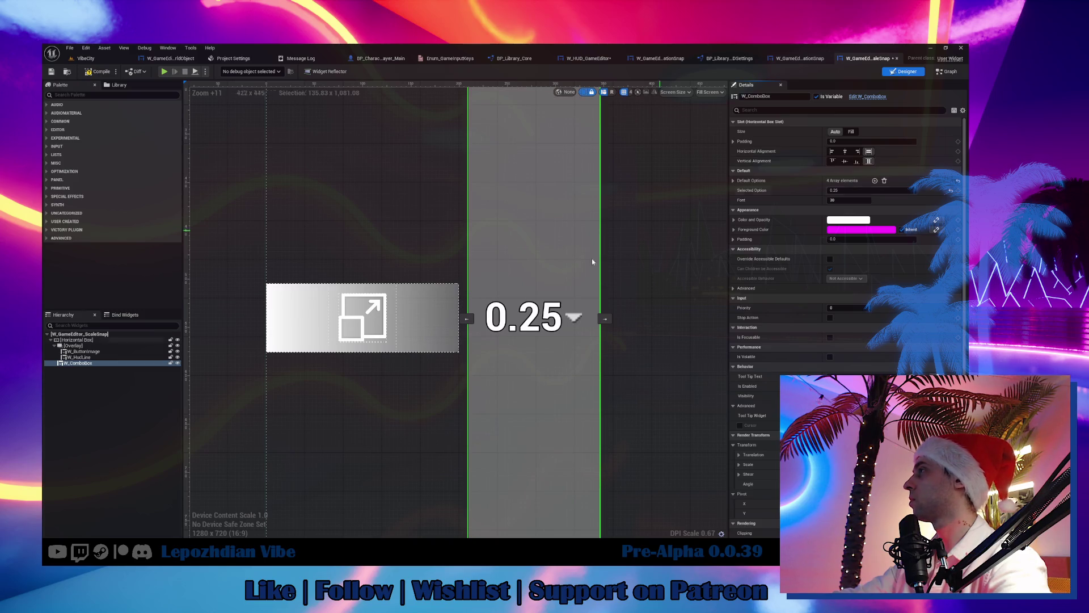
left_click(449, 327)
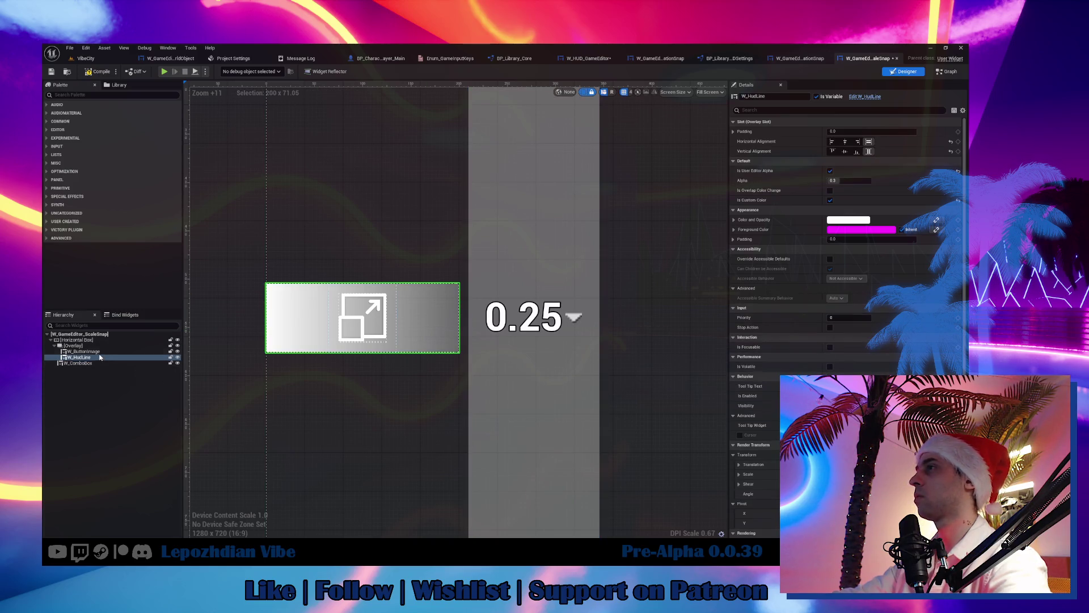
left_click(449, 328)
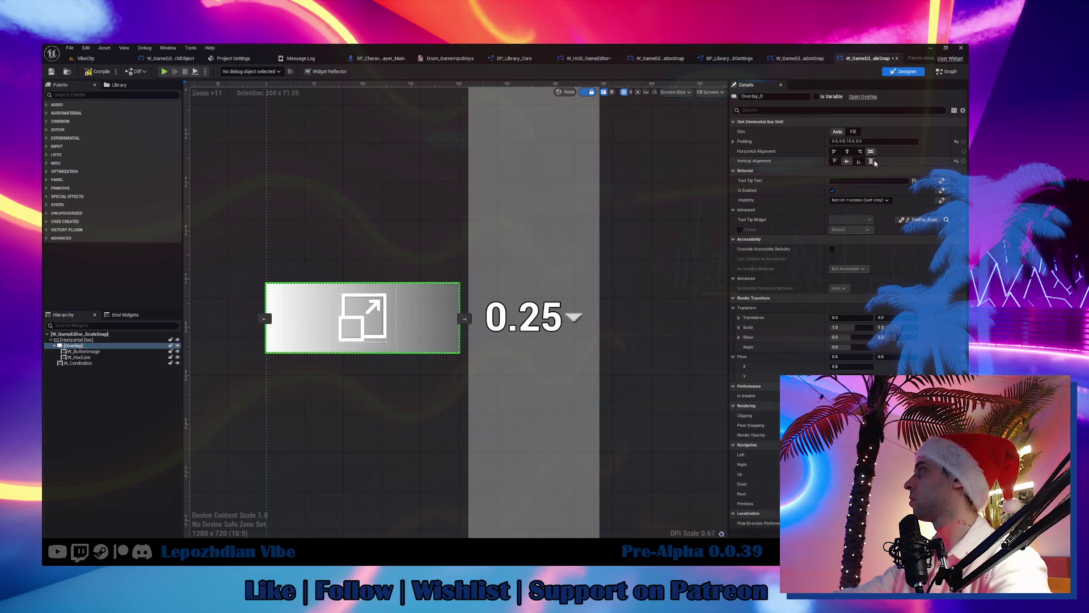
left_click(871, 161)
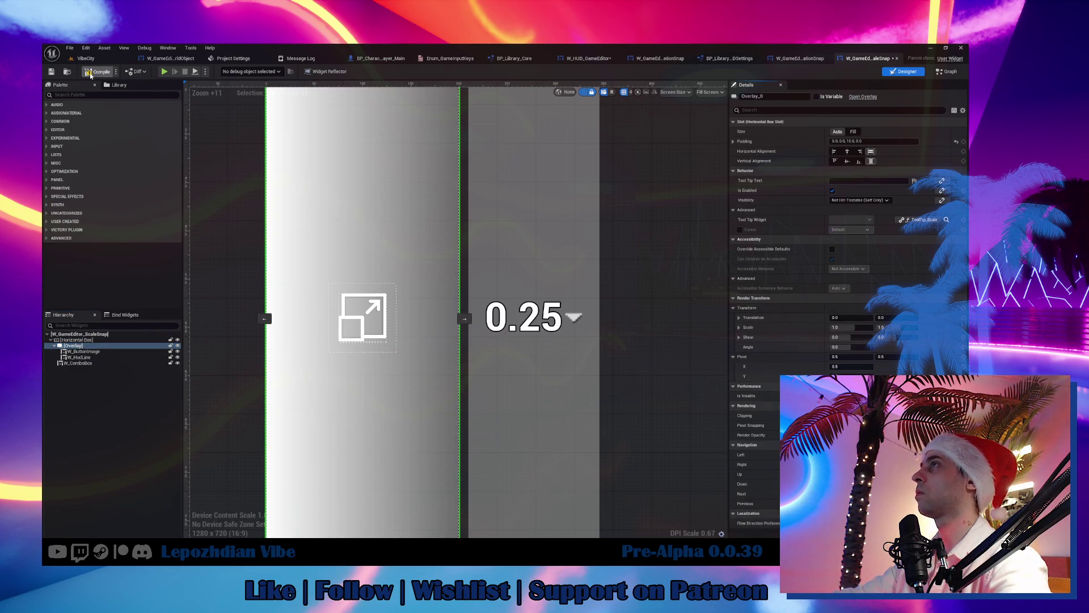
Step: Set Vertical Alignment to Fill on the rotation snap widget's combo box and Overlay
left_click(600, 59)
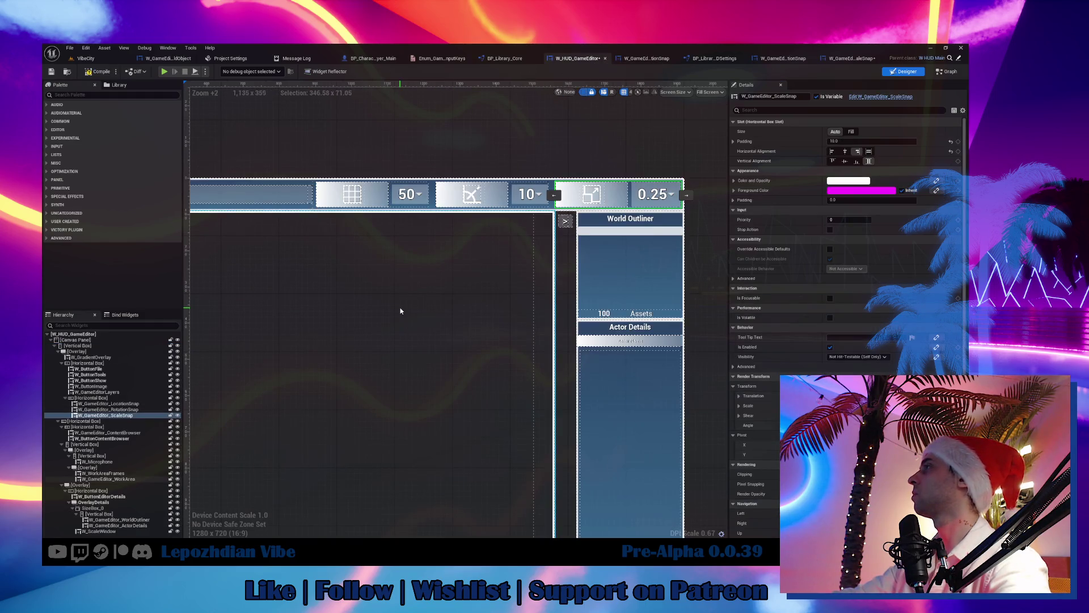
left_click(512, 193)
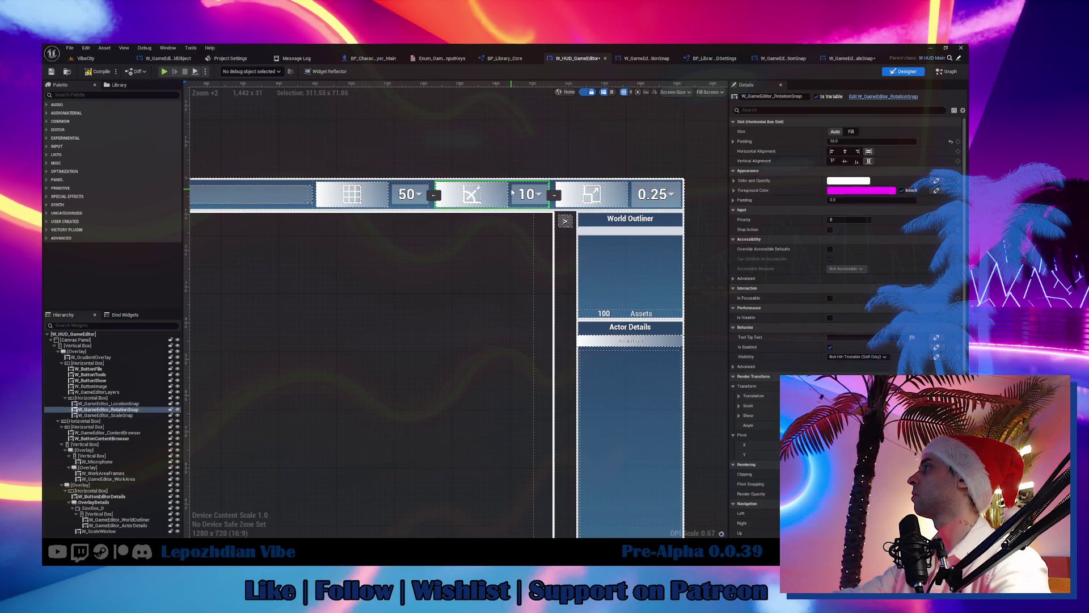
left_click(900, 97)
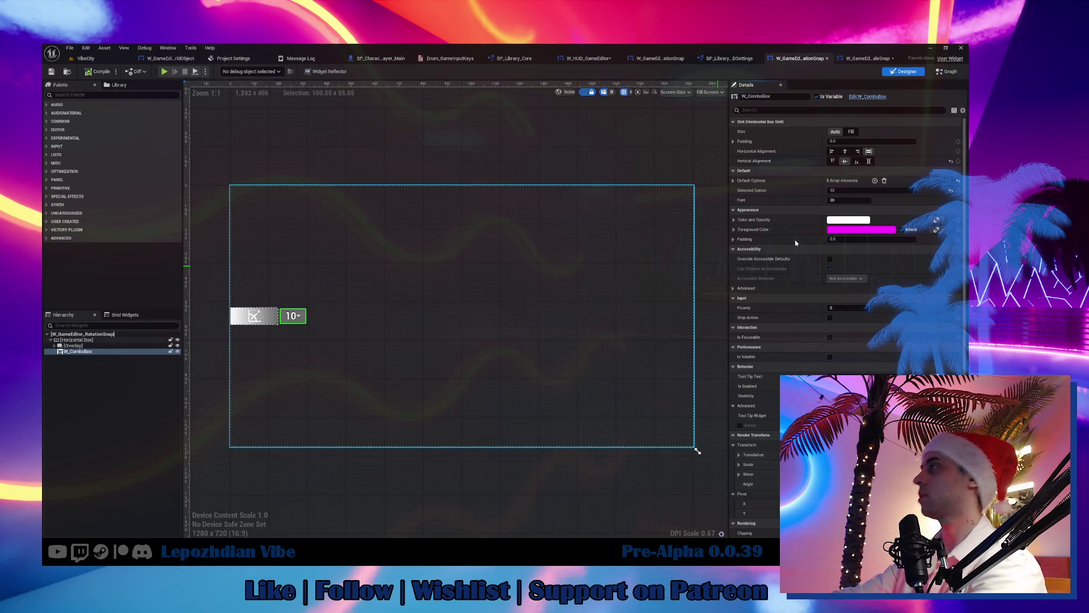
left_click(868, 161)
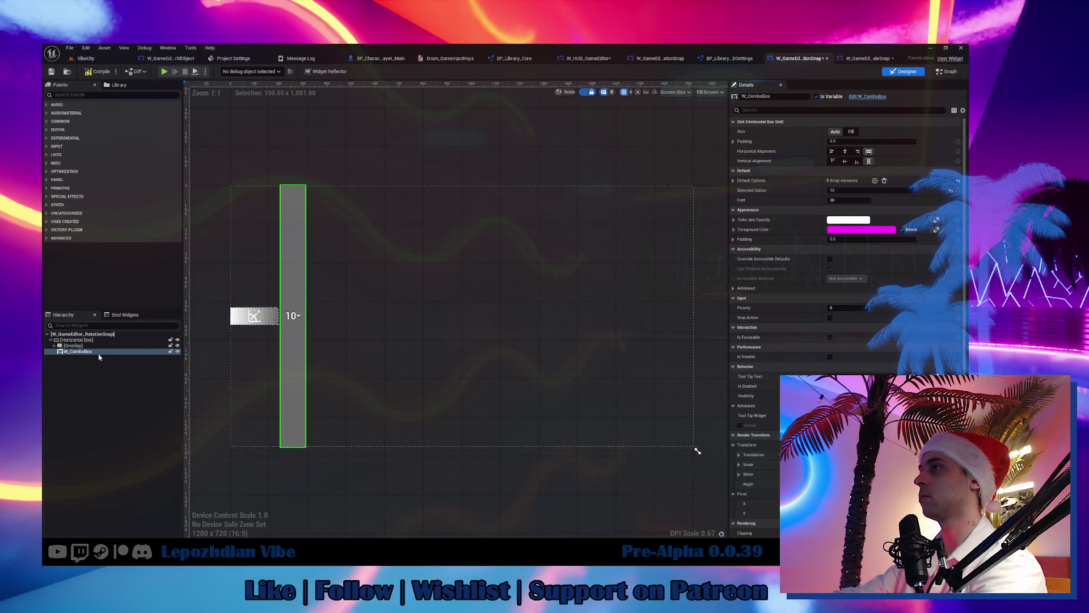
left_click(74, 345)
left_click(871, 161)
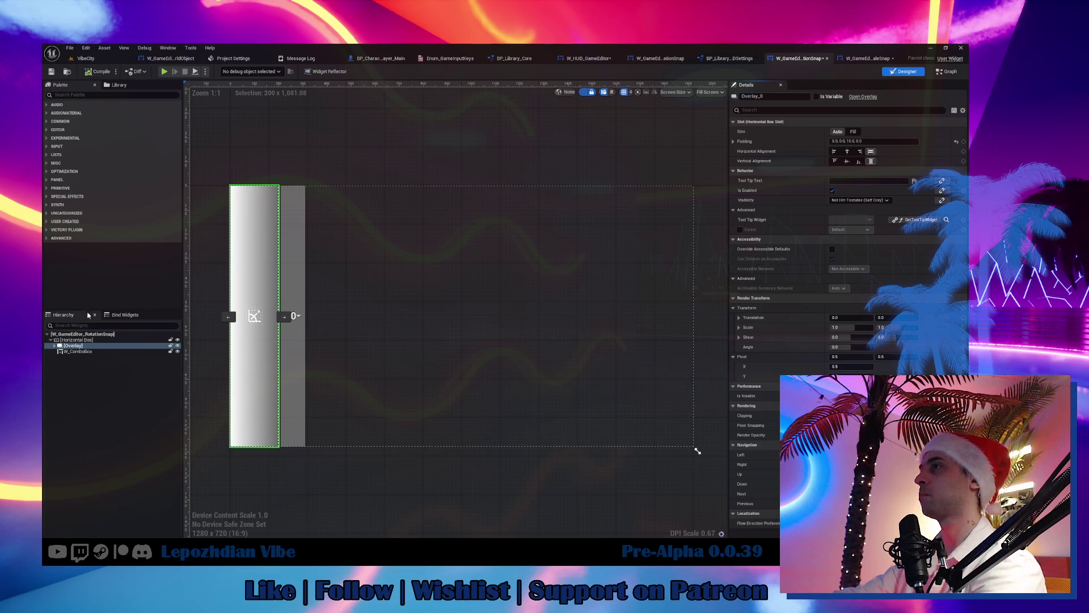
Step: Set Vertical Alignment to Fill on the location snap widget's Overlay and combo box, then return to VibeCity
left_click(590, 58)
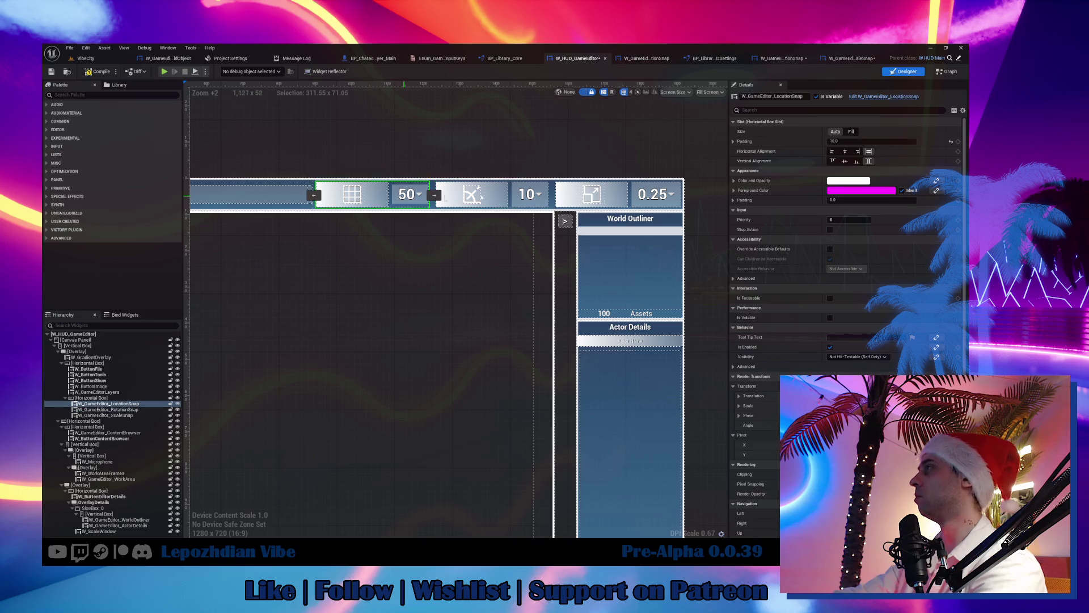
left_click(897, 97)
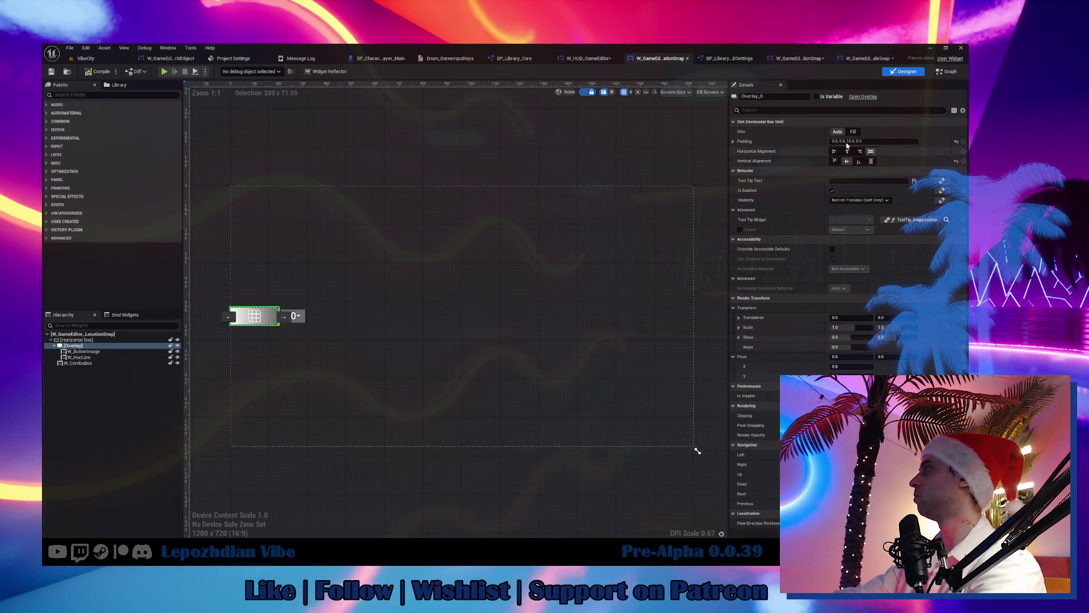
left_click(870, 161)
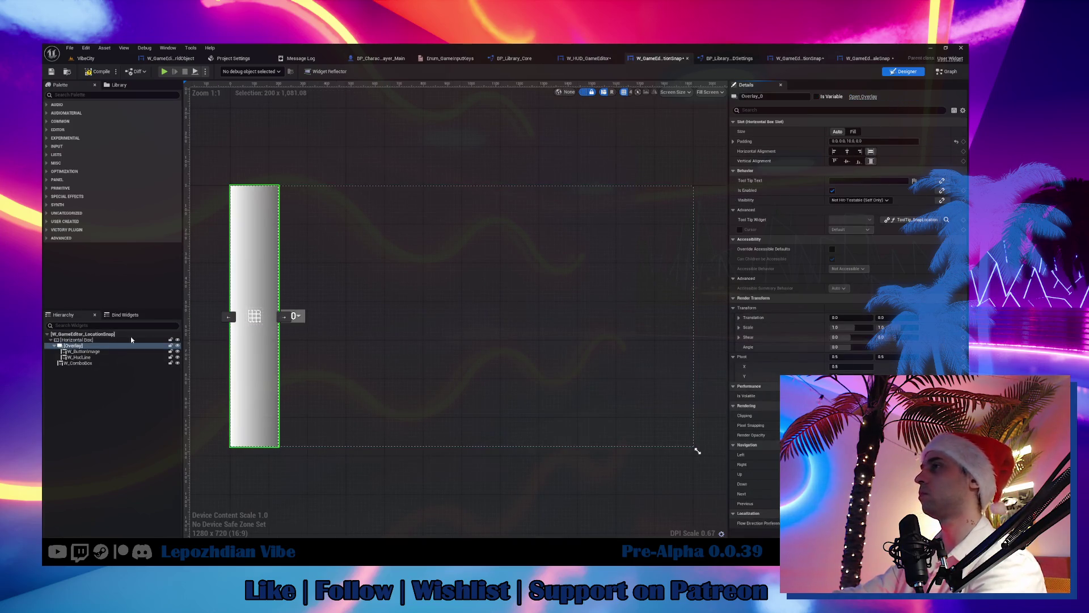
left_click(80, 363)
left_click(869, 161)
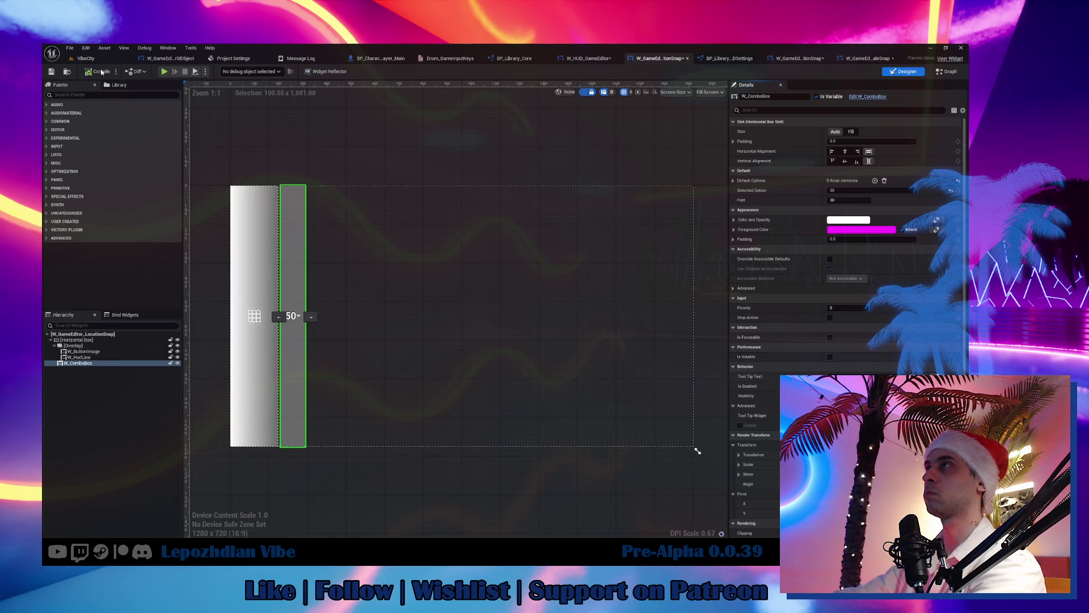
left_click(86, 58)
left_click(69, 47)
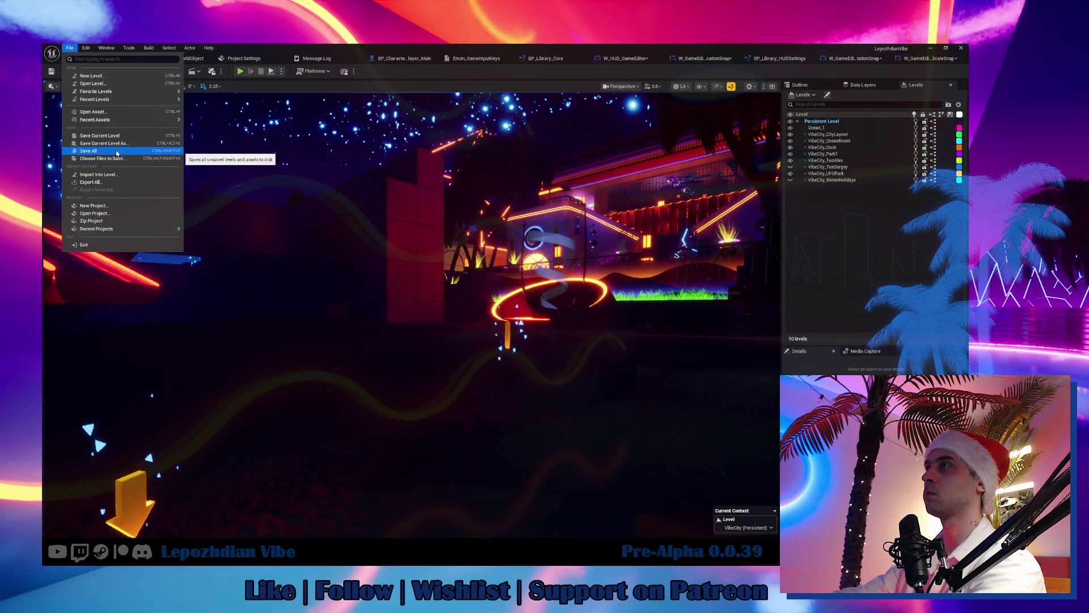
Step: Save all modified widgets and levels with File > Save All, then switch to Obsidian
left_click(116, 152)
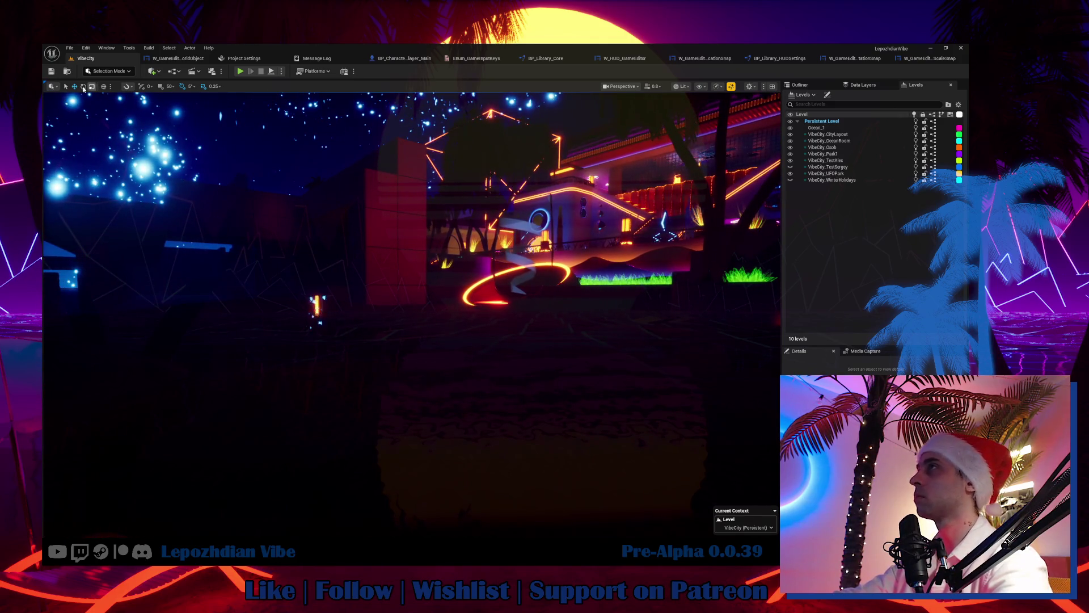
left_click(69, 47)
left_click(127, 151)
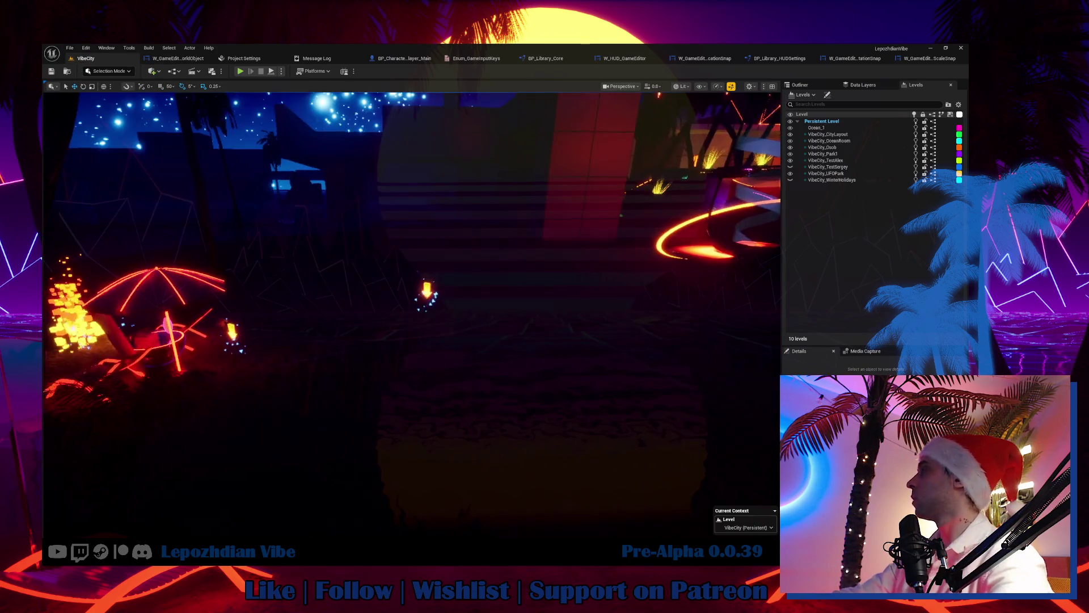
left_click(70, 48)
left_click(114, 152)
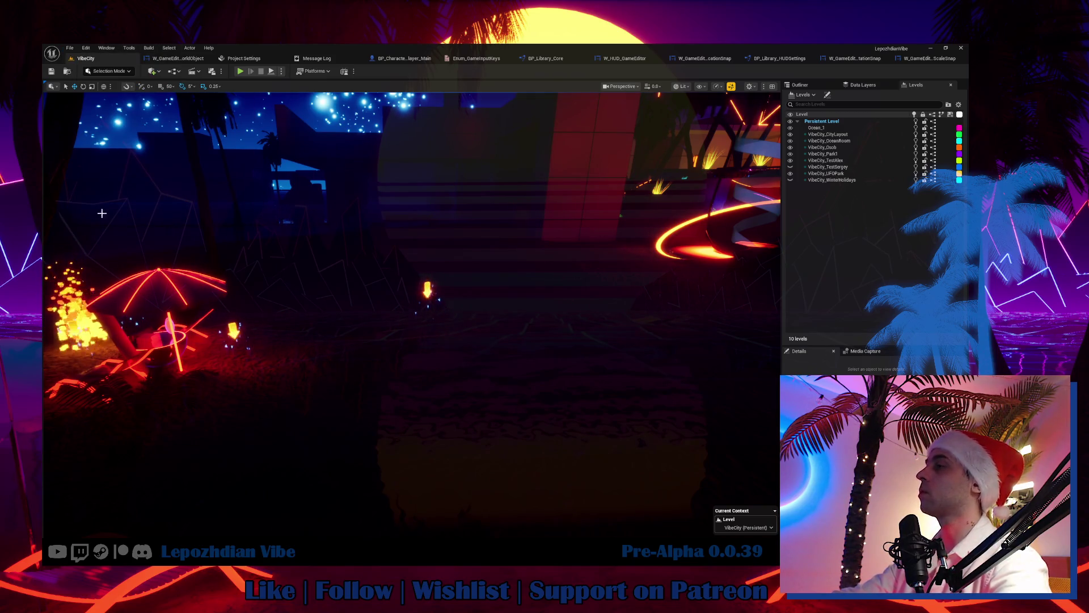
key("alt+Tab")
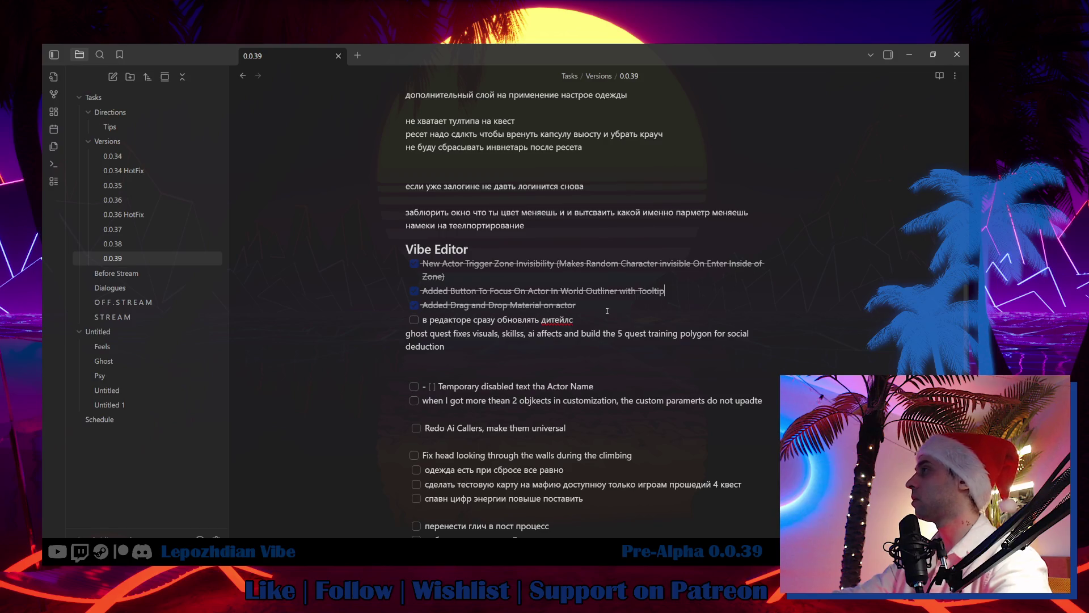
Step: Add a ticked 'Added ToolTips For Snapping' item to the Vibe Editor list, then return to Unreal
left_click(598, 307)
key("Return")
type("A")
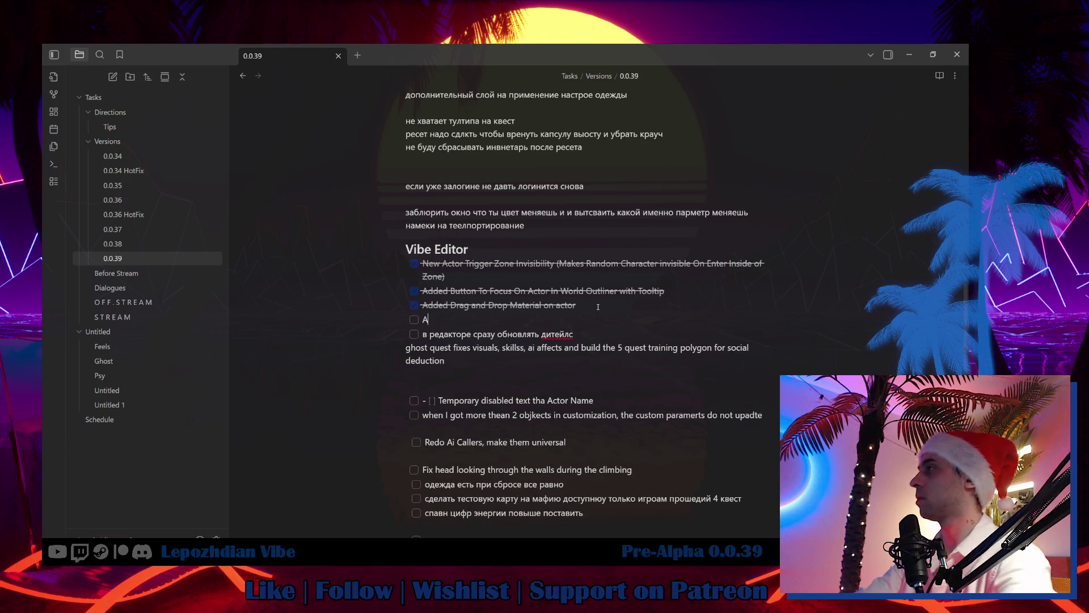
type("dded ToolTips For")
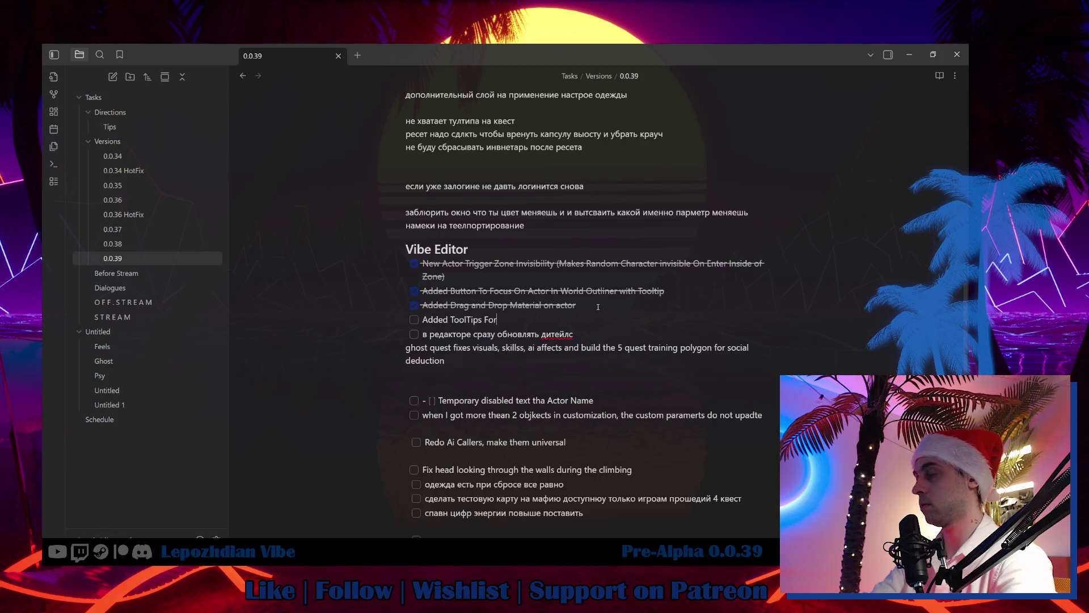
type(" pping")
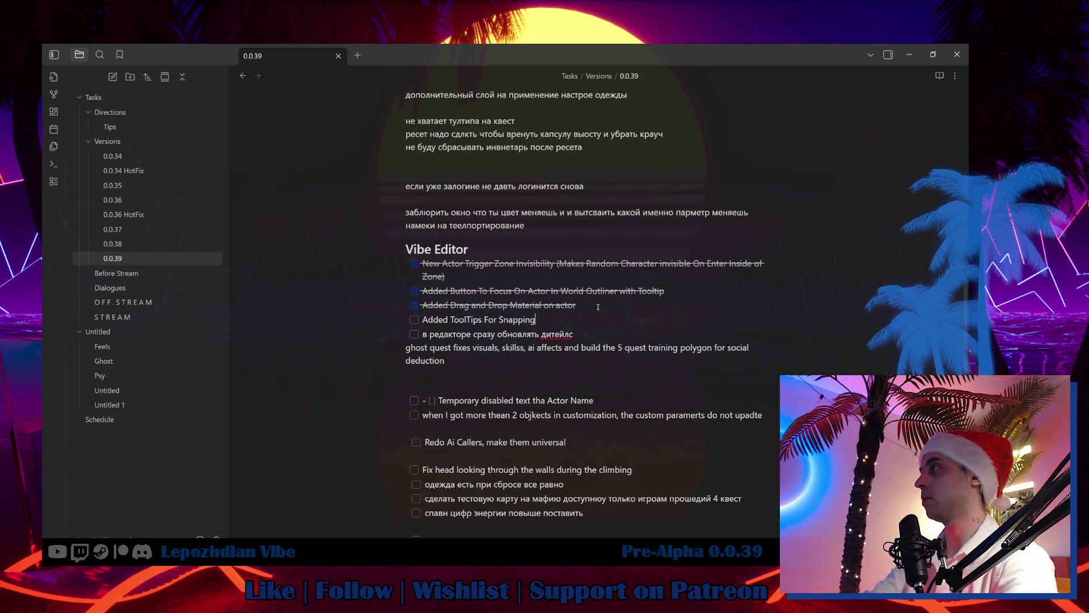
left_click(415, 319)
key("alt+Tab")
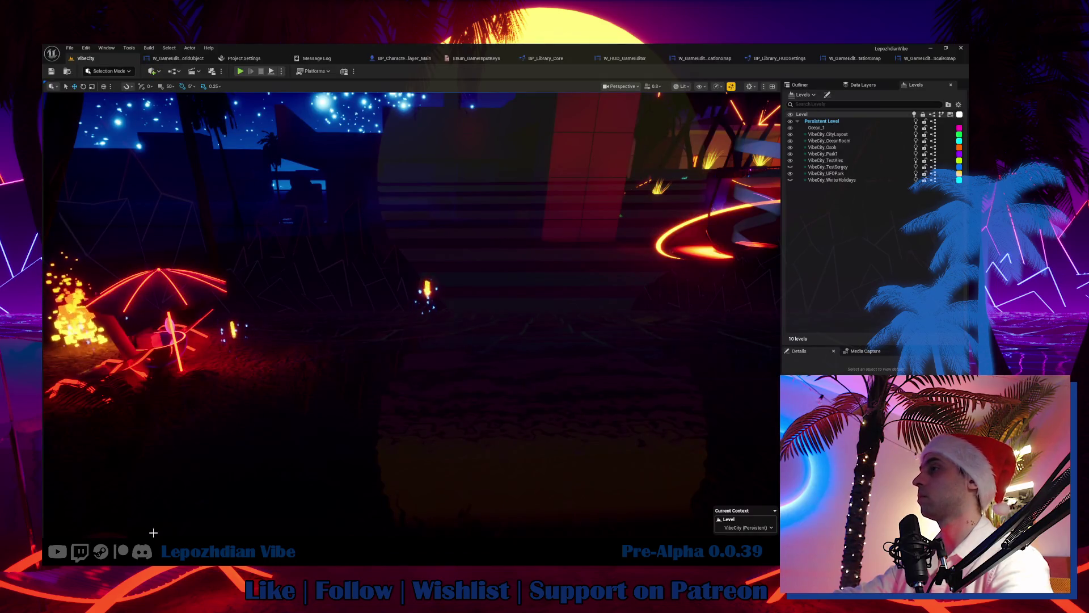
Step: Open BP_Character_Player_Main and scroll its Components list down to BPC_EnvironmentMovement
left_click(69, 47)
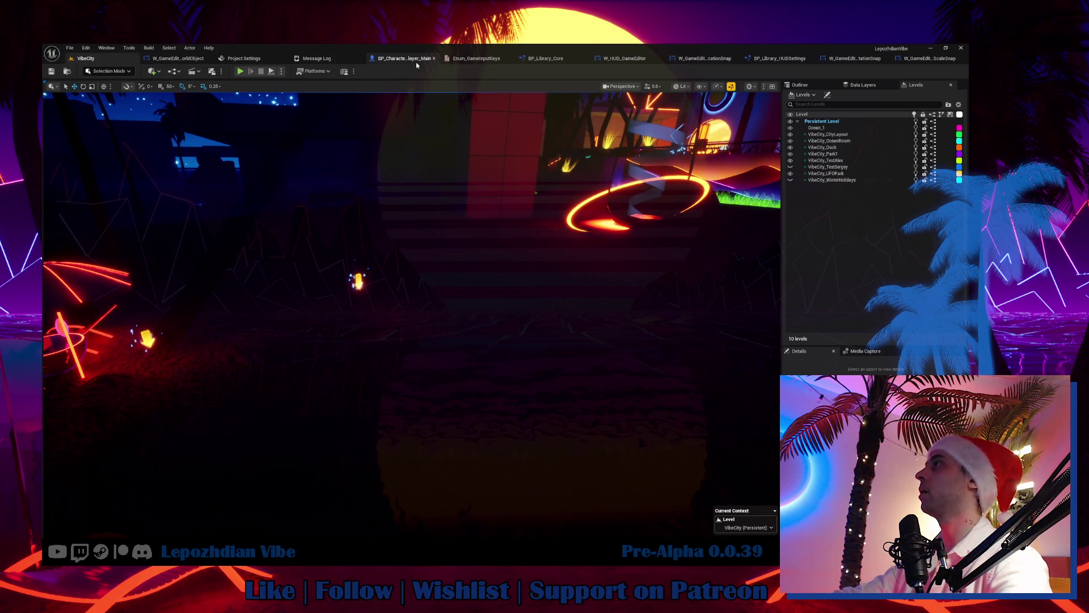
left_click(405, 59)
scroll(102, 273, "down", 2)
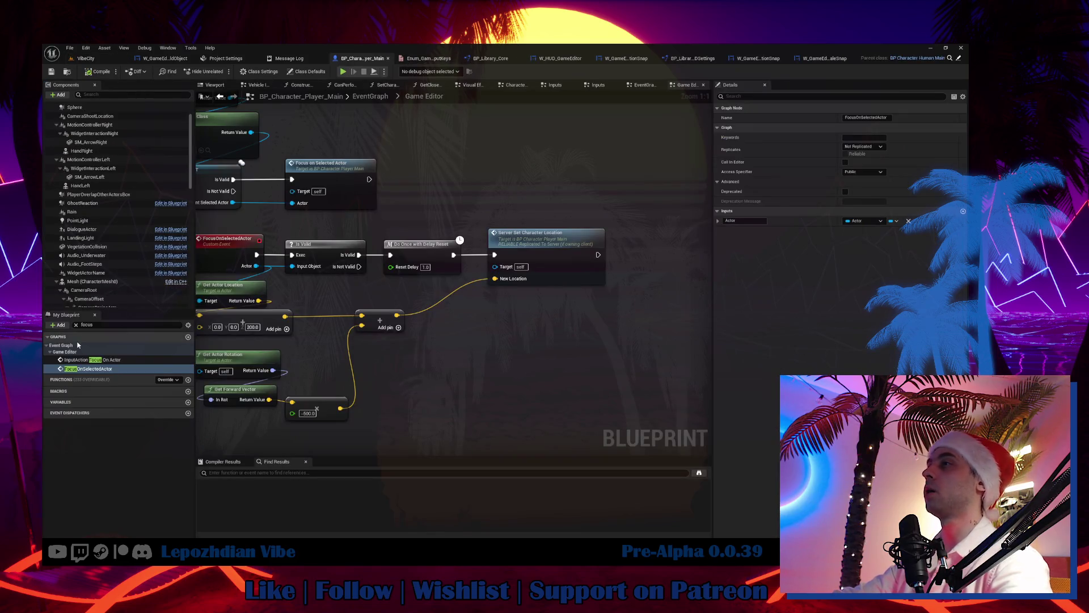
left_click(85, 324)
scroll(102, 283, "down", 3)
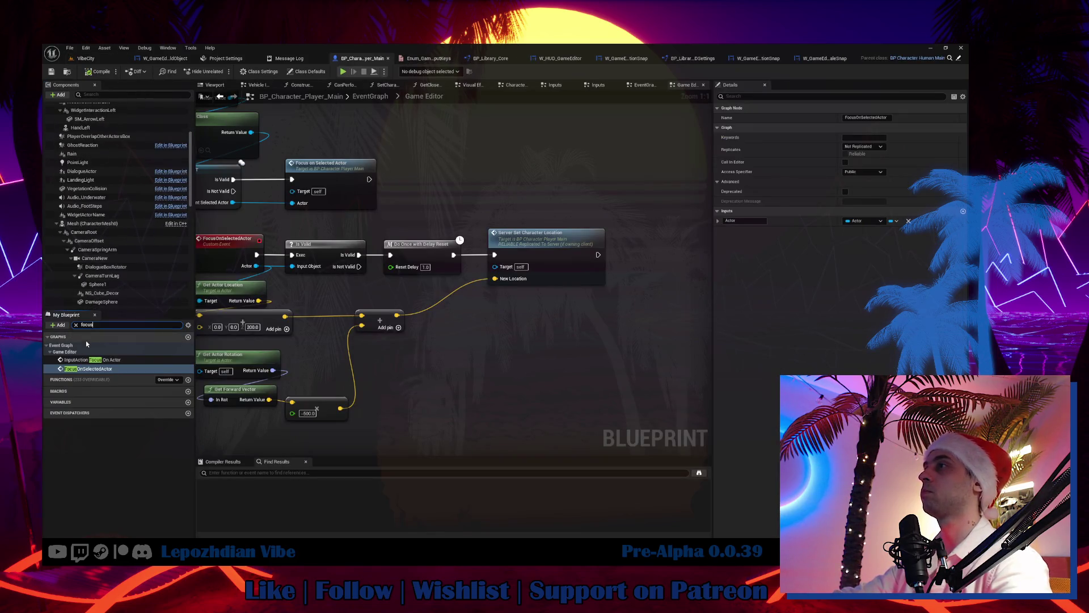
left_click(77, 325)
scroll(114, 243, "down", 10)
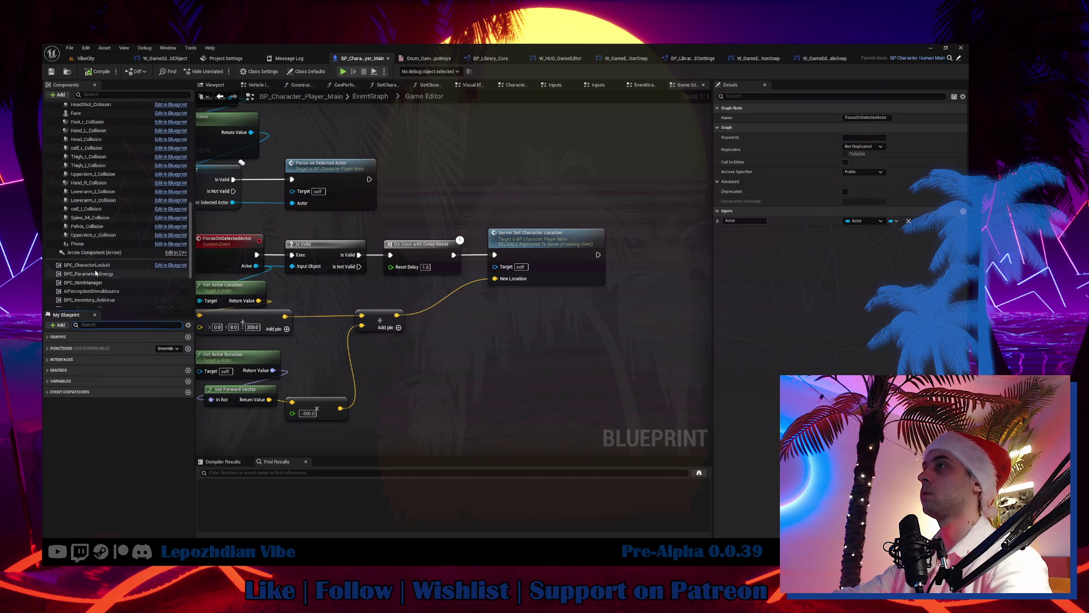
scroll(114, 244, "down", 2)
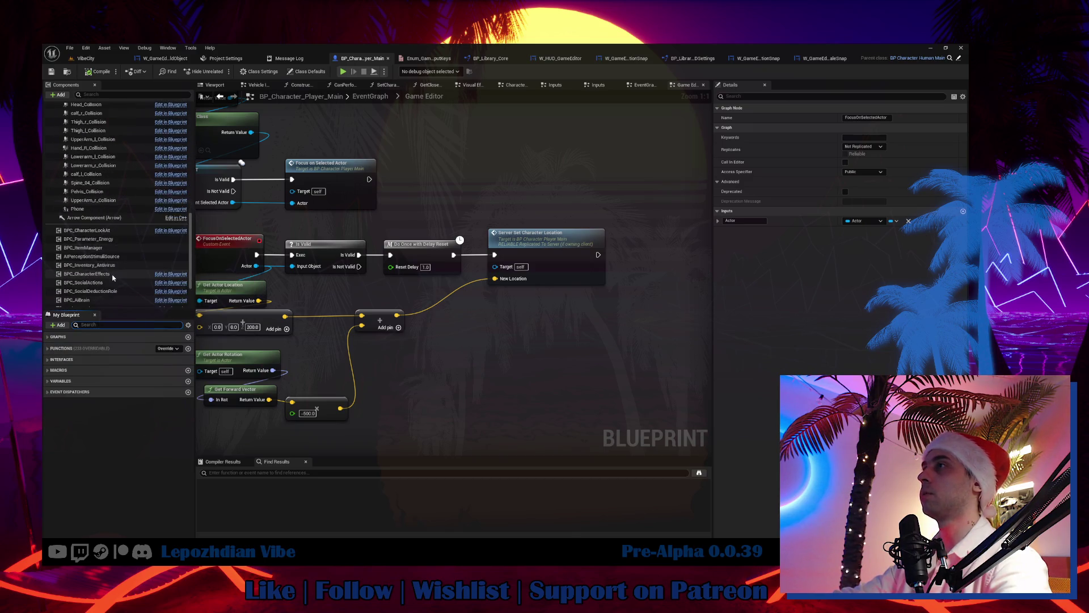
scroll(111, 294, "down", 2)
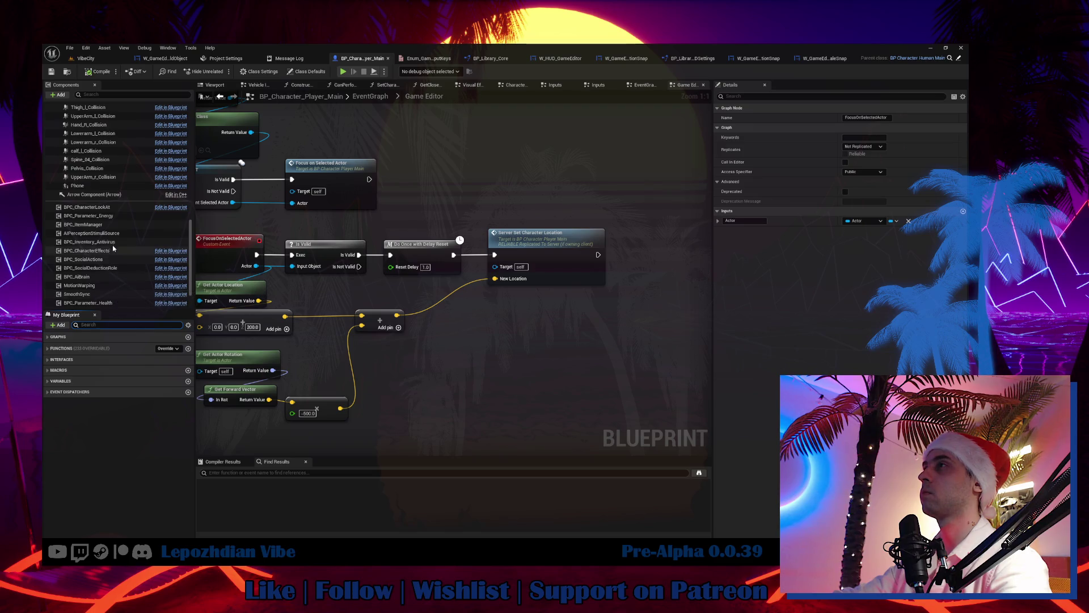
scroll(113, 246, "down", 2)
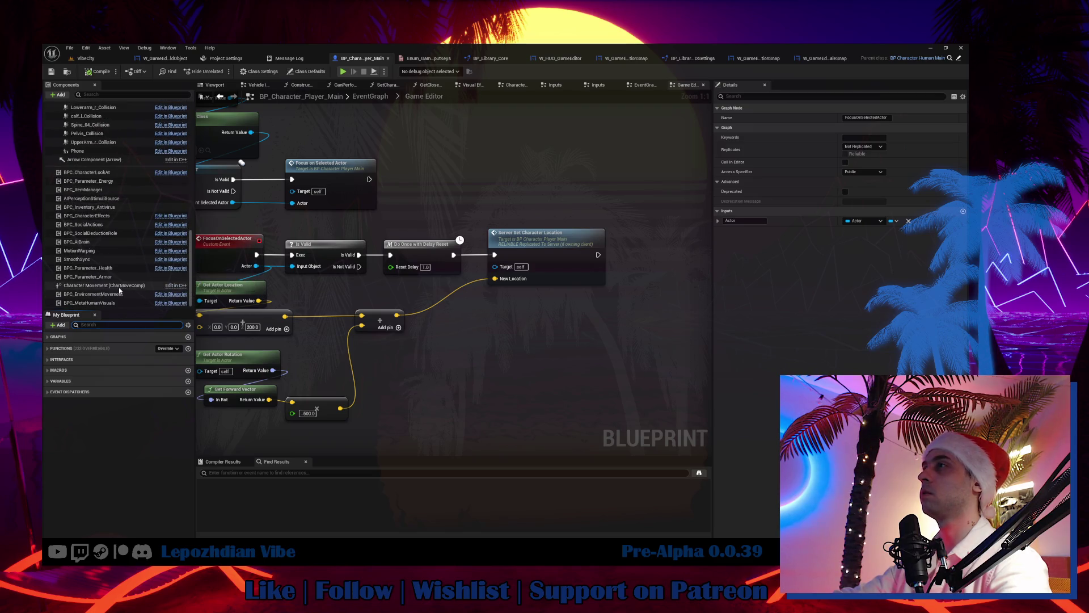
Step: Open BPC_EnvironmentMovement for editing, then switch to the W_GameEditor_ScaleSnap designer
left_click(119, 294)
right_click(120, 296)
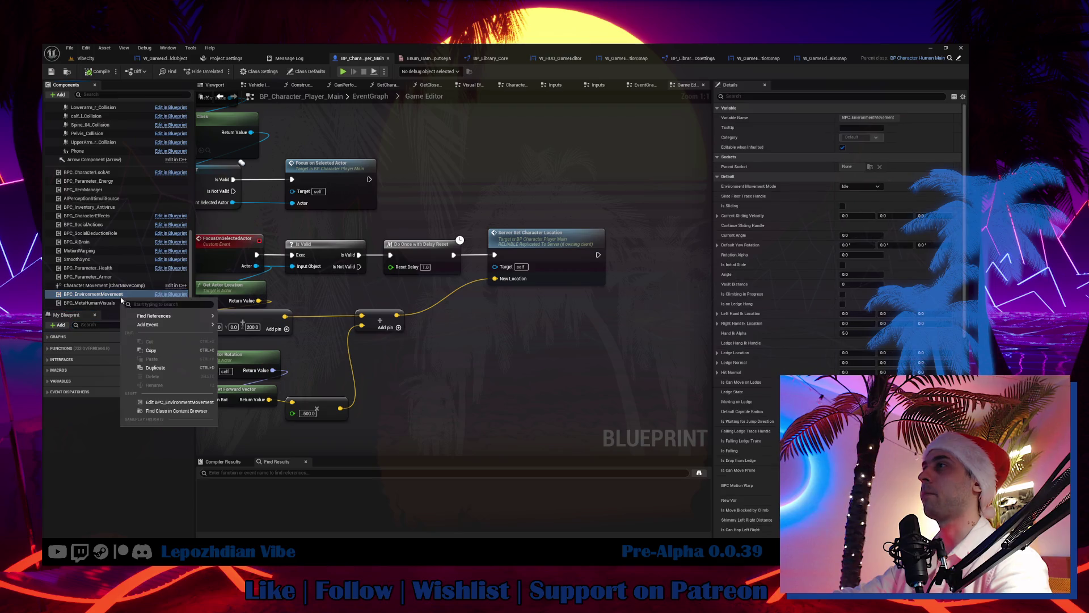
left_click(178, 404)
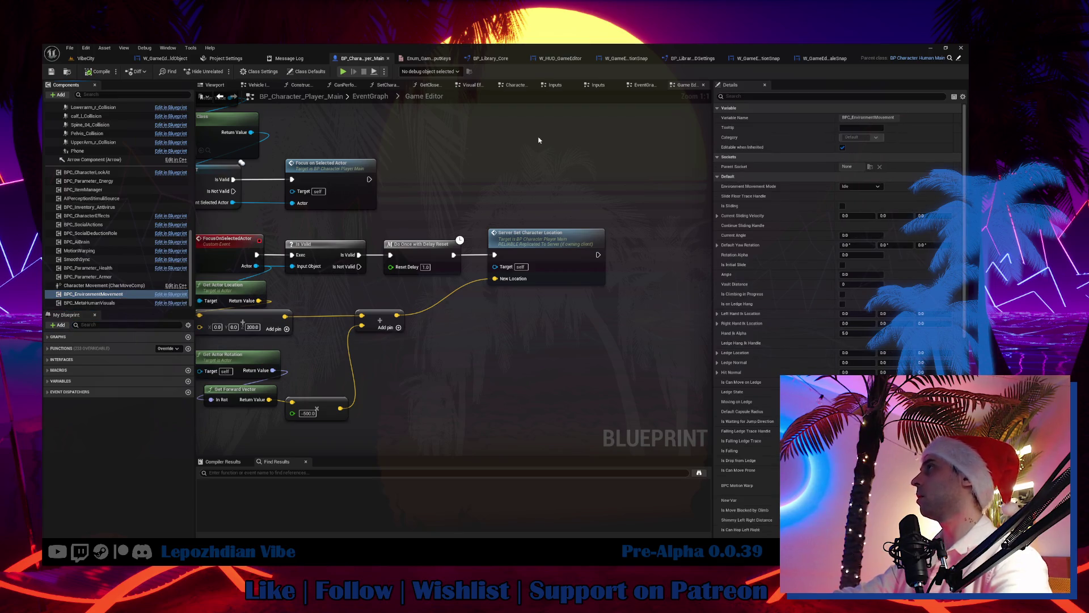
left_click(871, 58)
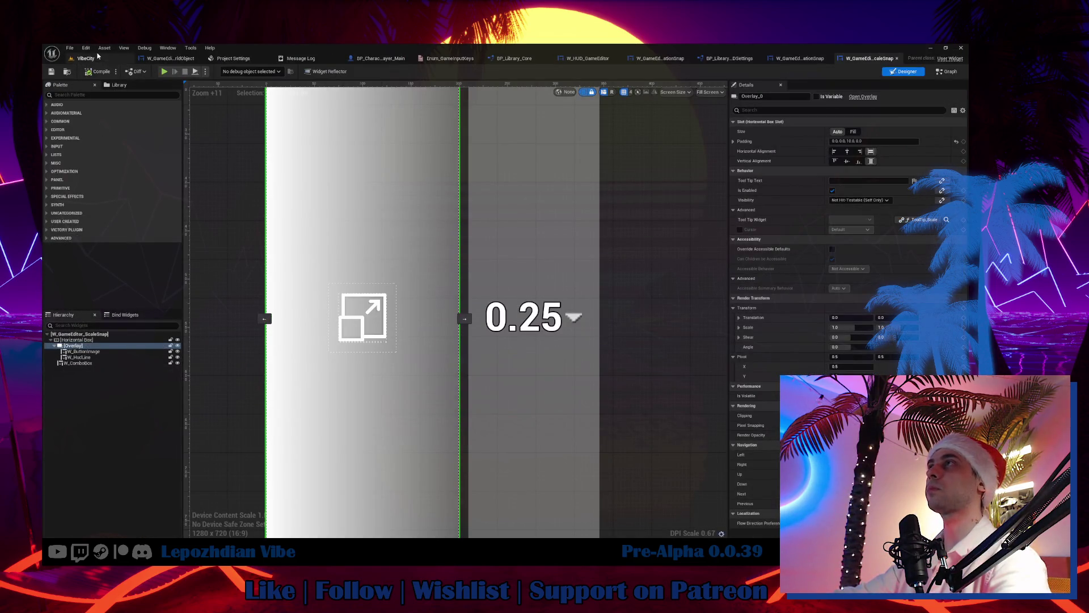
Step: Return to the VibeCity level tab and close all other asset editor tabs
left_click(100, 59)
left_click(98, 69)
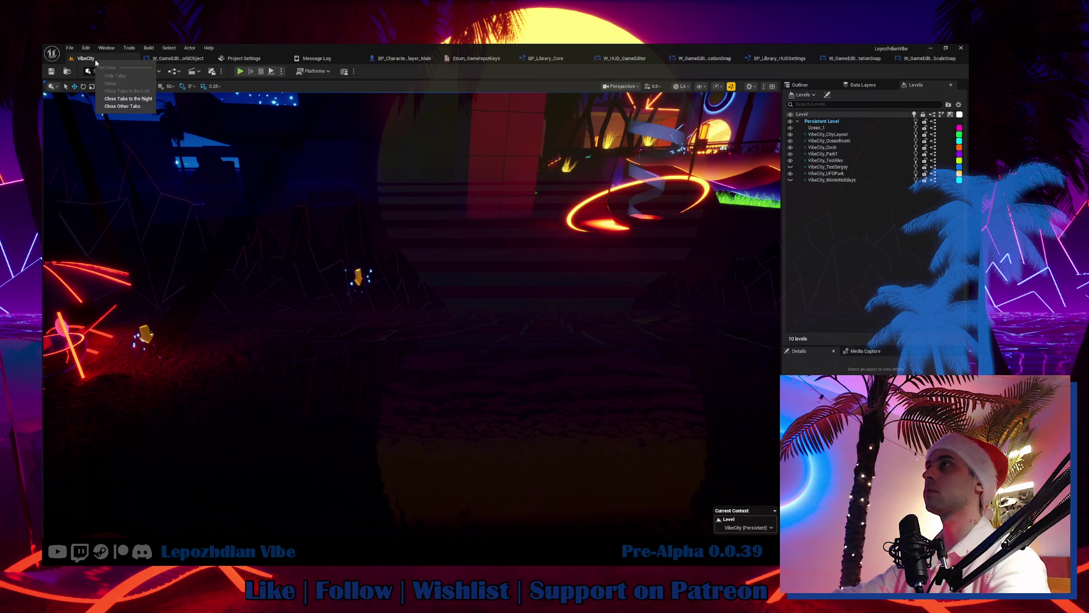
key("Escape")
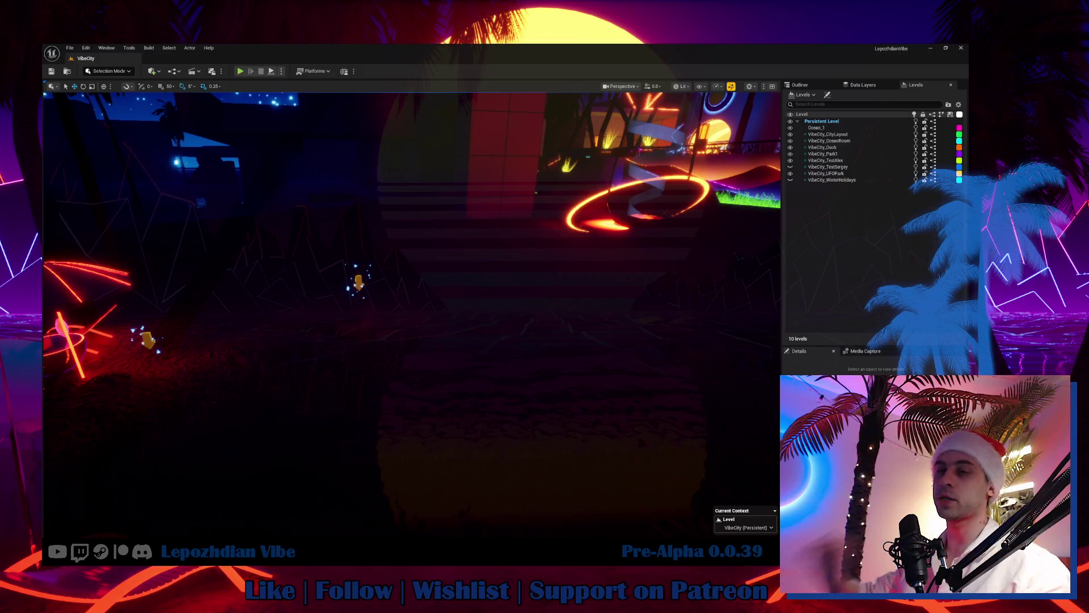
Step: Start a play-in-editor test of VibeCity and equip hotbar slot 3
left_click(241, 71)
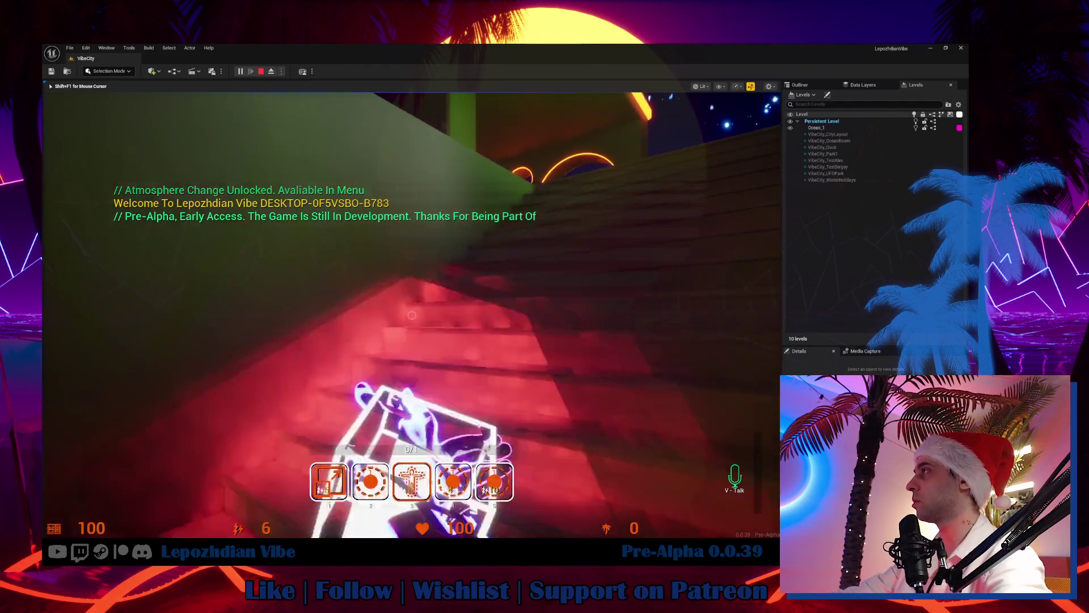
key("3")
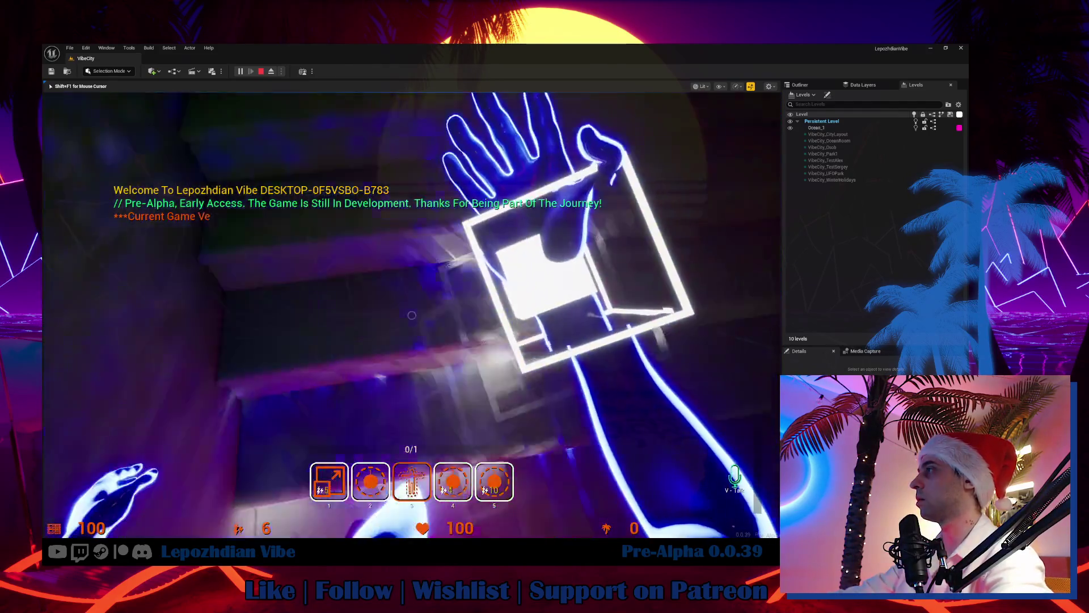
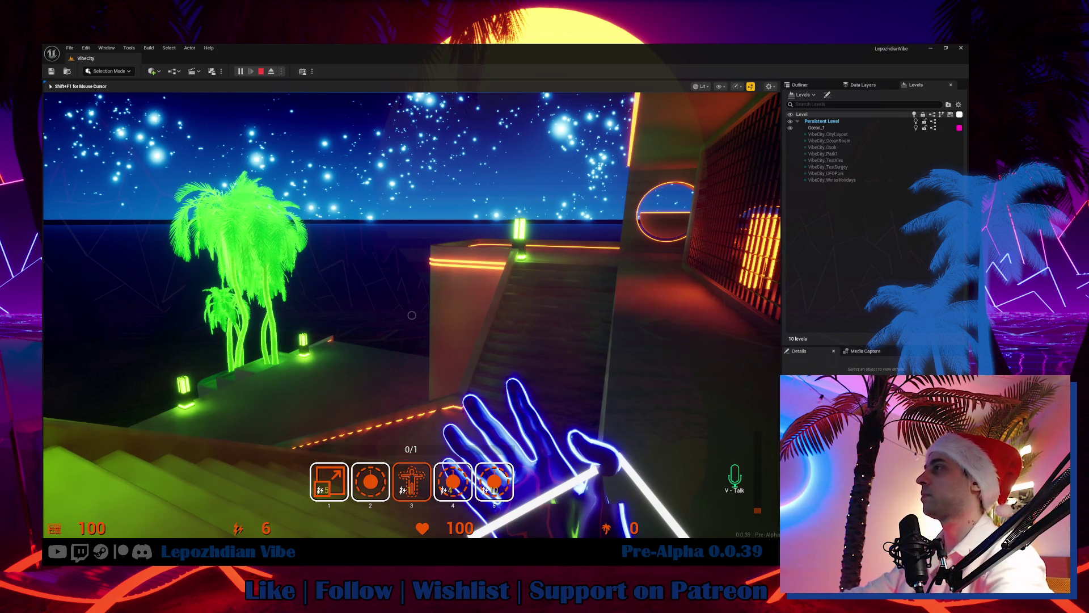
Step: Walk the character toward the grated wall, then stop play and return to the VibeCity level
key("w")
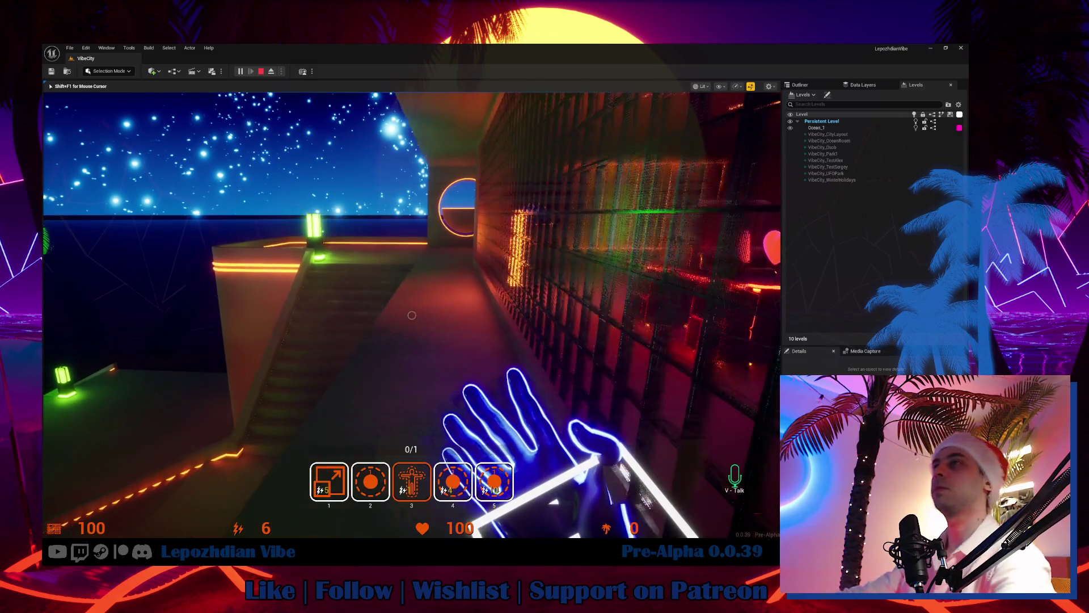
key("w")
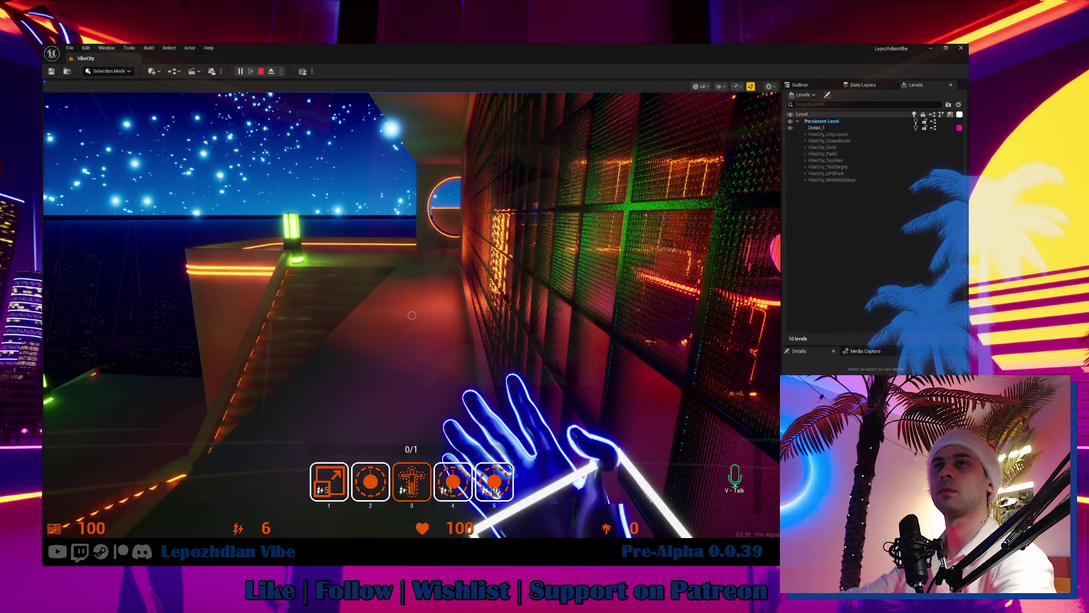
key("Escape")
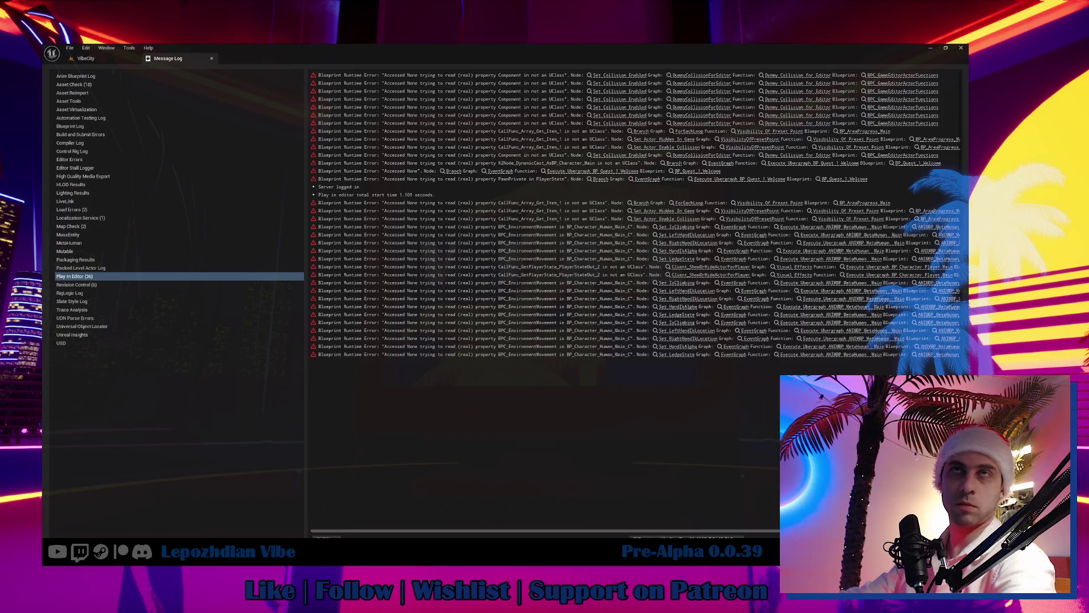
left_click(94, 62)
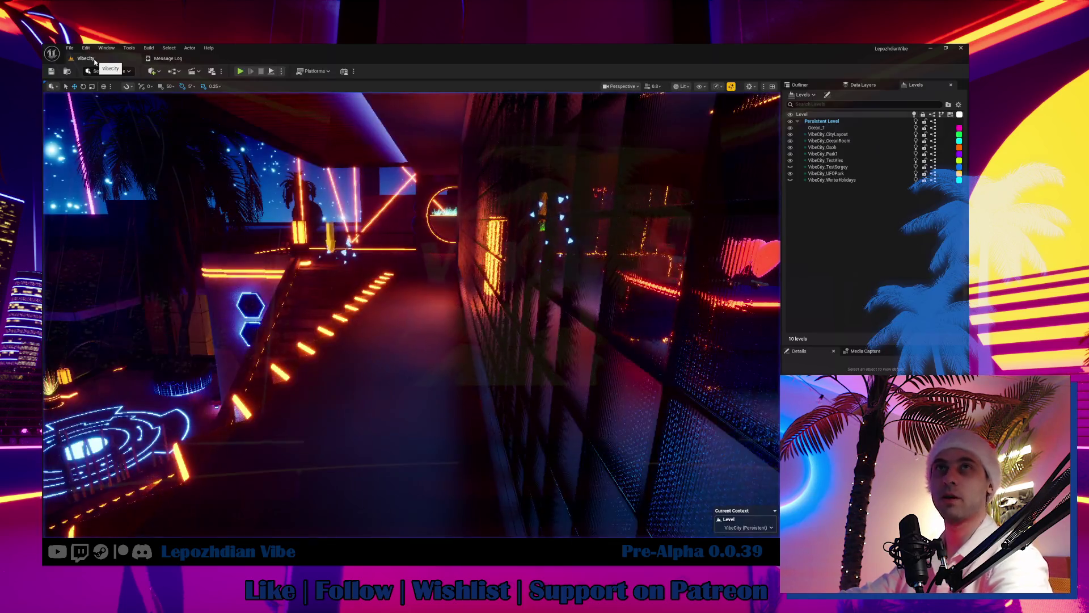
left_click(241, 71)
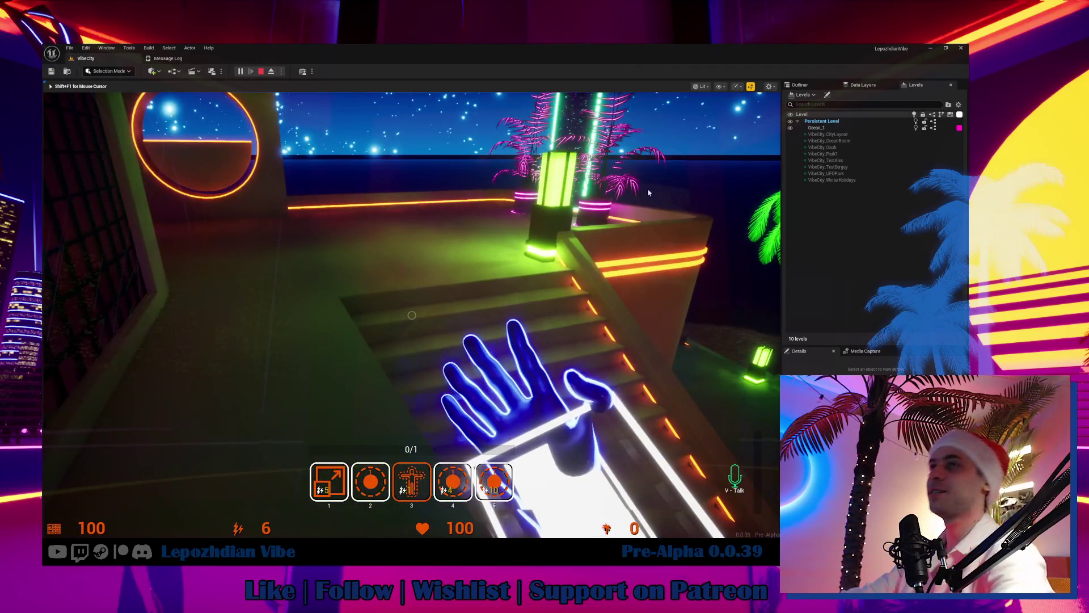
key("Escape")
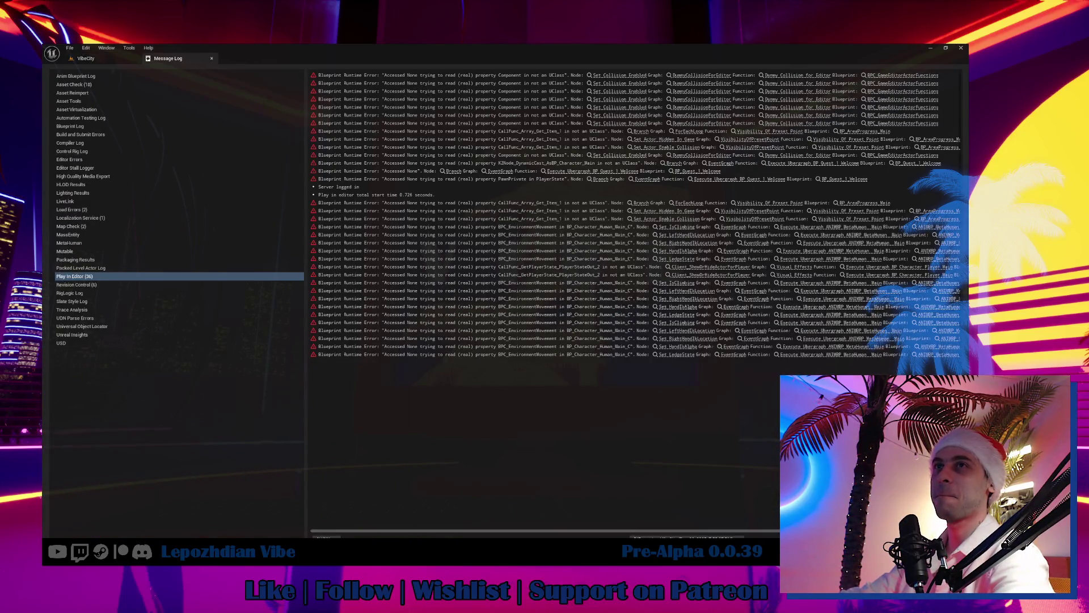
left_click(85, 59)
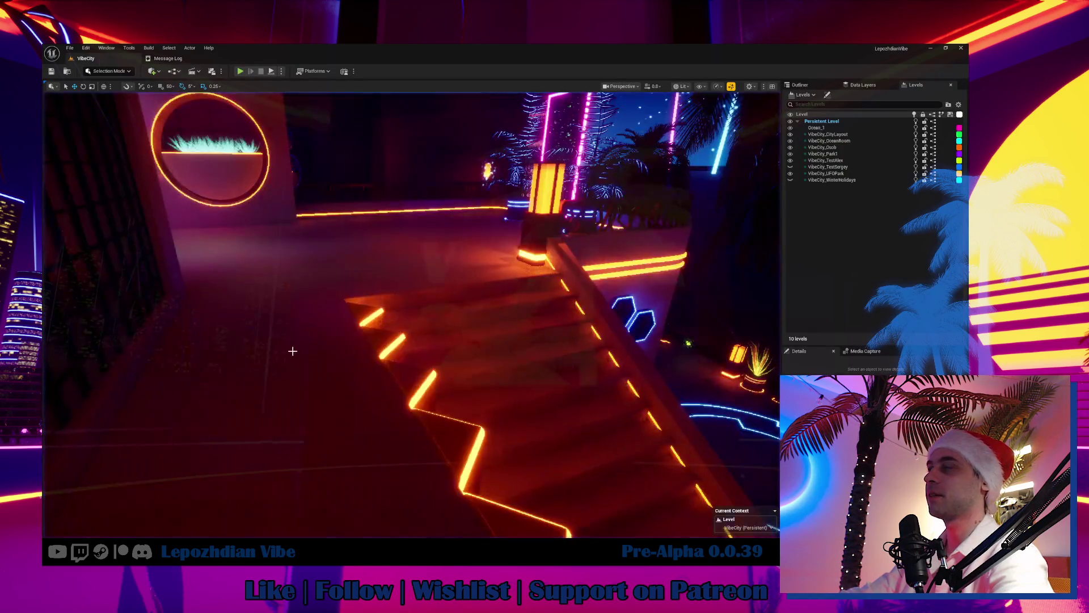
Step: Browse the Content Drawer to Maps > SandBox > VibeCity and try opening VibeCity, cancelling the save prompt
key("ctrl+space")
scroll(152, 433, "up", 3)
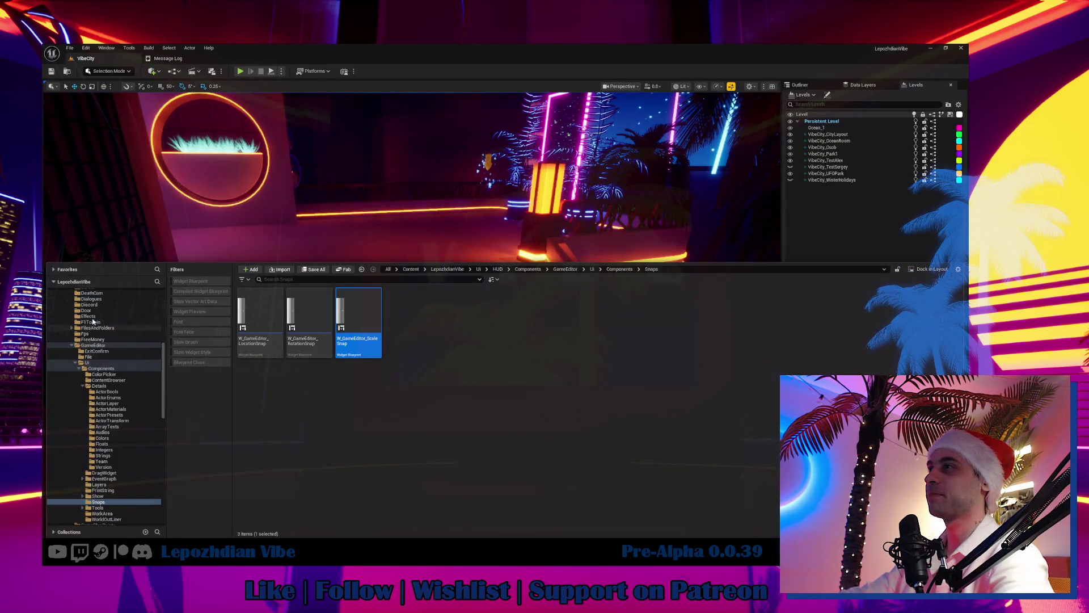
left_click(72, 346)
scroll(68, 352, "up", 5)
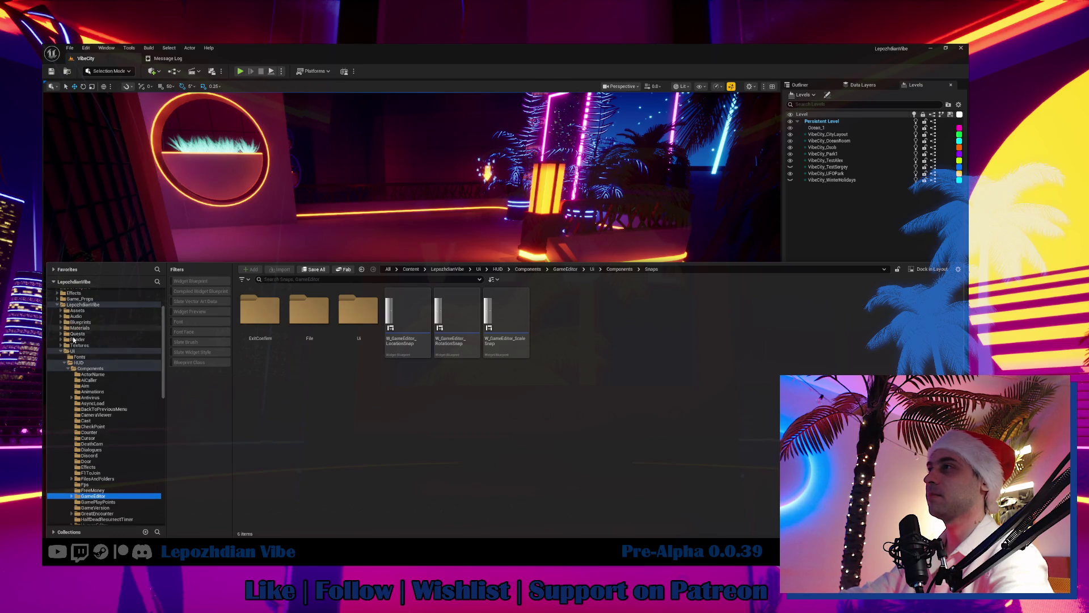
double_click(71, 351)
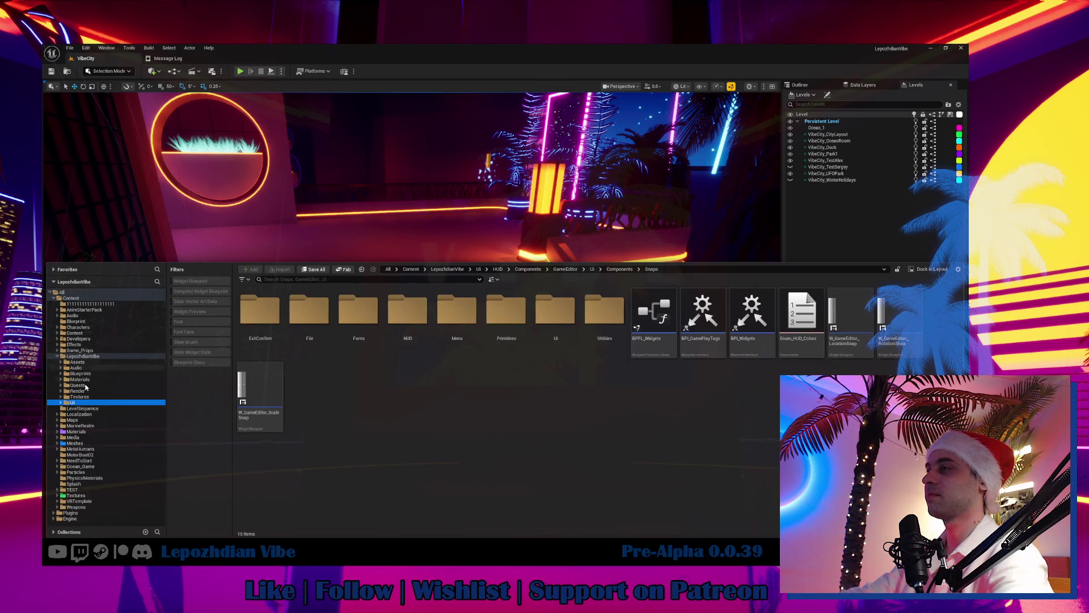
left_click(85, 420)
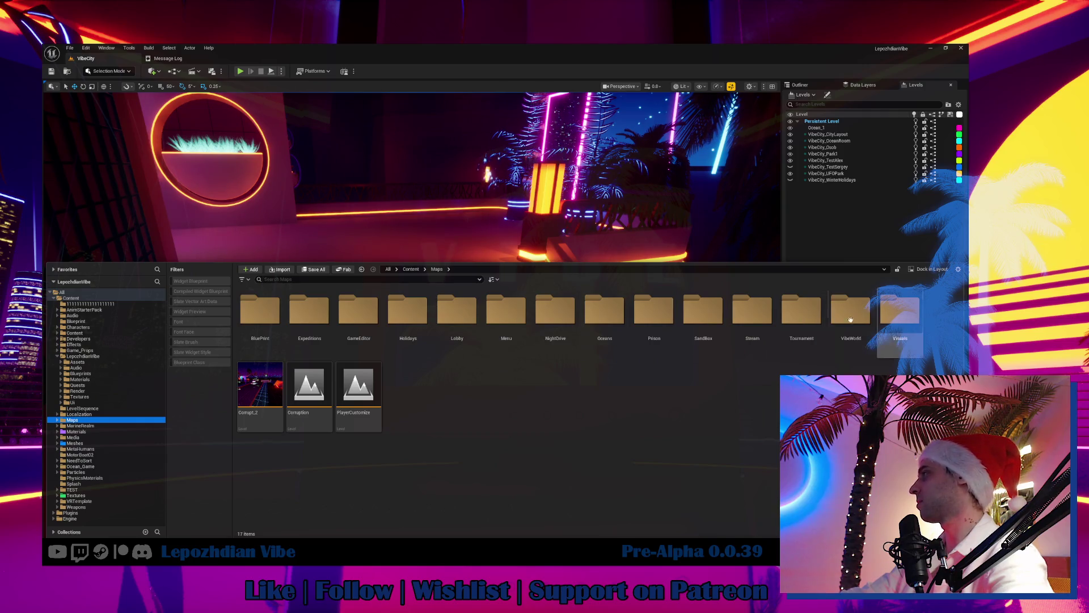
double_click(709, 324)
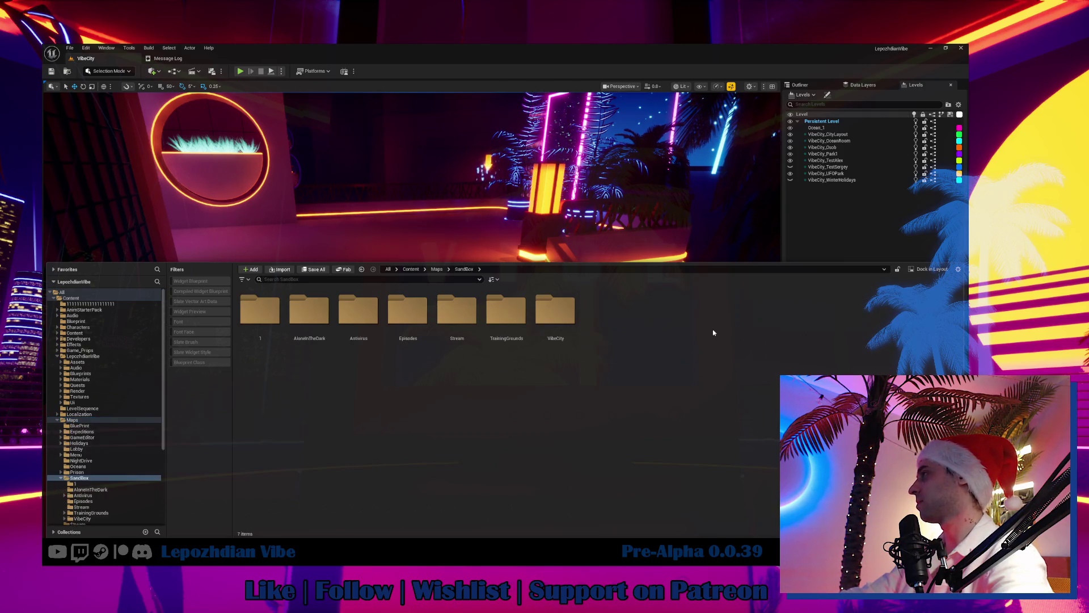
double_click(560, 315)
double_click(421, 323)
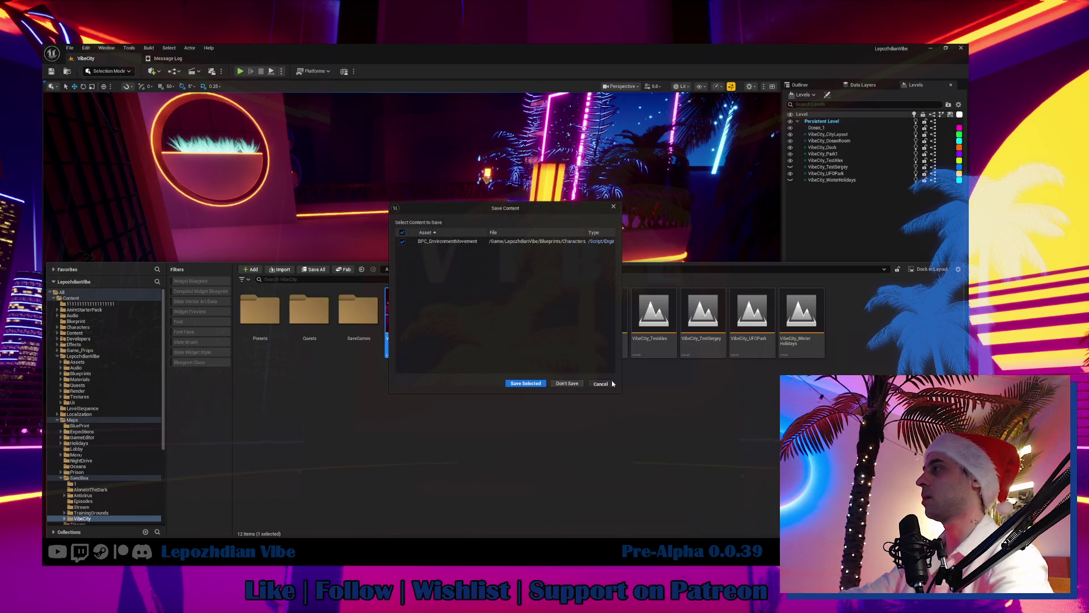
left_click(600, 383)
Step: Open the TrainingGrounds map, saving the modified BPC_EnvironmentMovement blueprint
left_click(91, 512)
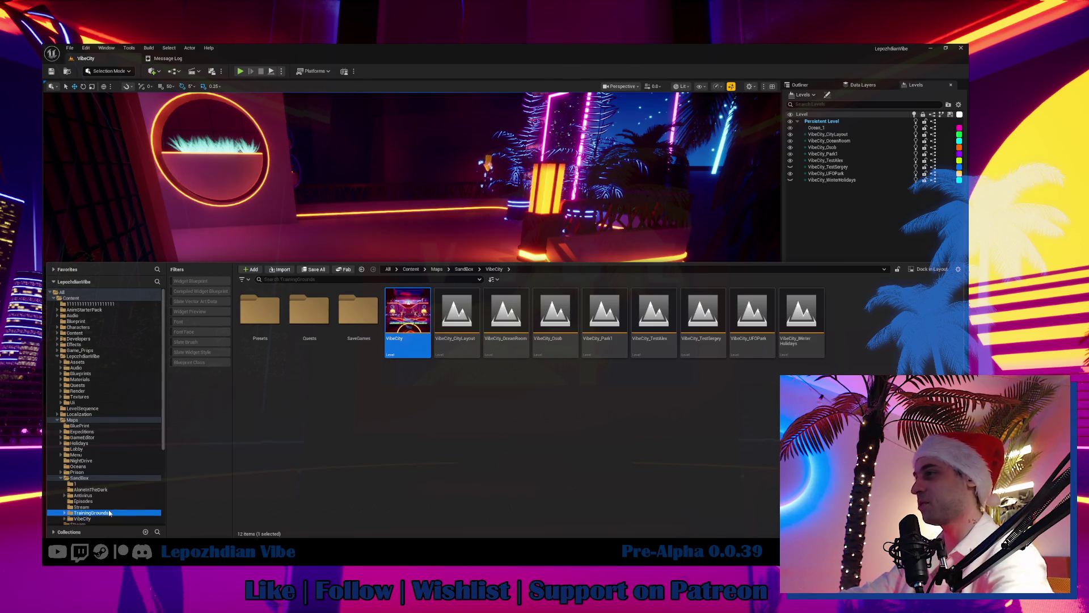
double_click(427, 337)
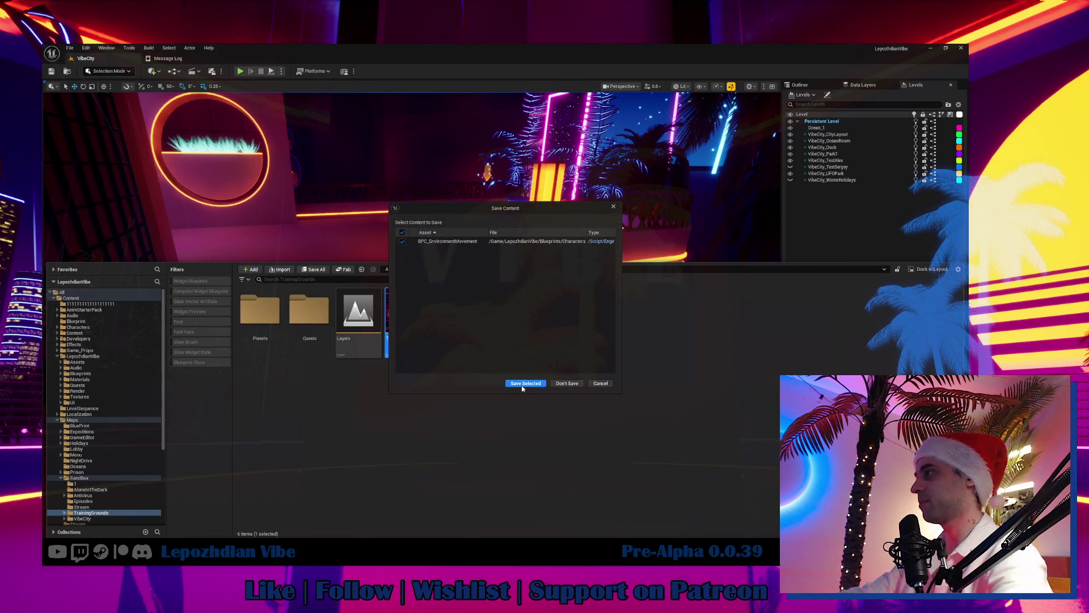
left_click(522, 385)
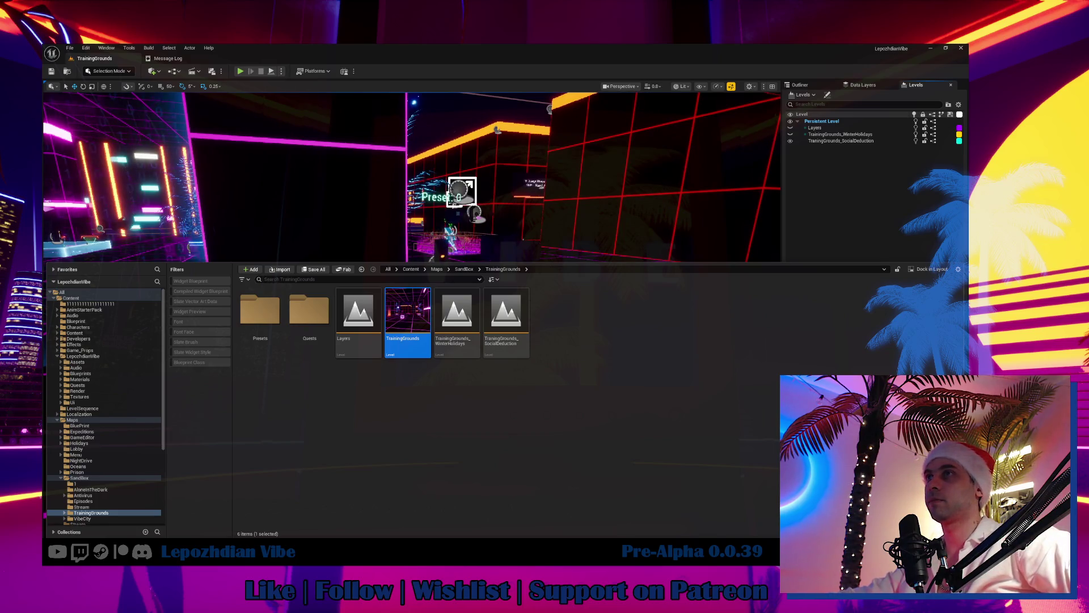
Step: Start a Play In Editor session in the TrainingGrounds level
left_click(240, 72)
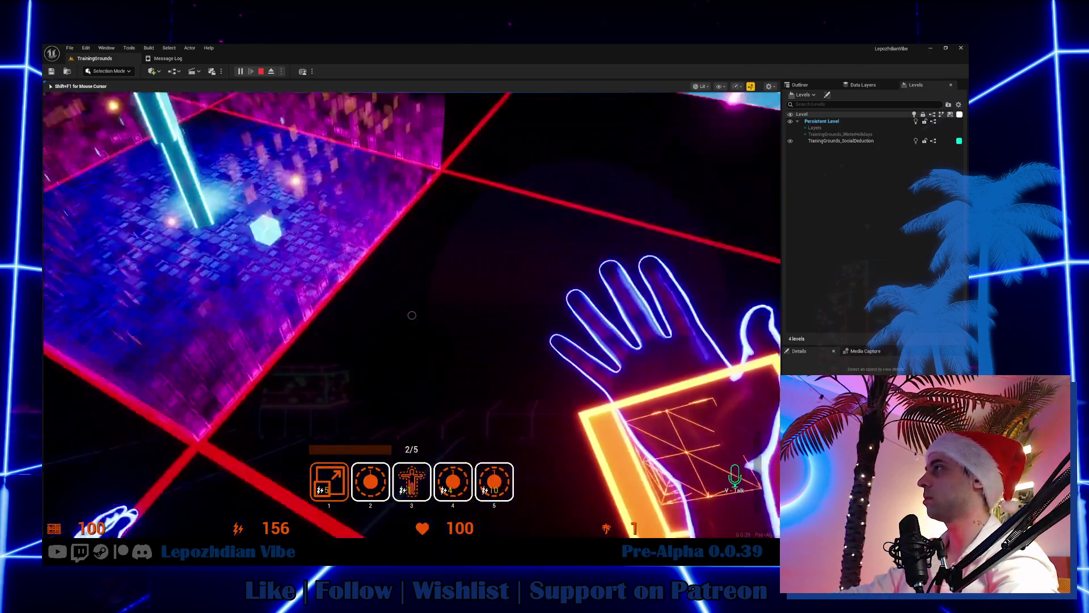
Step: Grab a pickup, jump over the blue-edged wall and head to the pickup on the magenta cubes
left_click(412, 315)
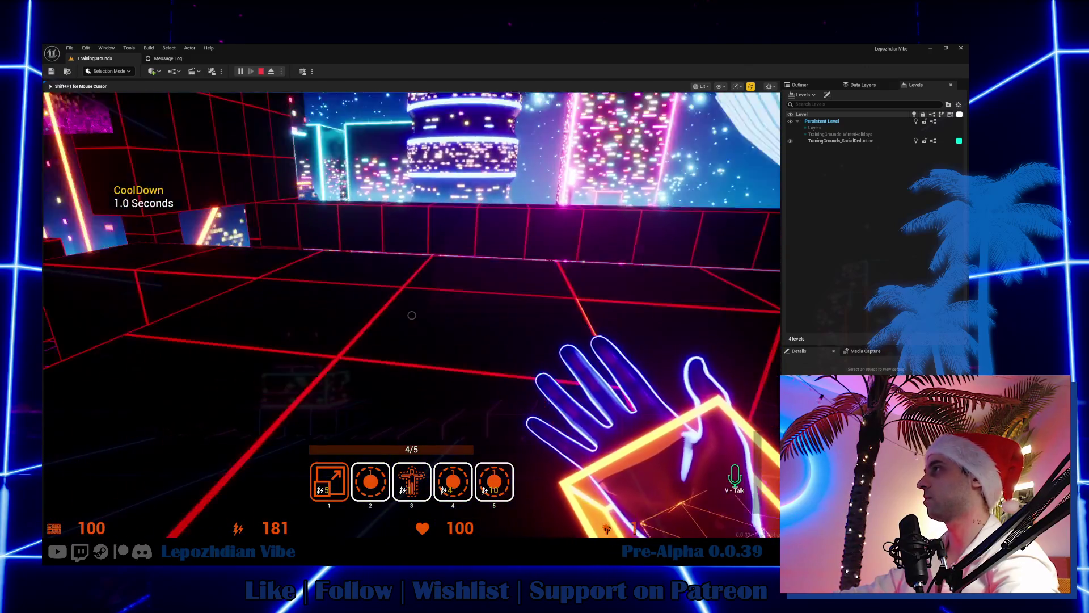
key("space")
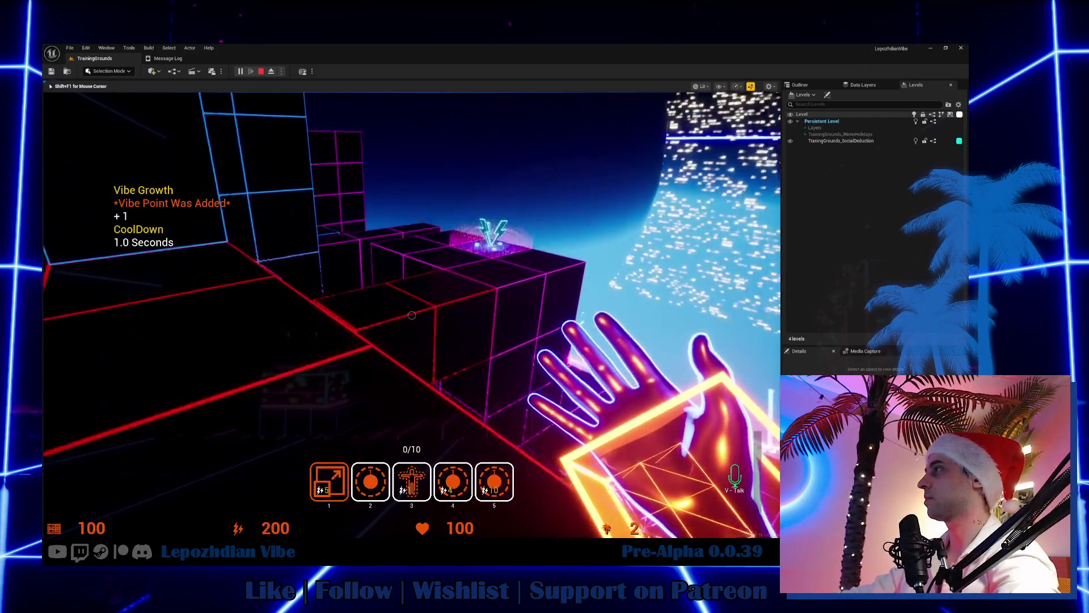
key("w")
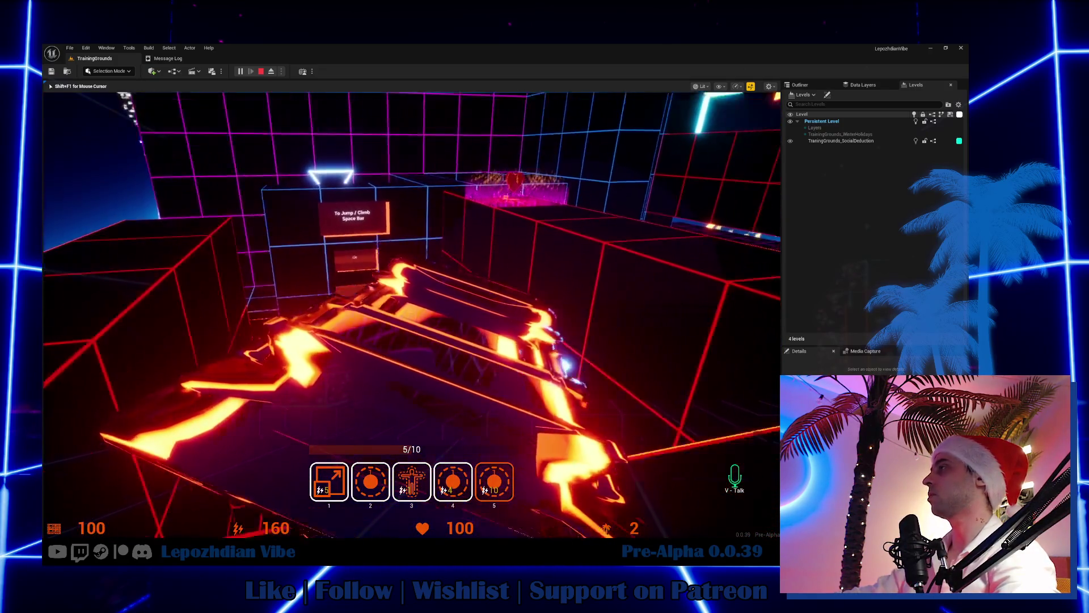
Step: Cast the hand ability and collect more pickups until the counter reads 9/10
key("5")
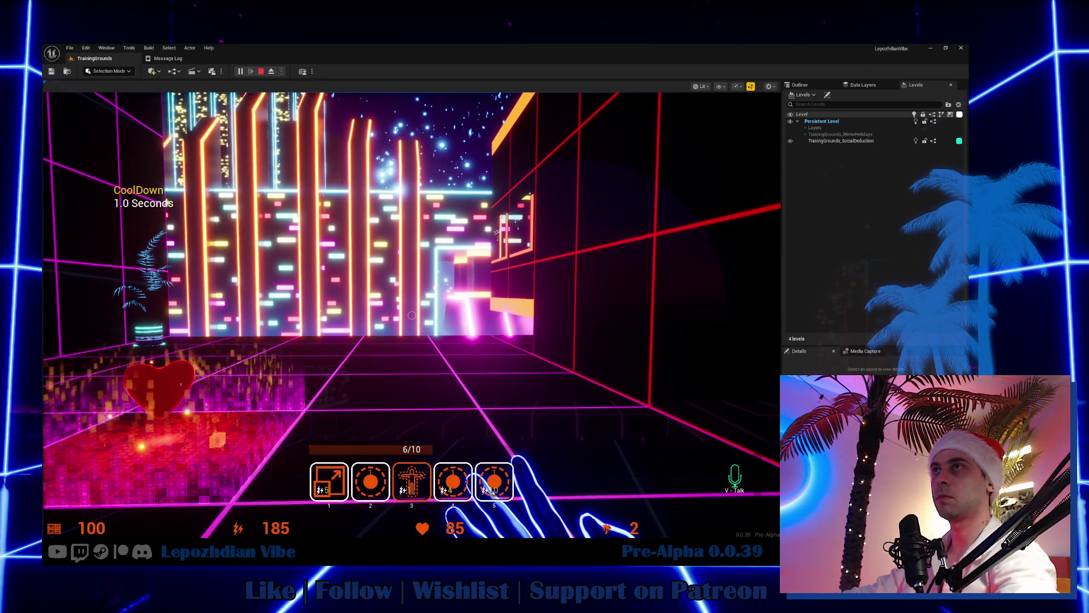
left_click(329, 271)
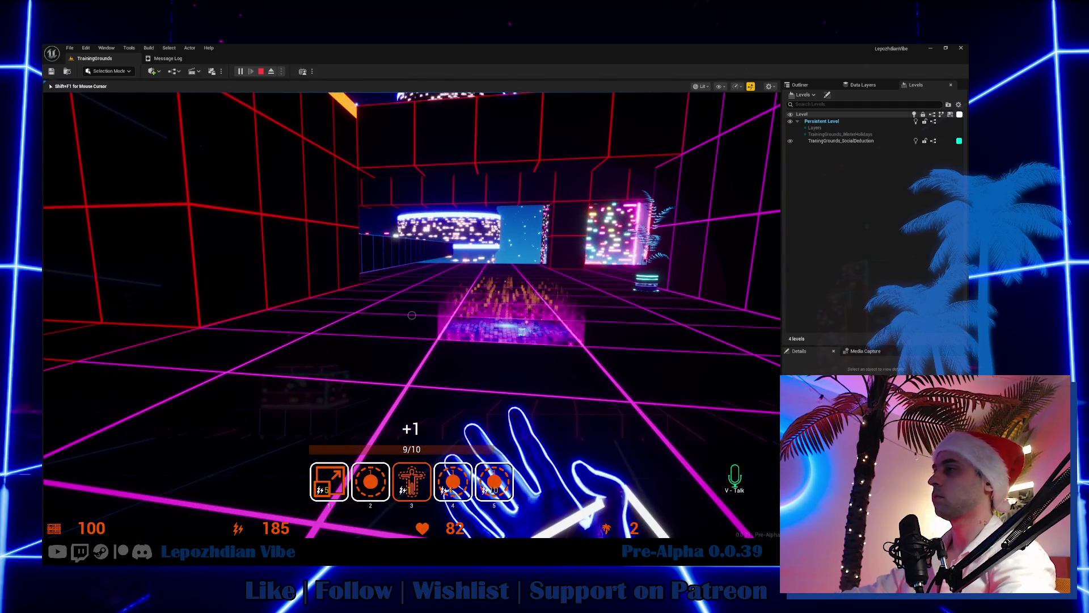
key("alt+Tab")
Step: Add 'Climbing now avaliable juring the jumps as well' under Chill actors and tick it done
scroll(477, 327, "up", 10)
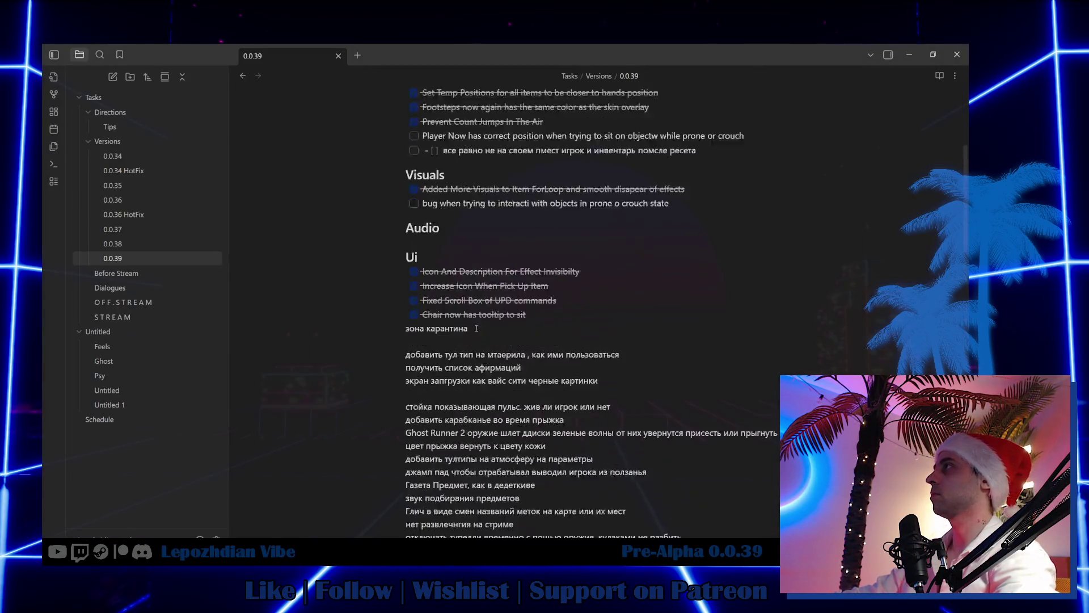
scroll(477, 327, "up", 3)
left_click(613, 174)
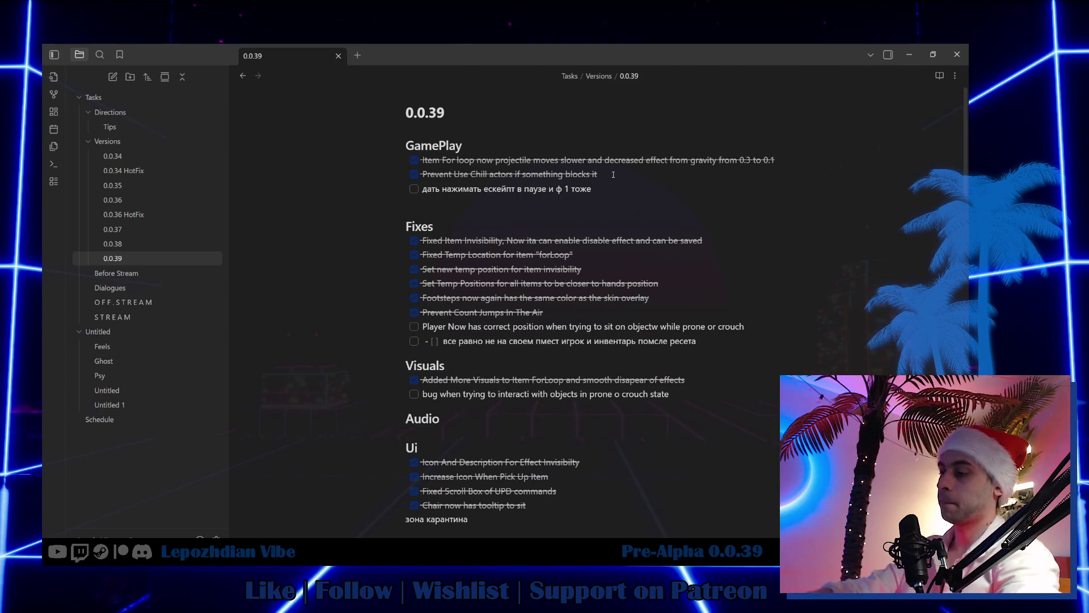
key("Return")
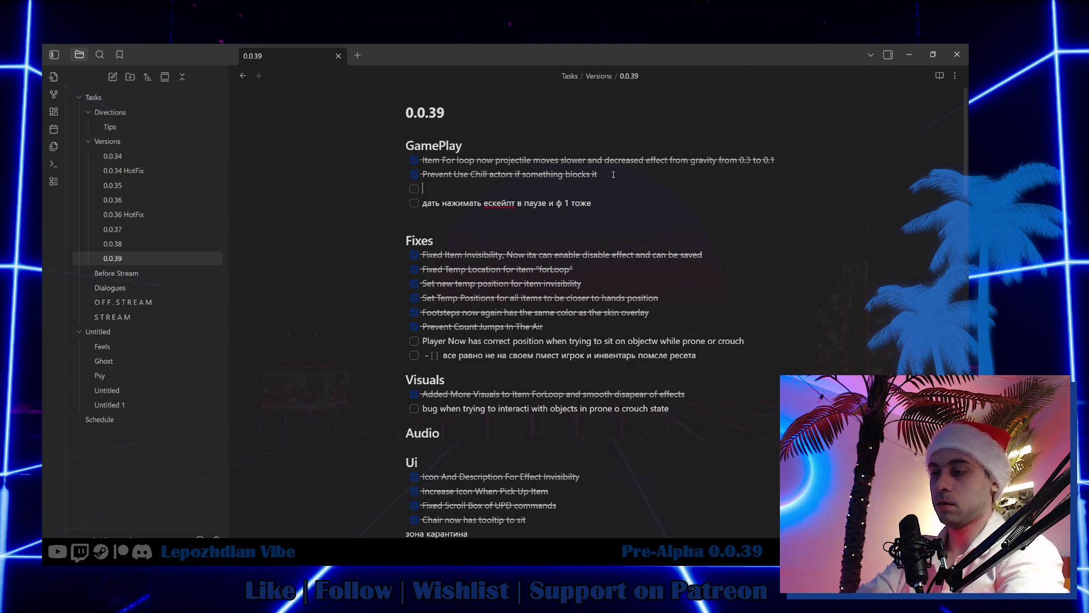
type("Jumps")
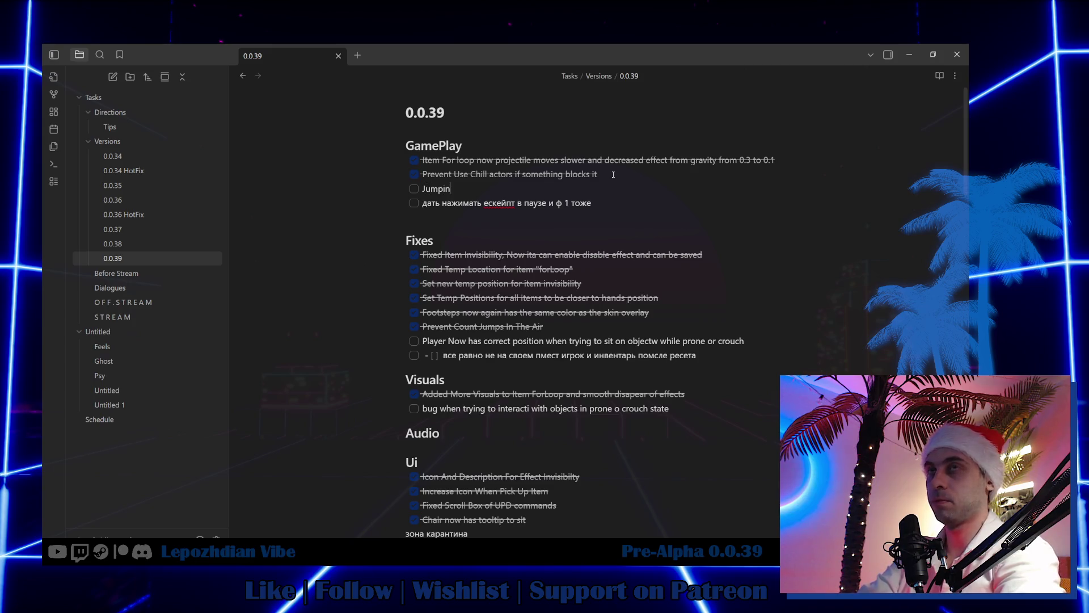
key("BackSpace")
key("BackSpace")
key("BackSpace")
key("BackSpace")
key("BackSpace")
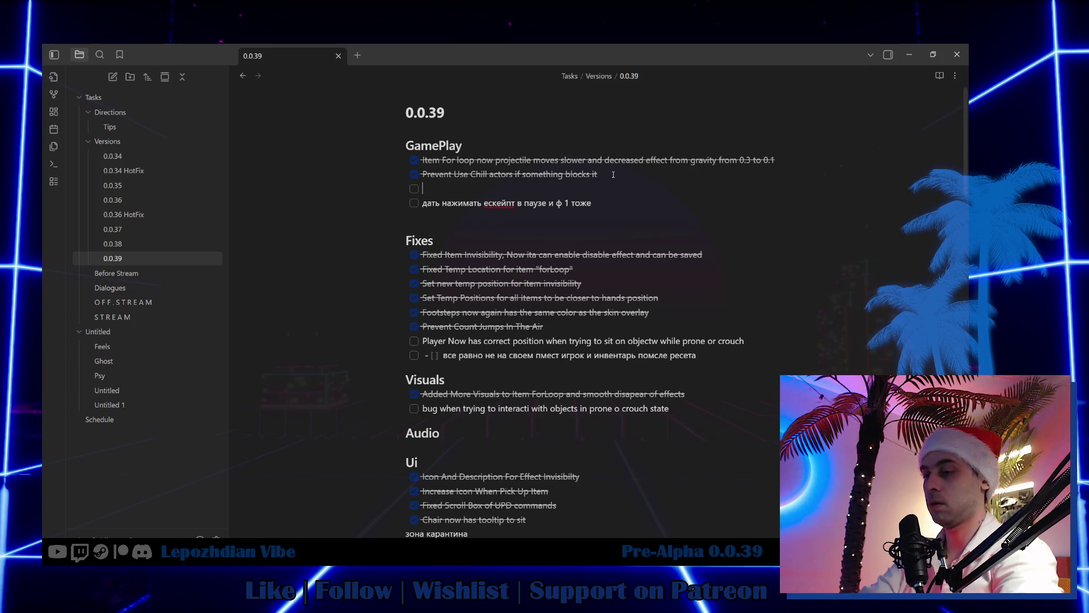
type("Climbing now ")
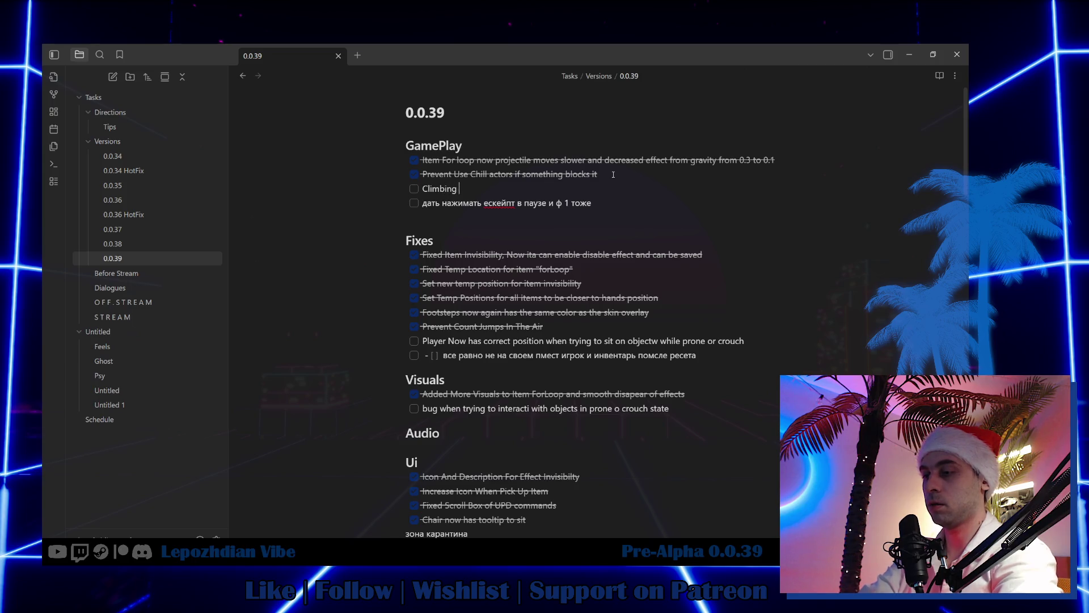
type("avaliab")
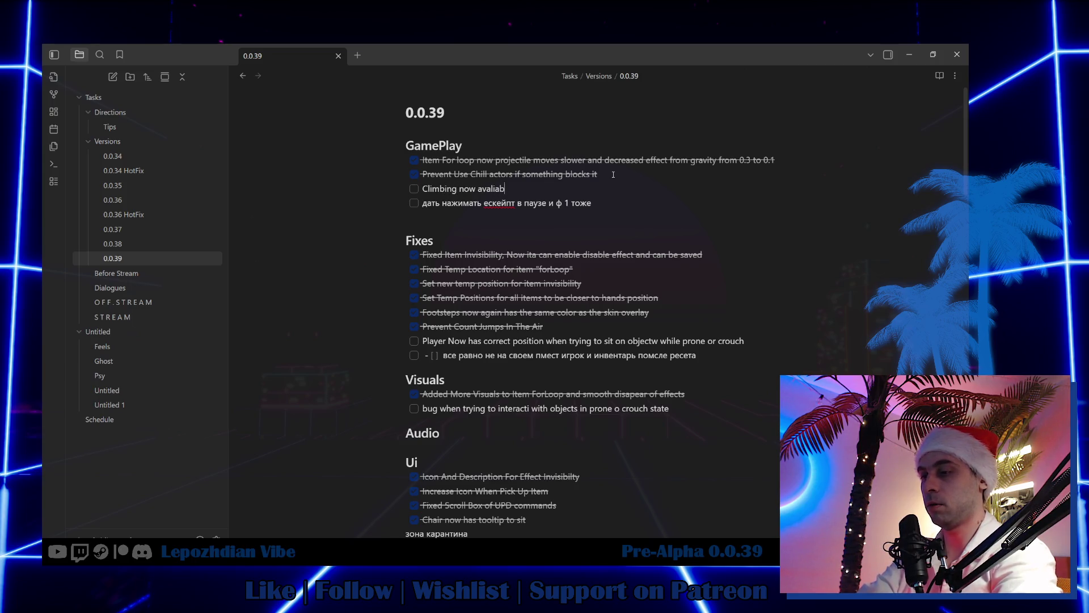
type("le juring ")
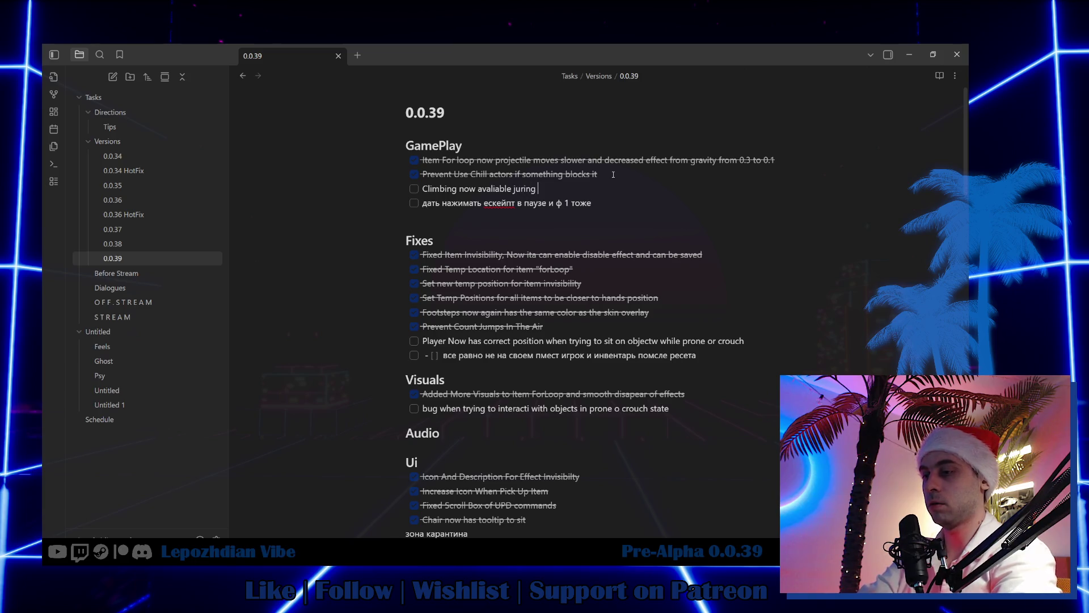
type("the jumps ")
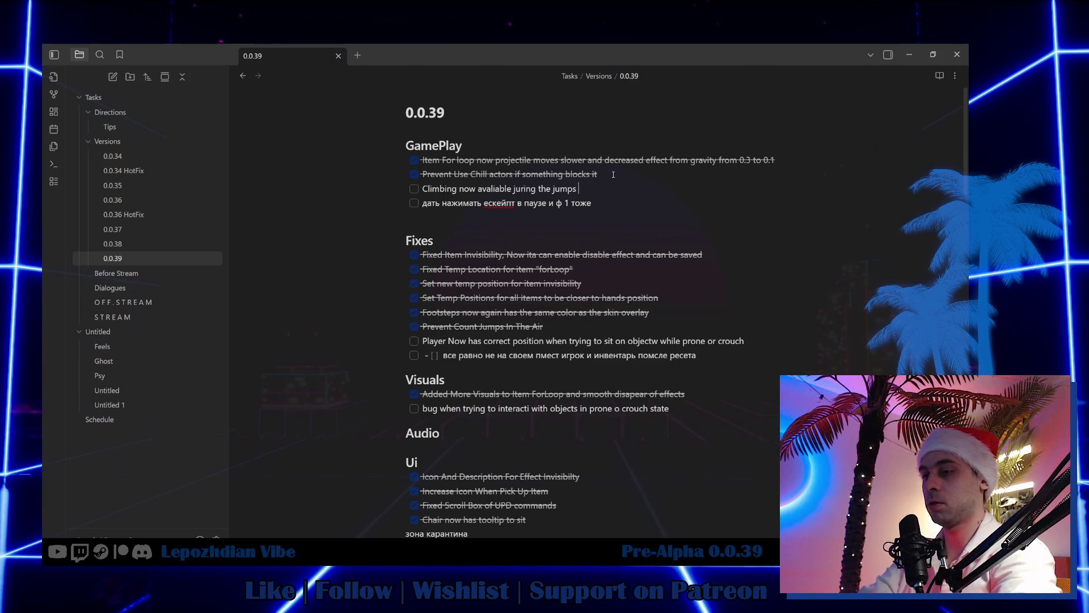
type("as well")
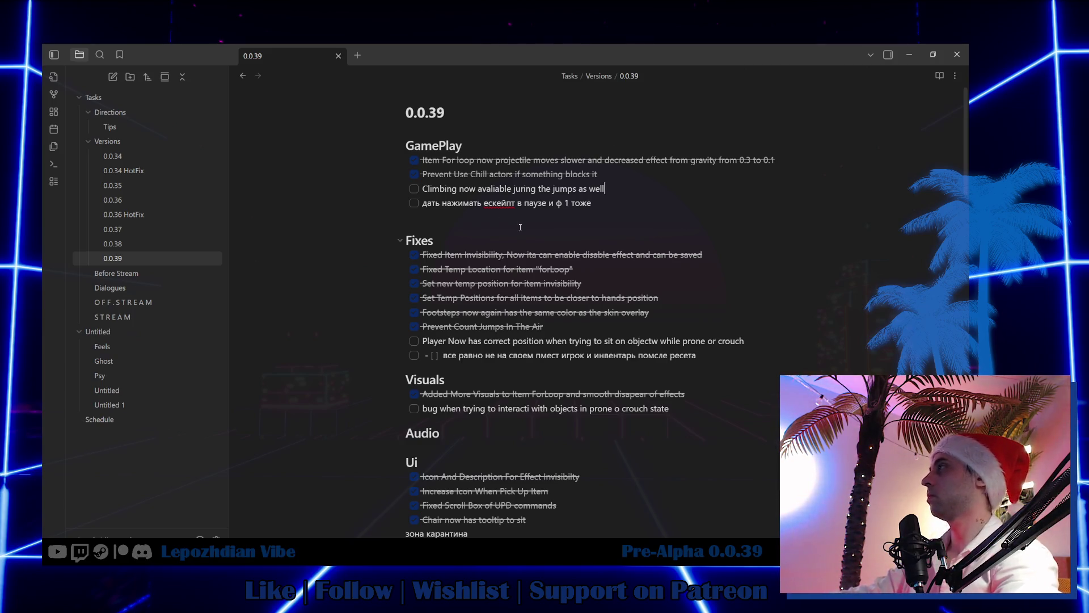
left_click(415, 189)
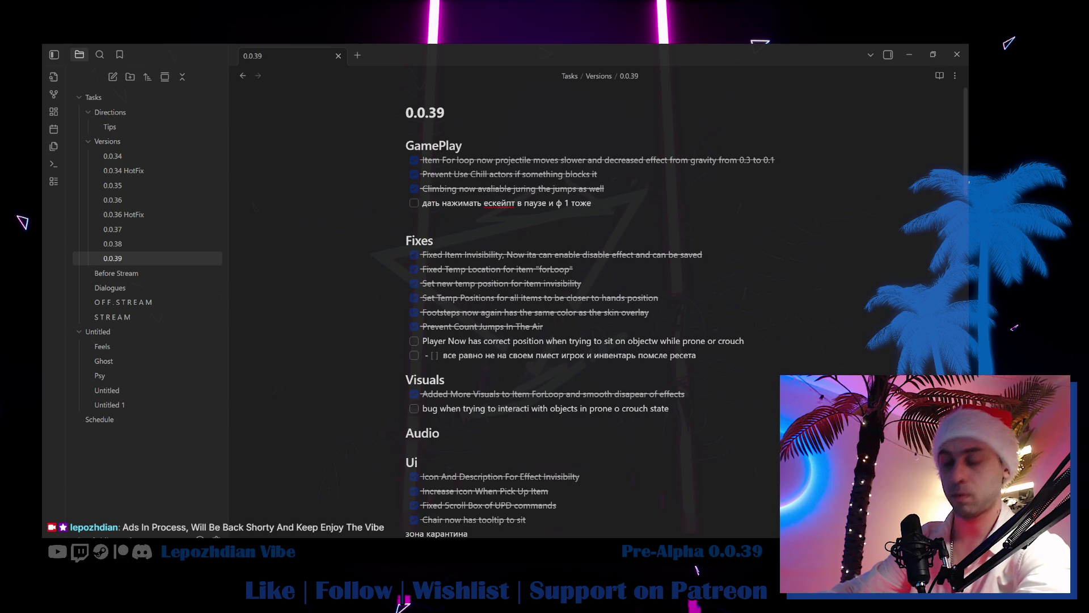
Step: In W_Cheats_ResetPlayer, select the Horizontal Box and Reset button, then select the Server Reset Player call
key("alt+Tab")
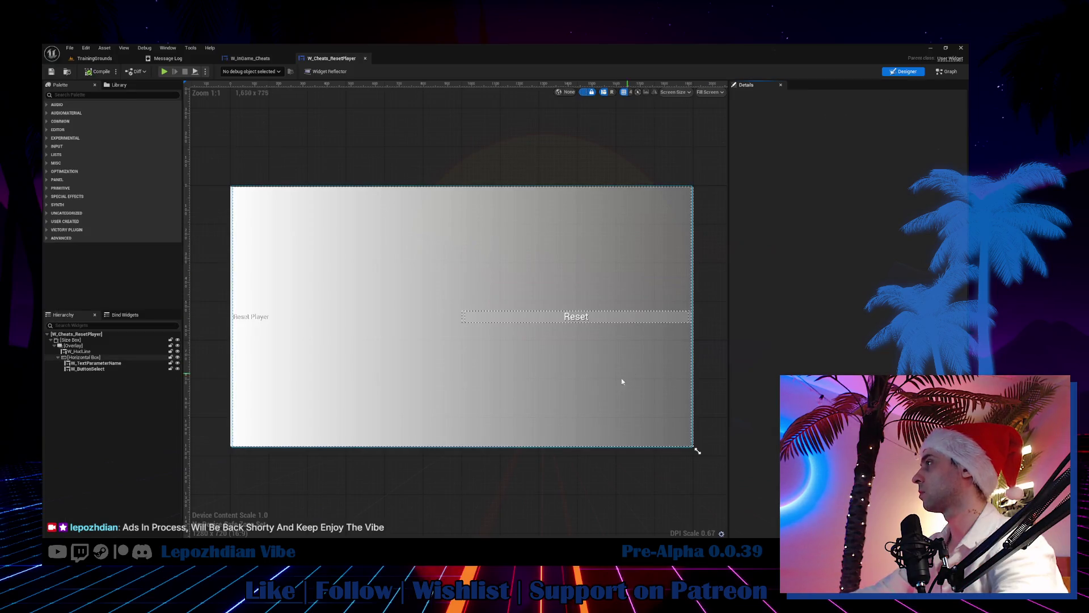
left_click(622, 381)
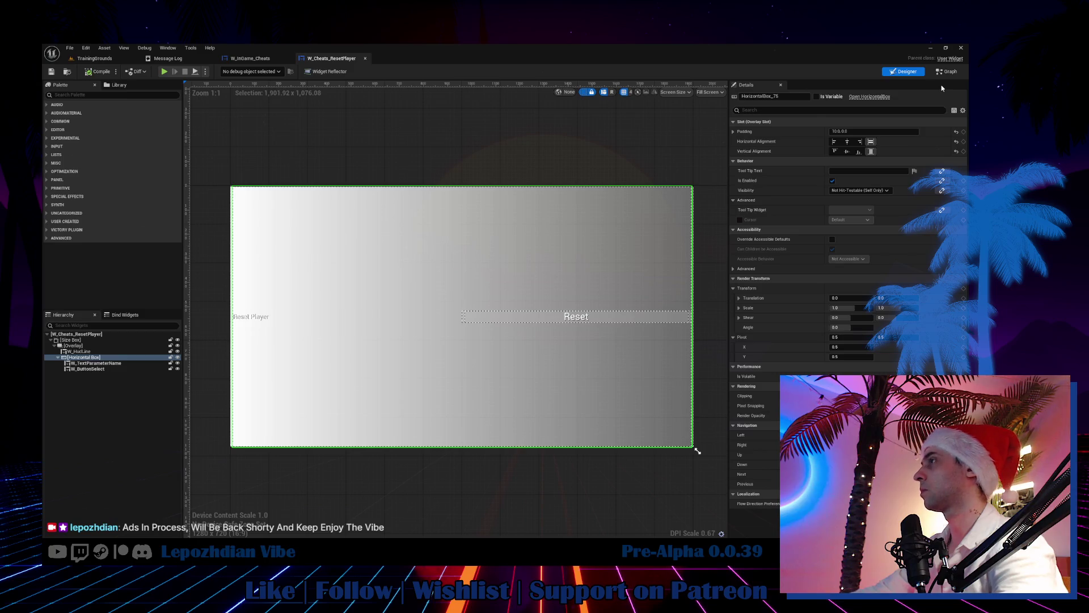
left_click(645, 316)
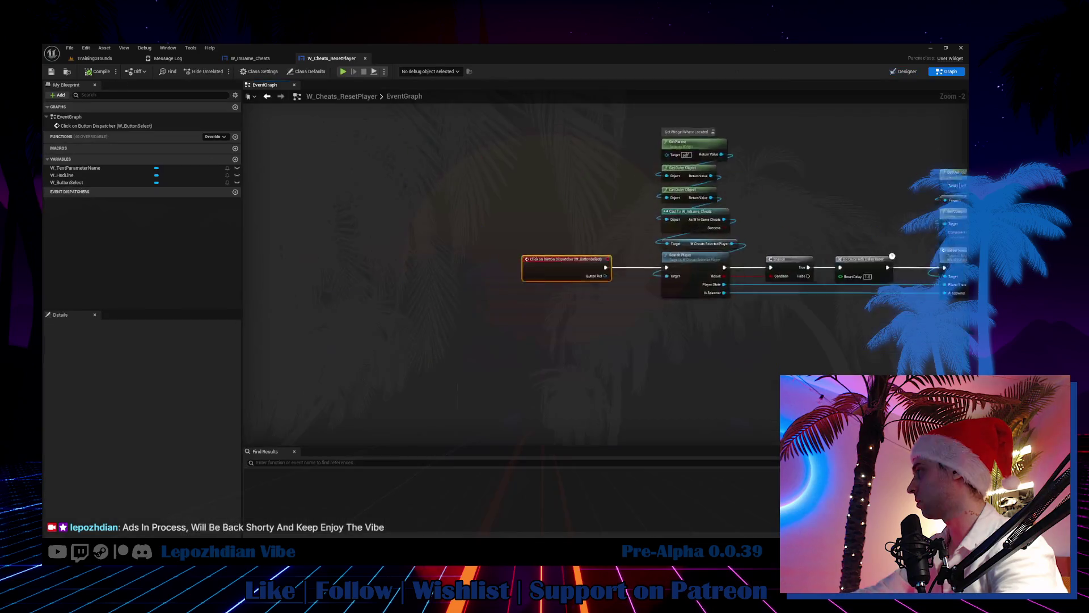
left_click_drag(745, 365, 376, 340)
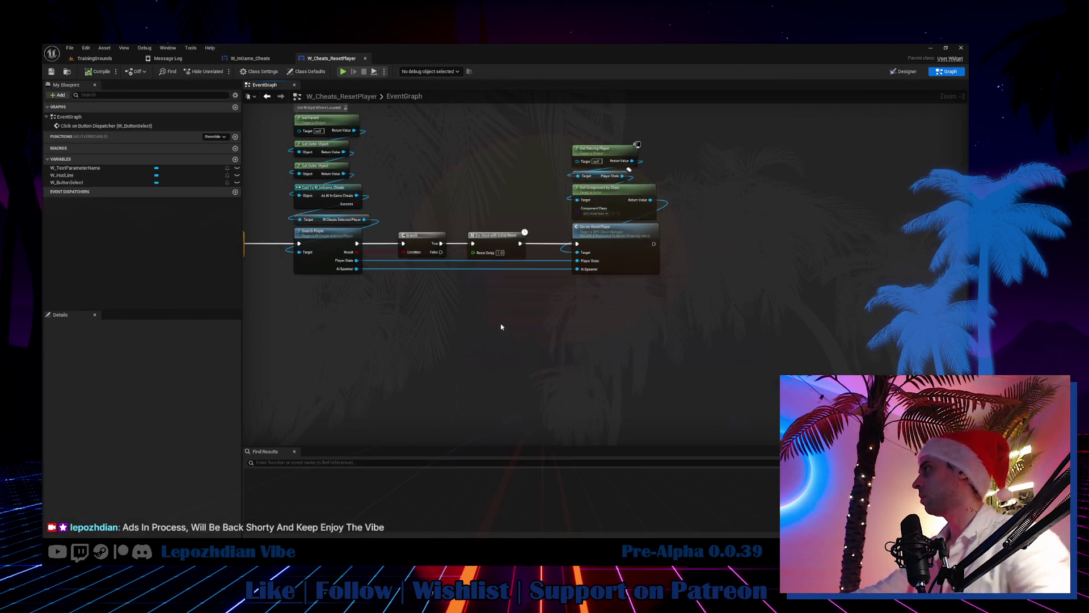
left_click(591, 246)
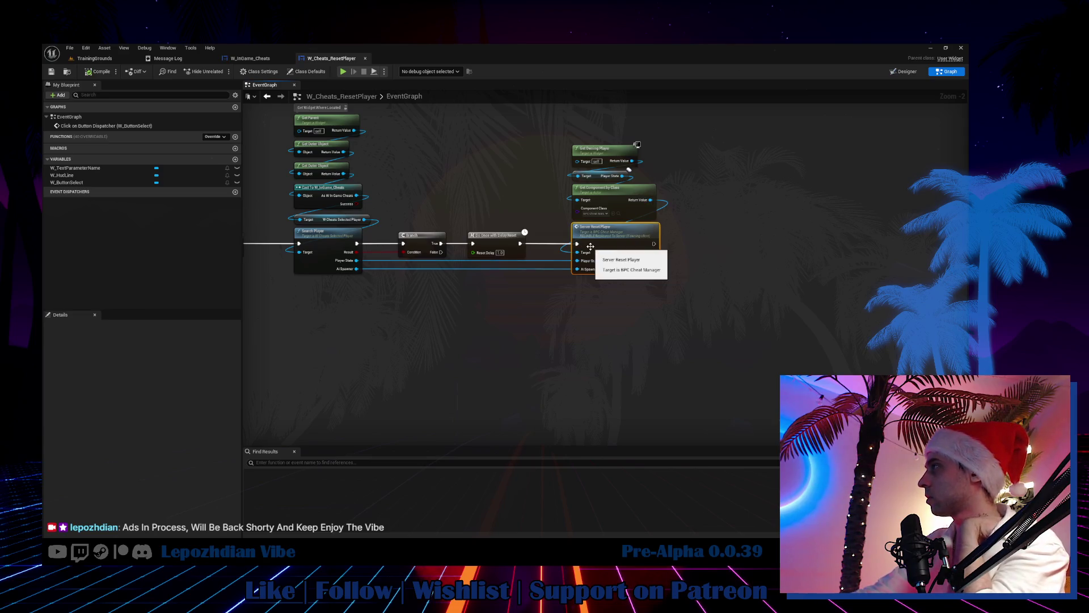
Step: Open Server Reset Player in BPC_CheatManager, inspect its PlayerState reset chain, then return to TrainingGrounds
double_click(590, 246)
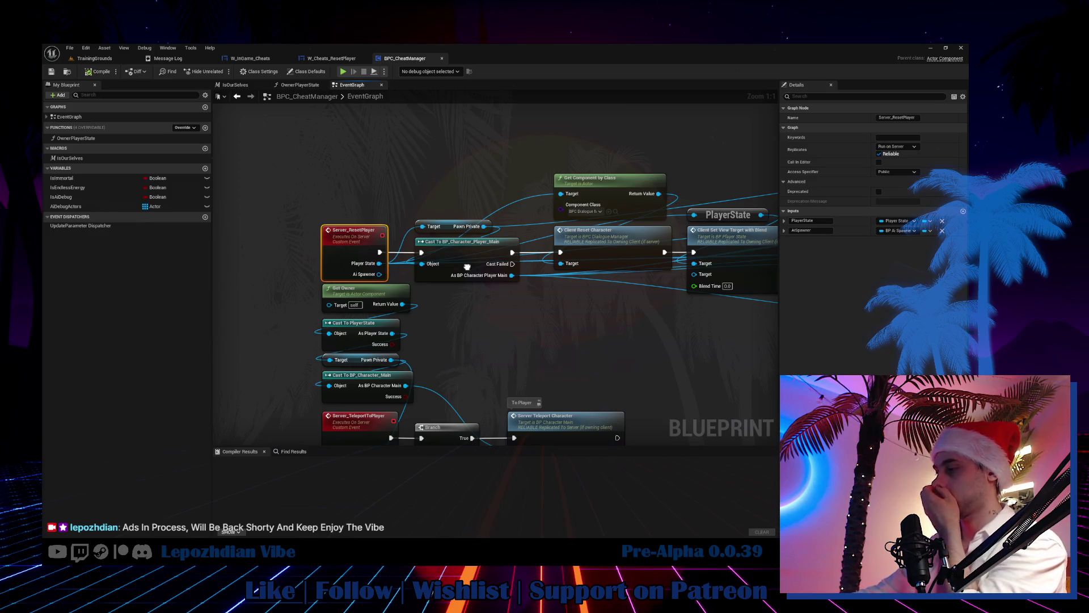
left_click_drag(467, 267, 40, 285)
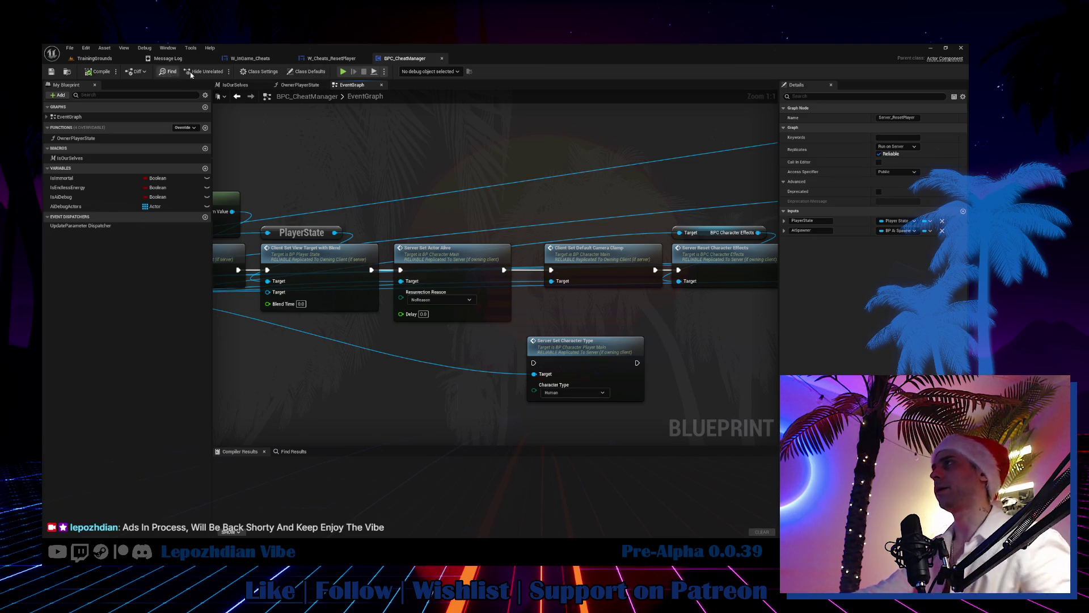
left_click(111, 58)
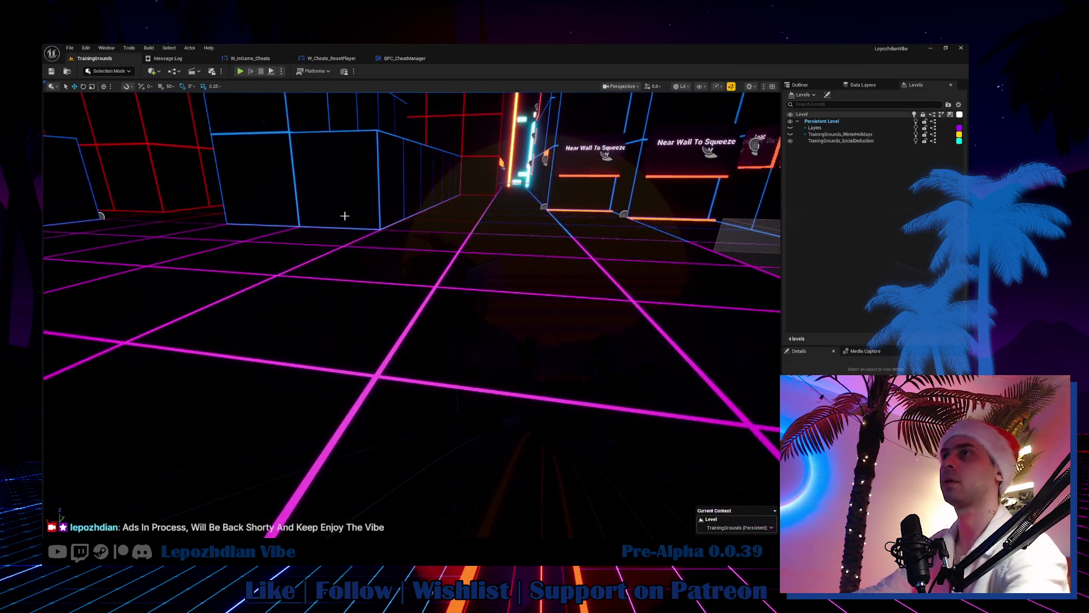
Step: Search the Content Drawer for 'environment moveme' and open BPC_EnvironmentMovement
key("ctrl+space")
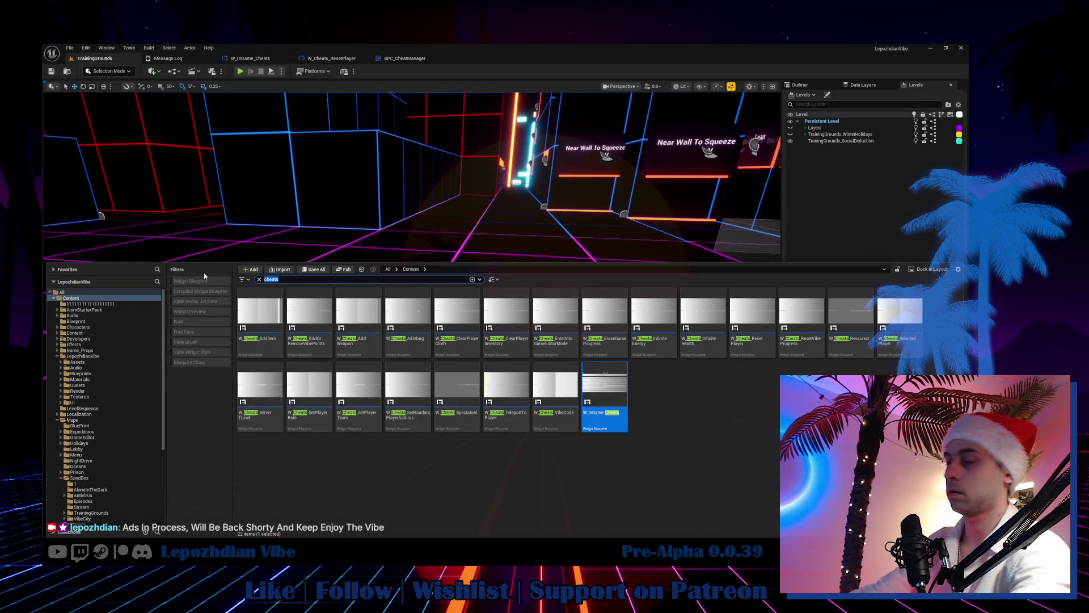
type("environ")
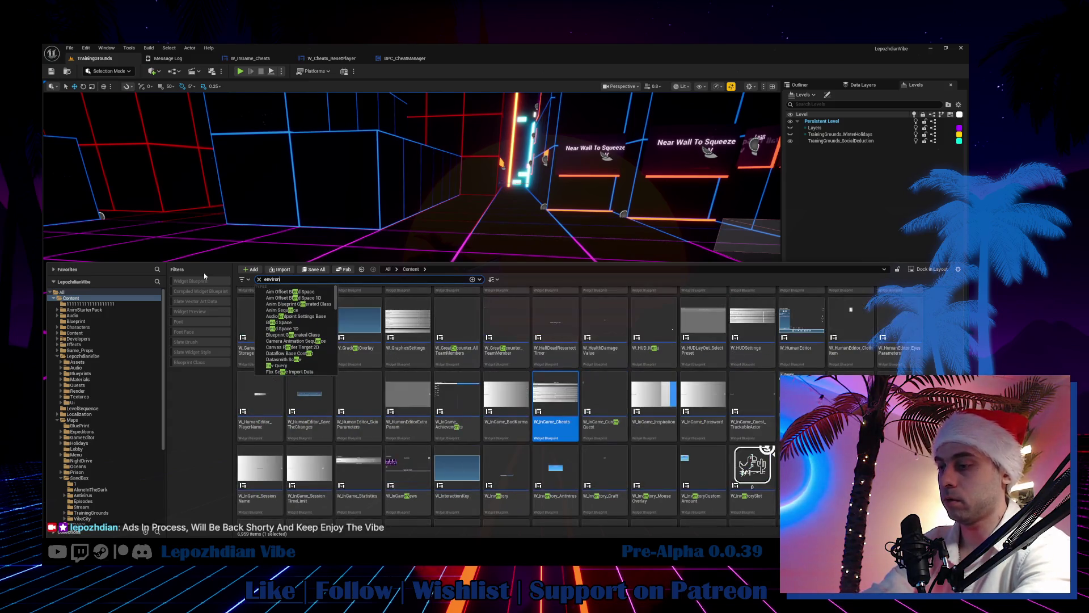
type("ment moveme")
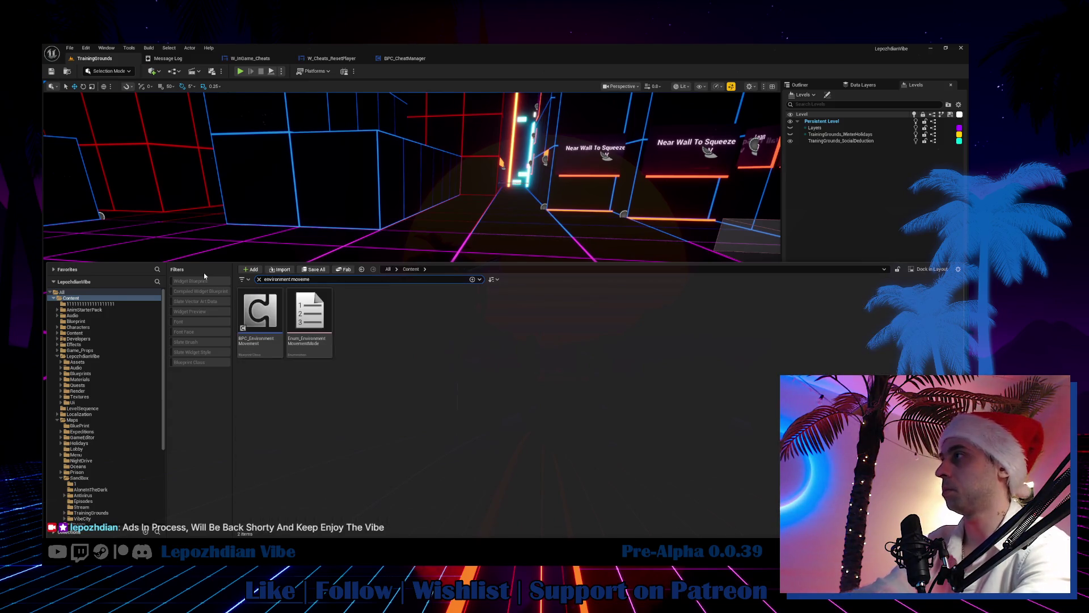
double_click(279, 326)
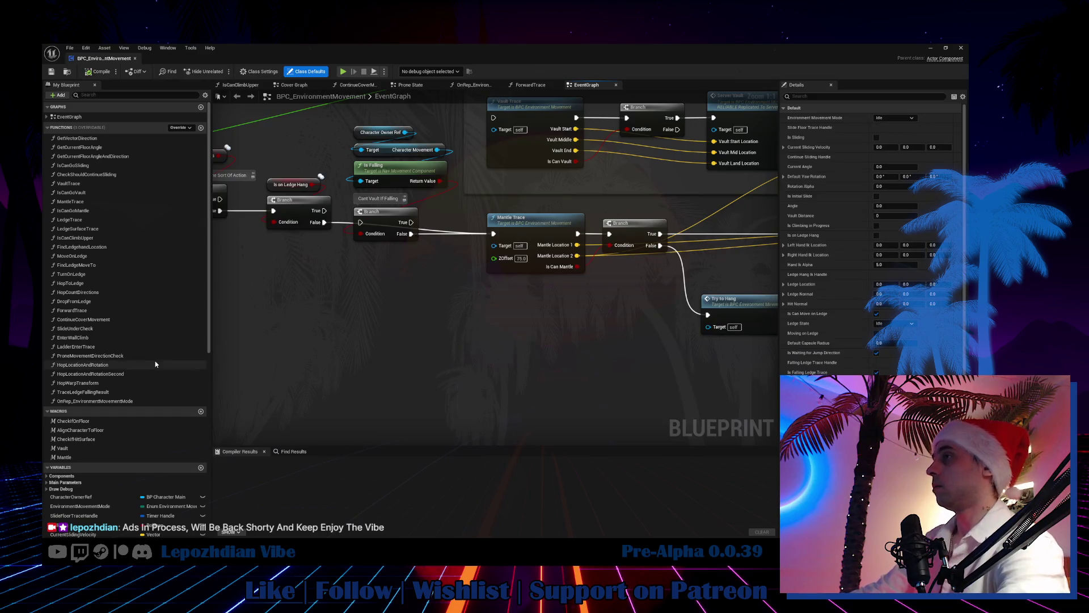
Step: Filter My Blueprint by 'crouc', jump to Crouch and Server_SetEnvironmentMovementMode, and view the Crouch logic
left_click(113, 94)
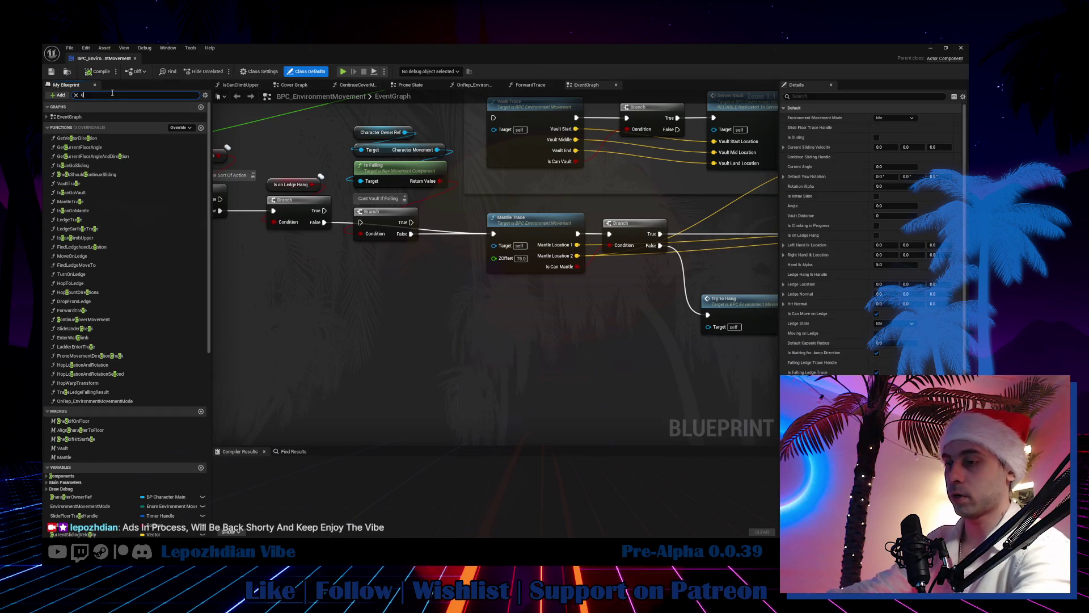
type("crouc")
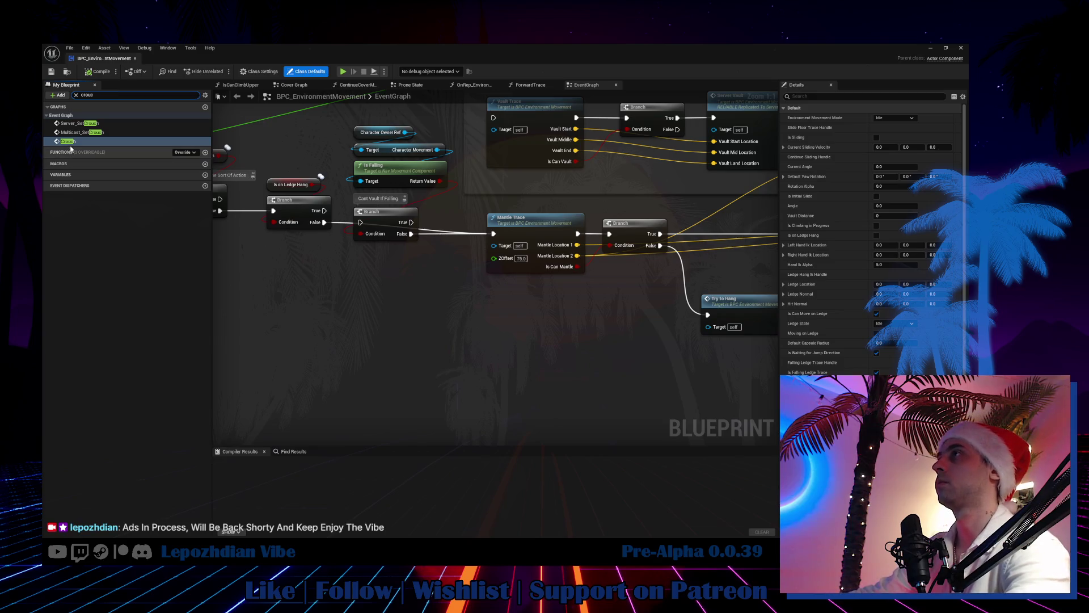
left_click(74, 142)
double_click(74, 141)
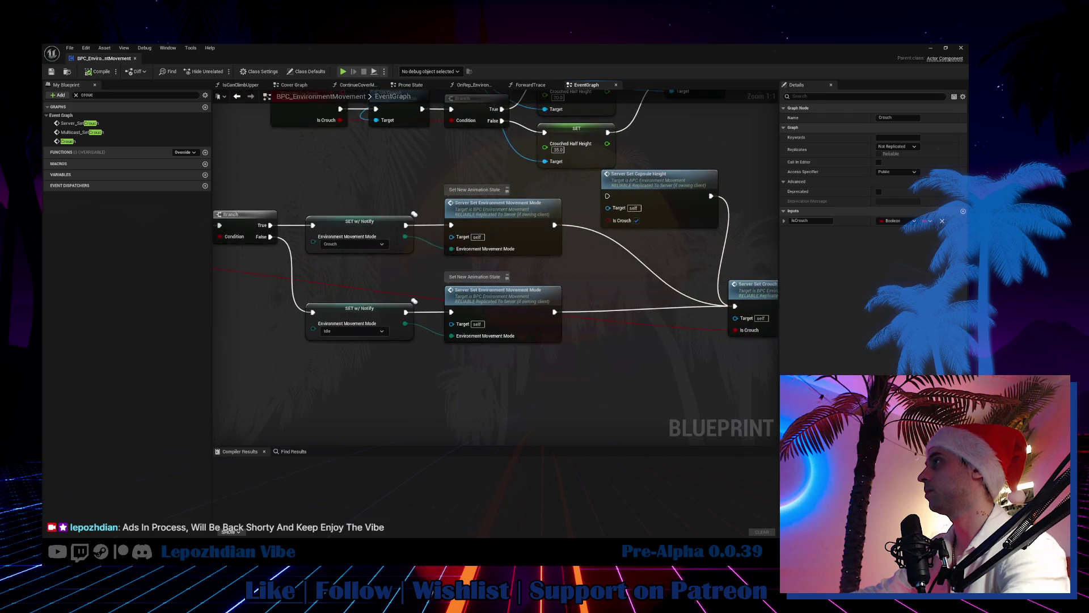
double_click(526, 306)
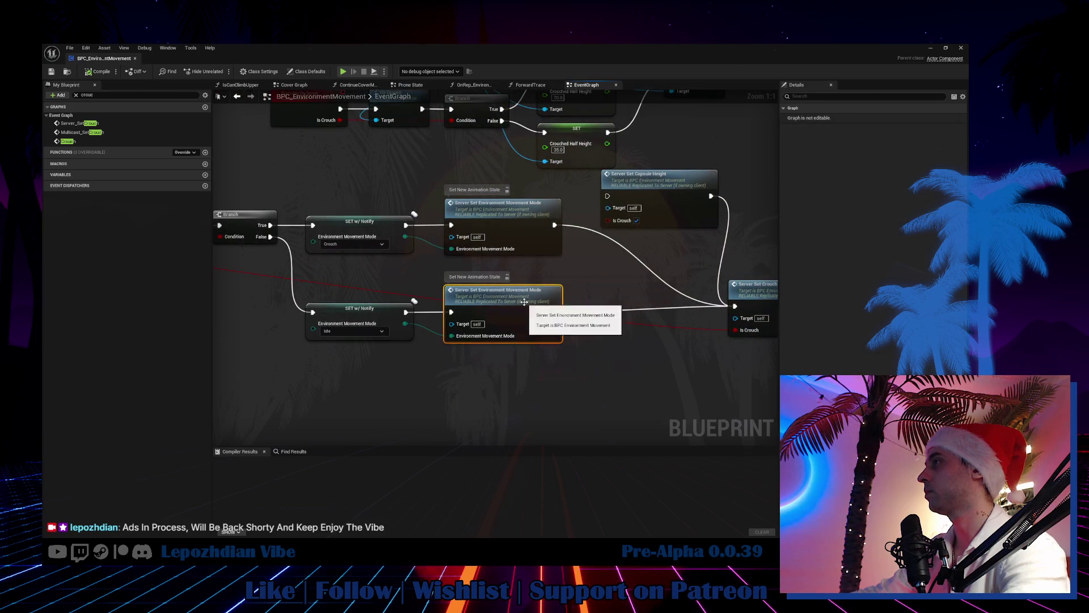
scroll(525, 305, "down", 5)
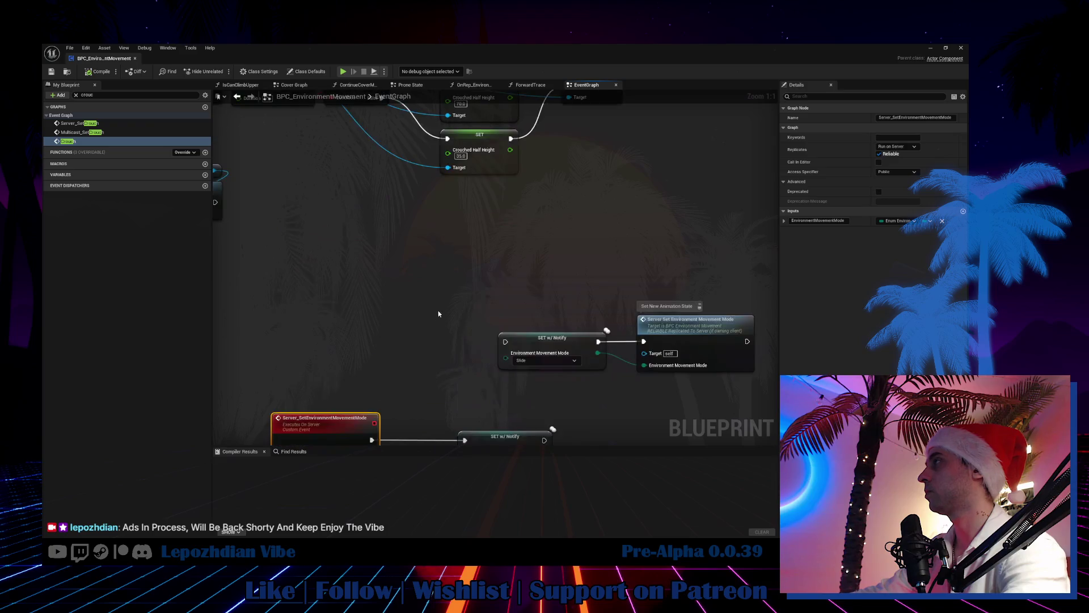
scroll(439, 299, "up", 3)
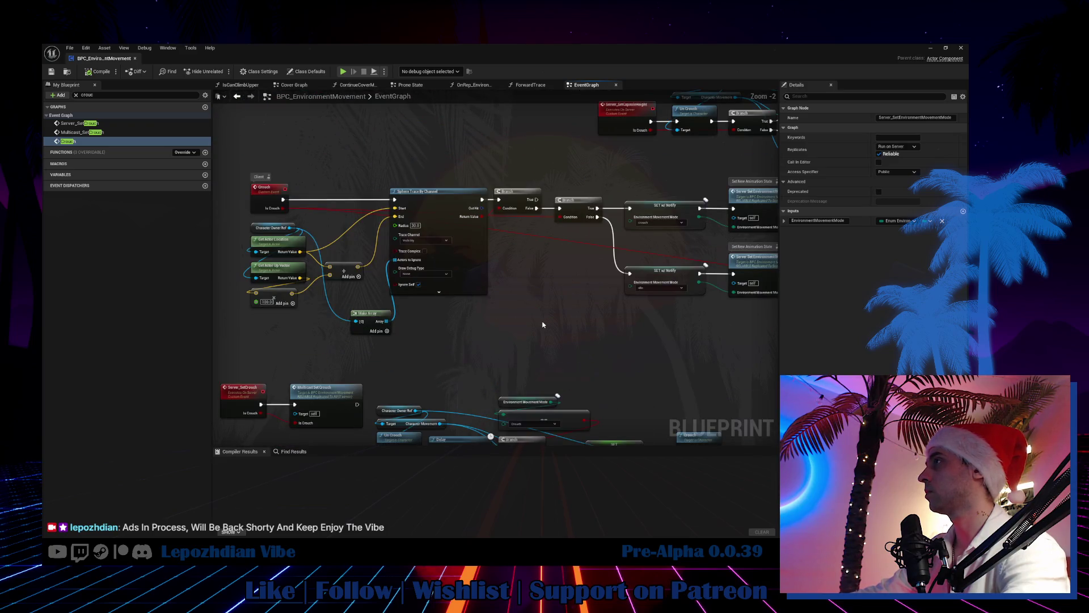
mouse_move(542, 324)
left_mouse_down()
mouse_move(368, 336)
mouse_move(197, 328)
left_mouse_up()
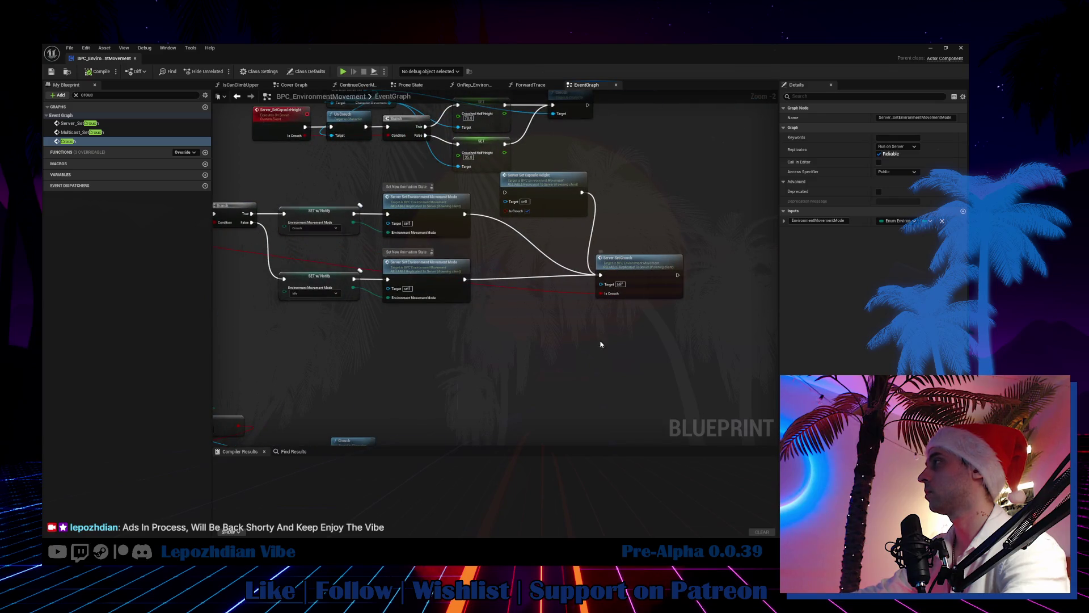
Step: Add a custom event named Server_SetIdleState and set its replication to Run on Server
right_click(586, 351)
type("custom")
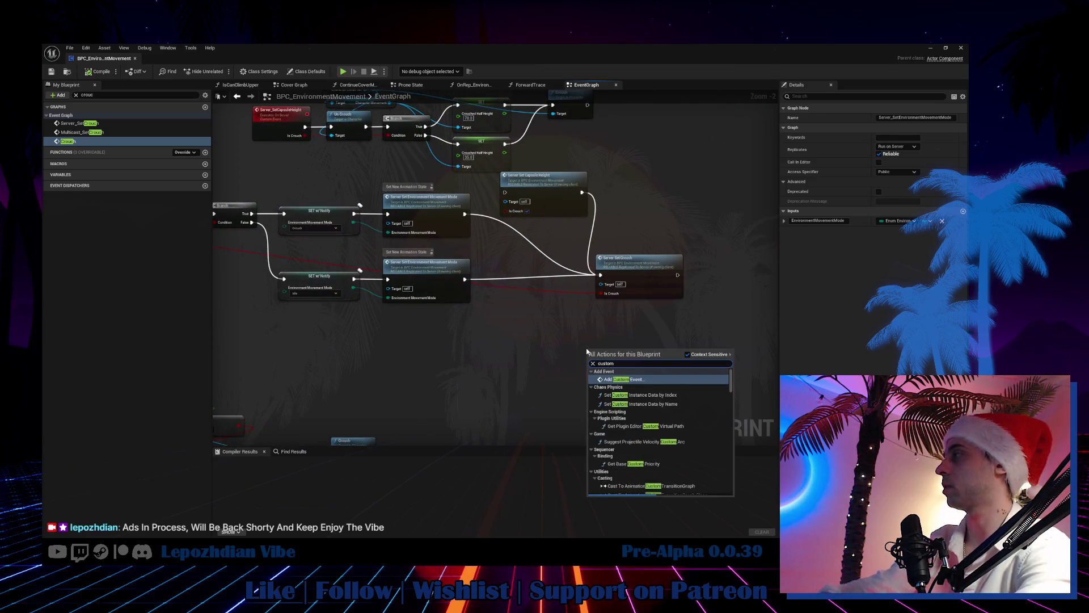
key("Escape")
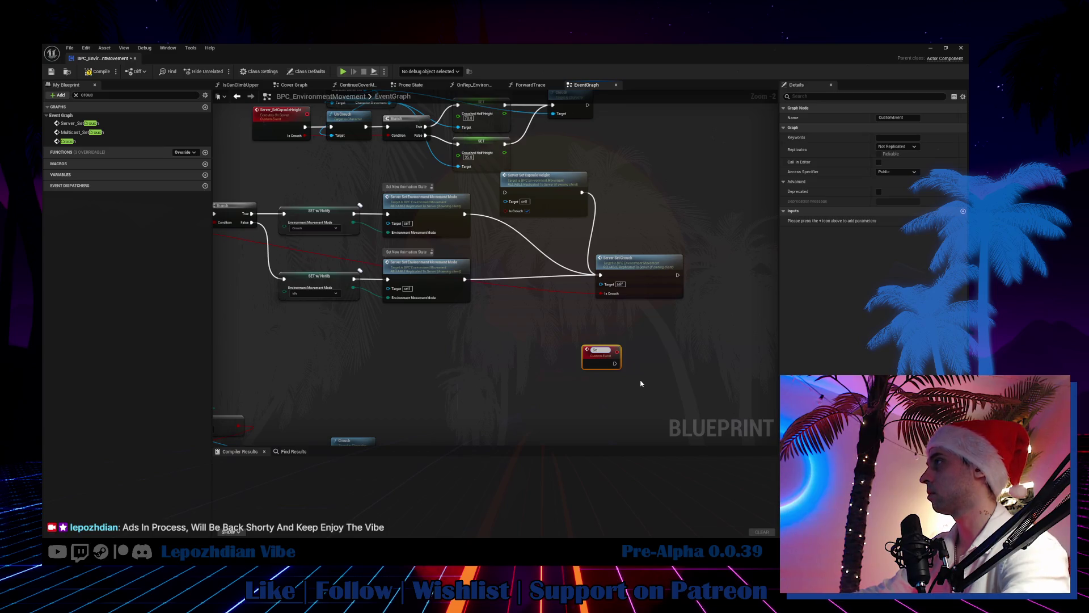
type("rver")
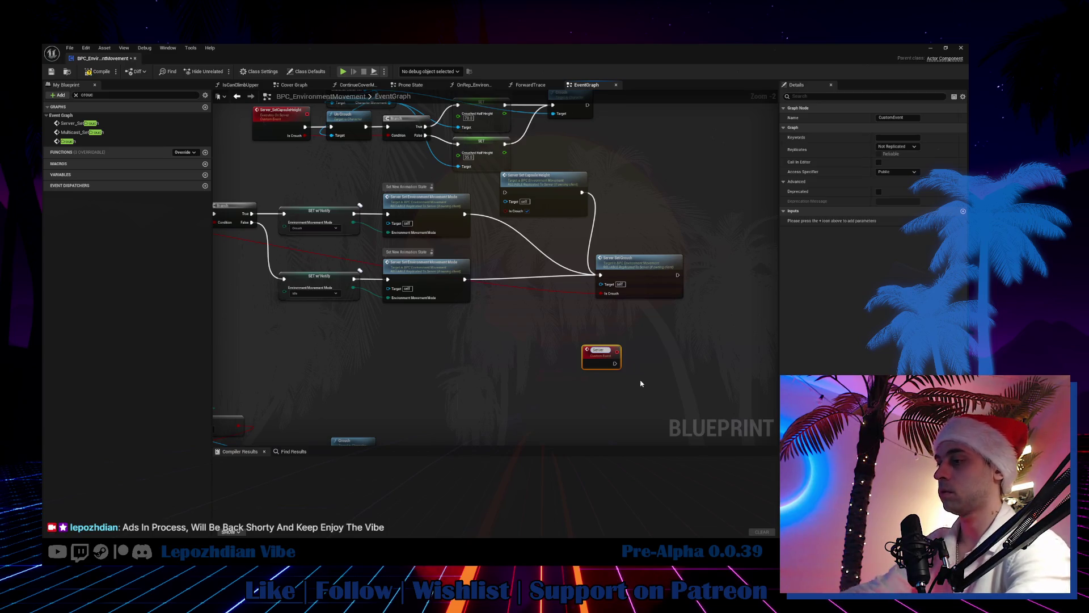
type("_Set")
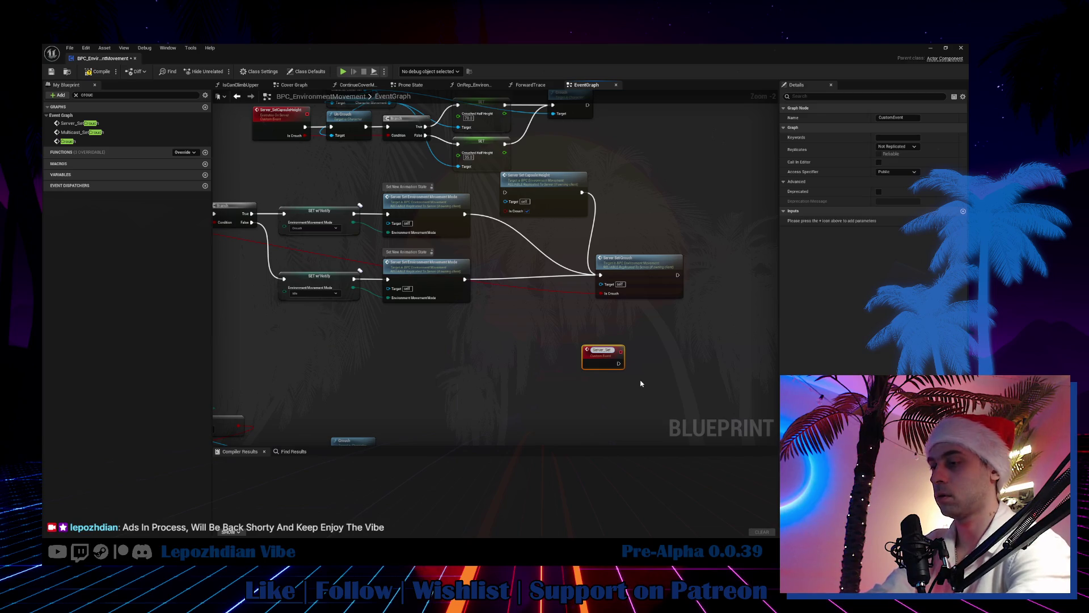
type("C")
type("leState")
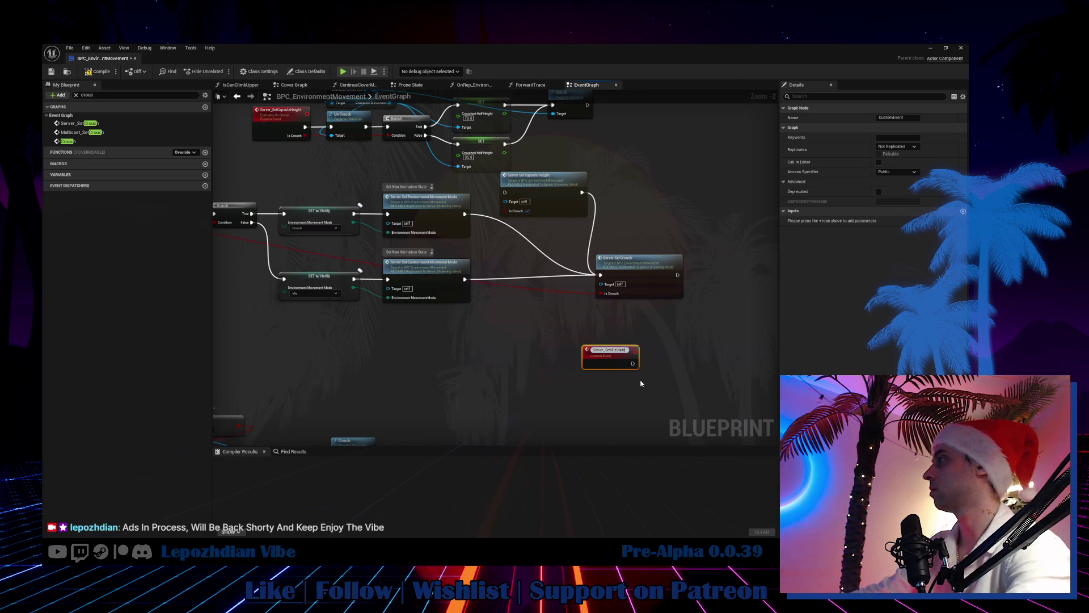
left_click(906, 145)
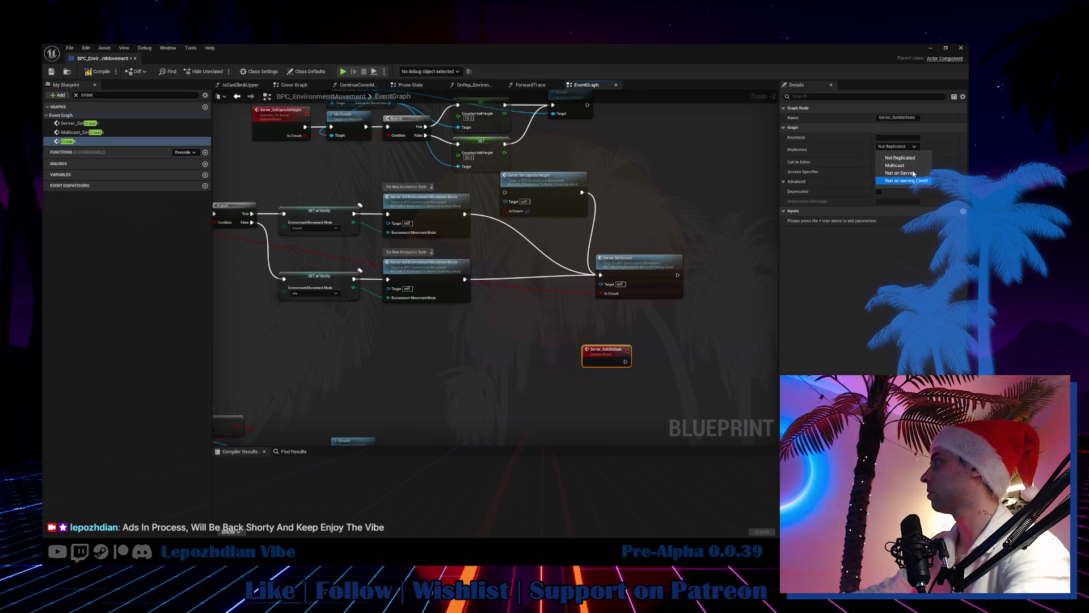
left_click(909, 174)
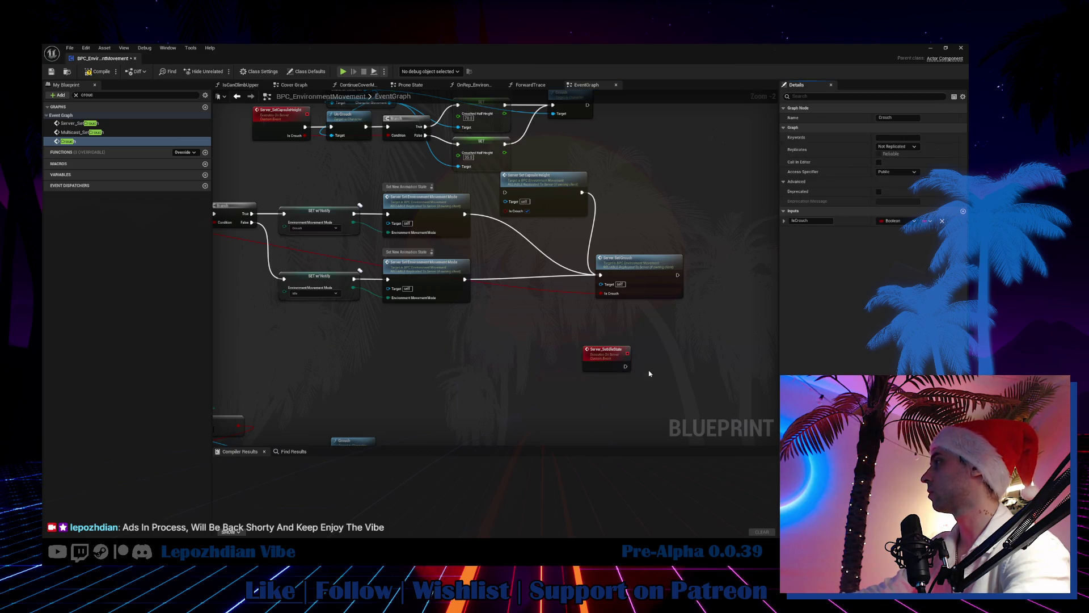
Step: Select the new event and the Idle SET w/ Notify node for copying
left_click(599, 357)
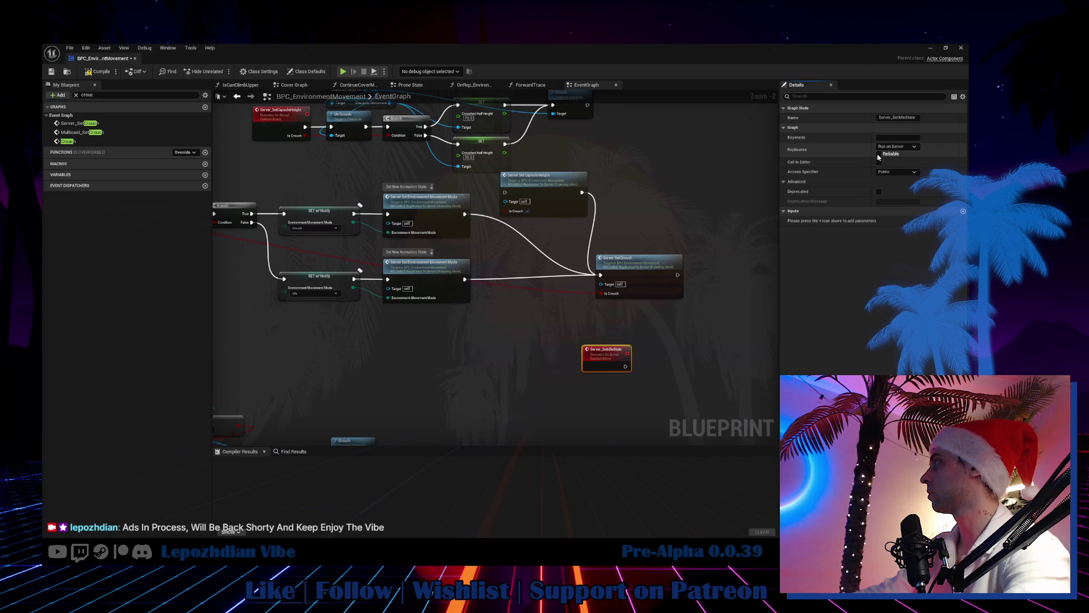
left_click(322, 278)
mouse_move(500, 341)
left_mouse_down()
mouse_move(603, 331)
mouse_move(428, 297)
left_mouse_up()
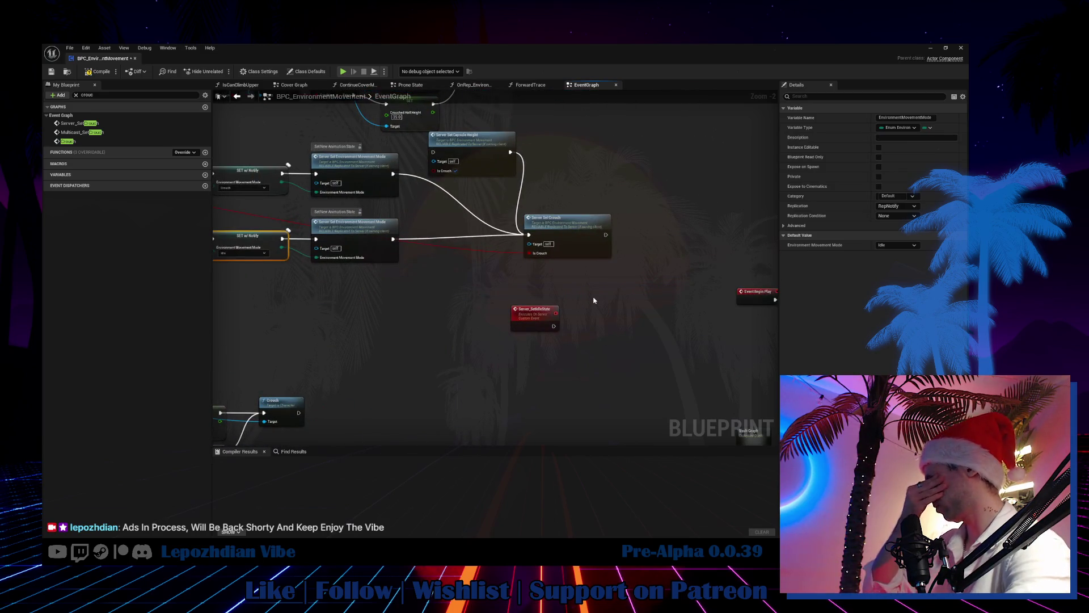
Step: Paste a copy of the Idle SET w/ Notify node and arrange it in the graph
key("ctrl+v")
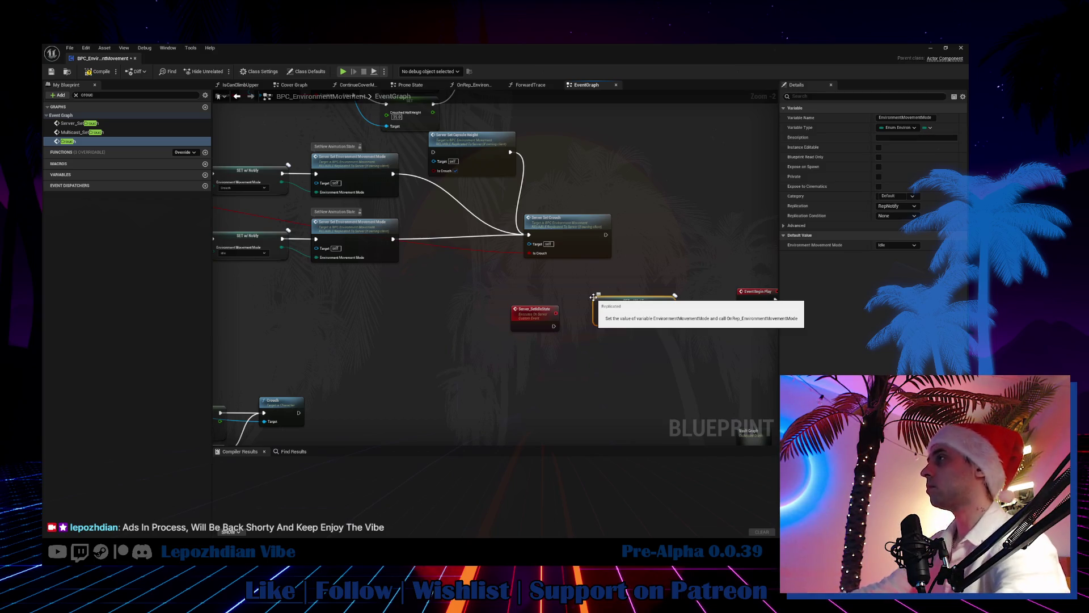
mouse_move(593, 297)
left_mouse_down()
mouse_move(327, 307)
mouse_move(341, 327)
mouse_move(576, 350)
left_mouse_up()
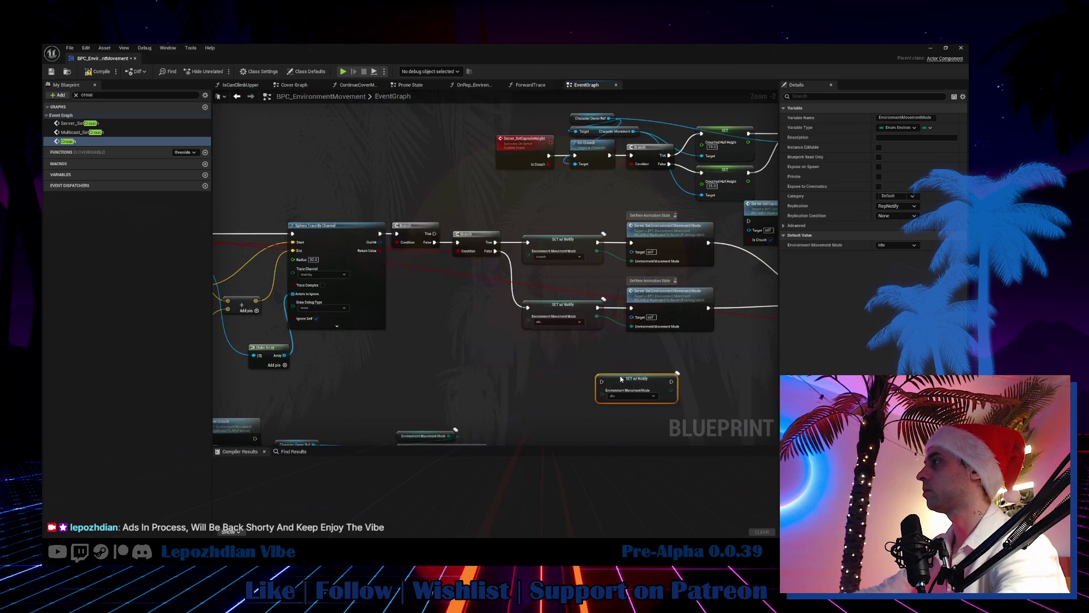
mouse_move(621, 379)
left_mouse_down()
mouse_move(519, 368)
mouse_move(563, 338)
mouse_move(524, 376)
mouse_move(543, 351)
left_mouse_up()
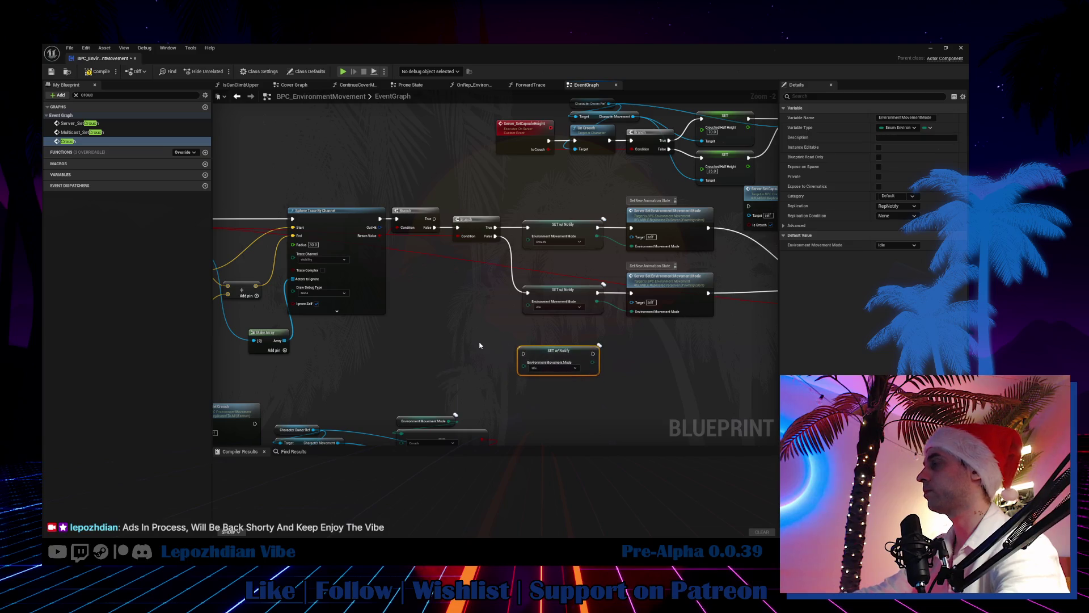
right_click(480, 344)
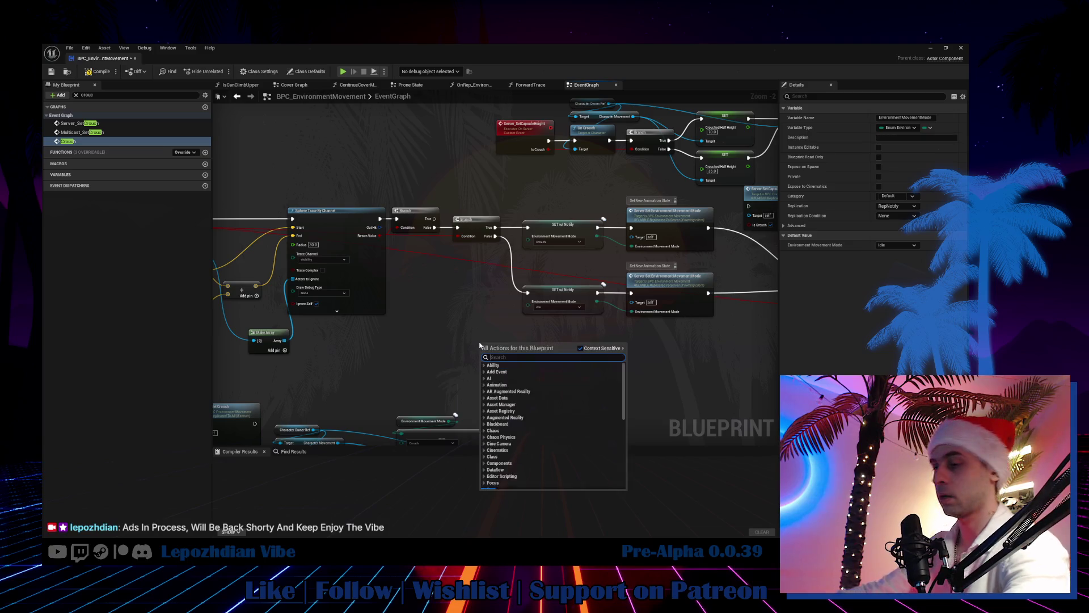
left_click(562, 201)
mouse_move(494, 302)
left_mouse_down()
mouse_move(679, 328)
mouse_move(658, 326)
left_mouse_up()
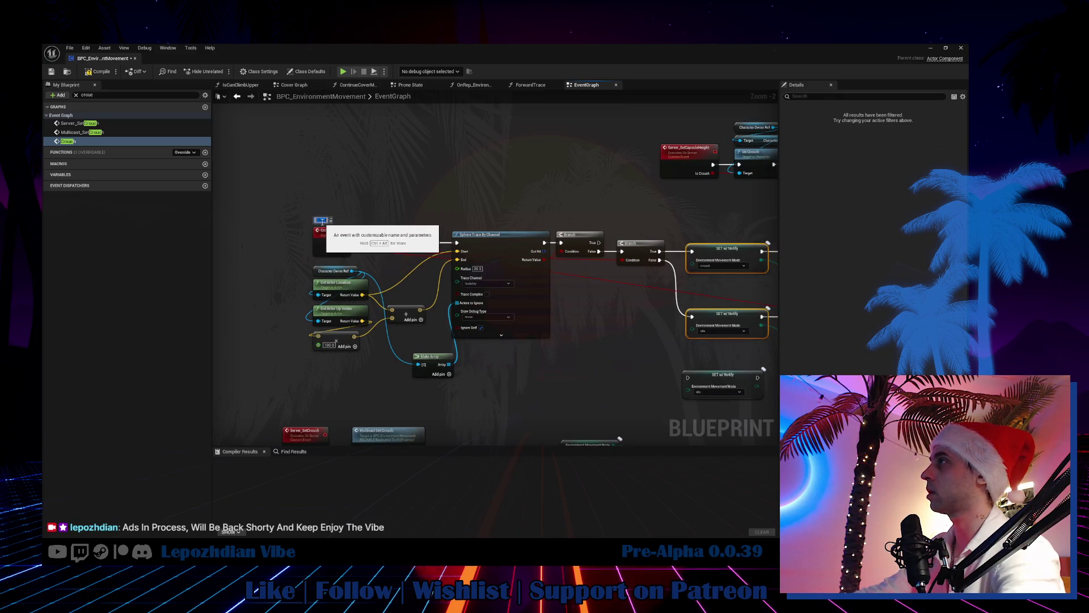
left_click_drag(564, 260, 427, 211)
left_click_drag(578, 329, 560, 321)
Step: Add a custom event named Client_SetEnvironmentMovementMode beside the SET w/ Notify node
right_click(487, 314)
type("custom")
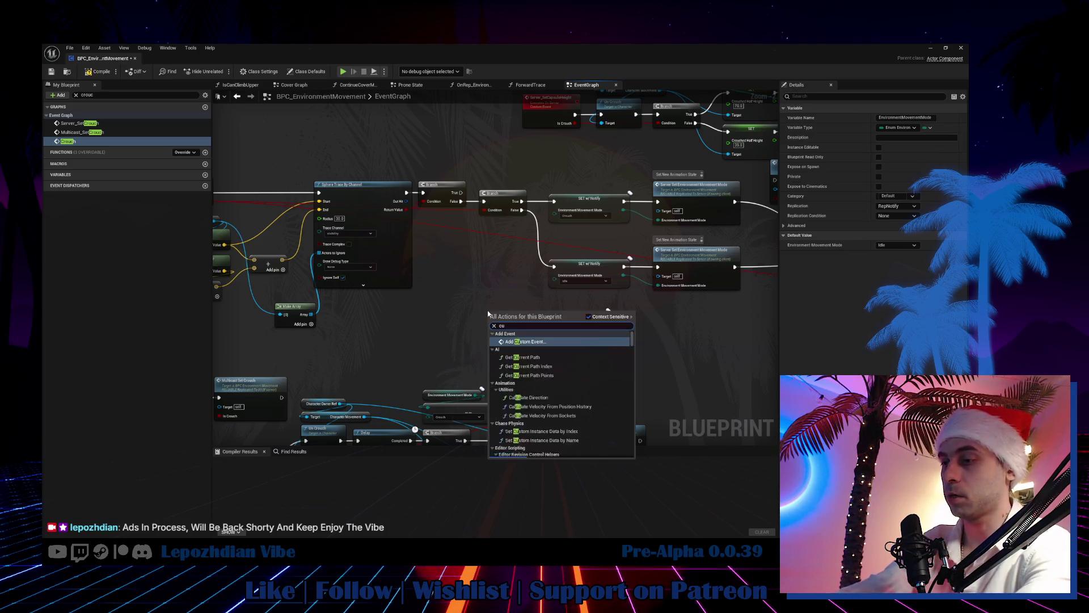
key("Escape")
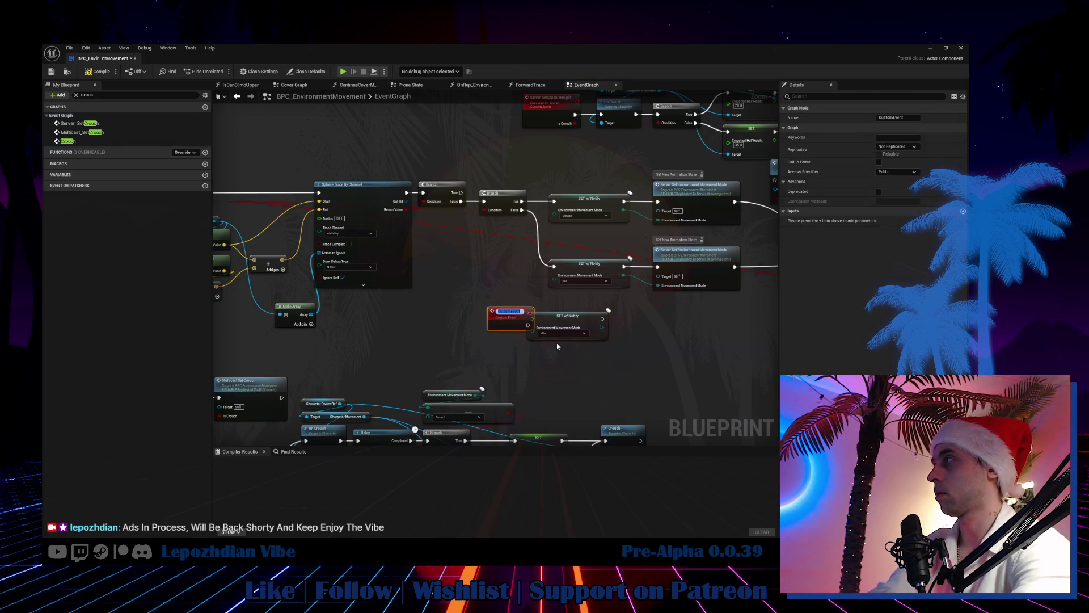
type("Cr")
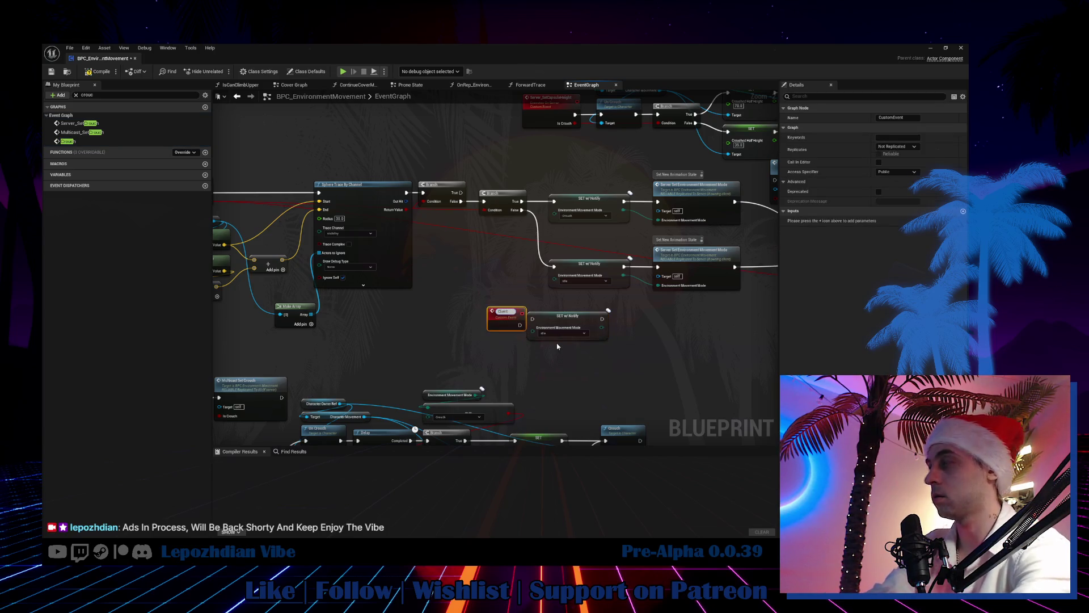
type("Set")
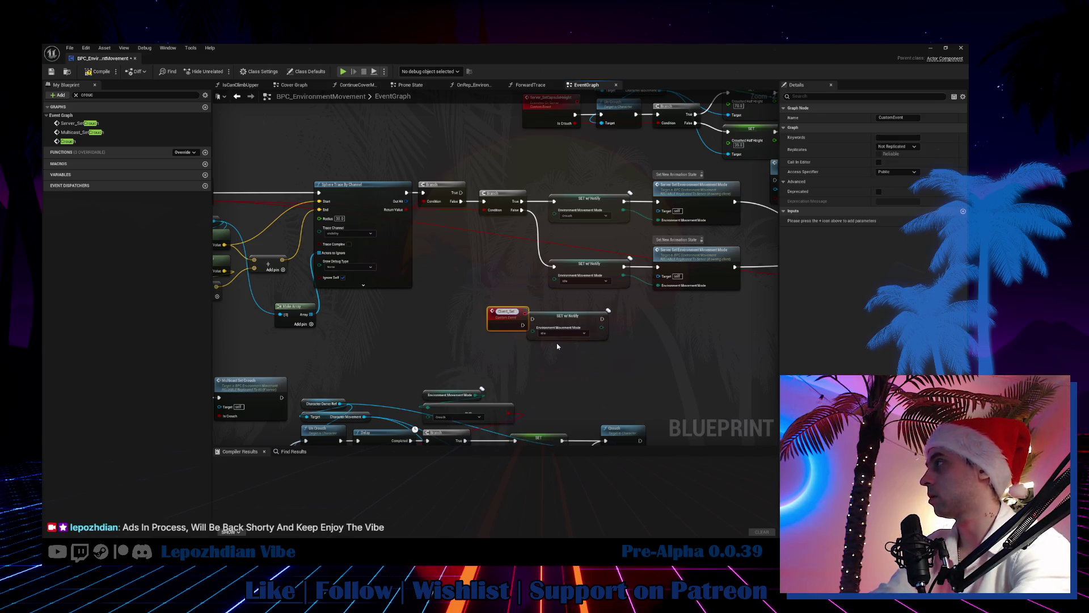
type("Envi")
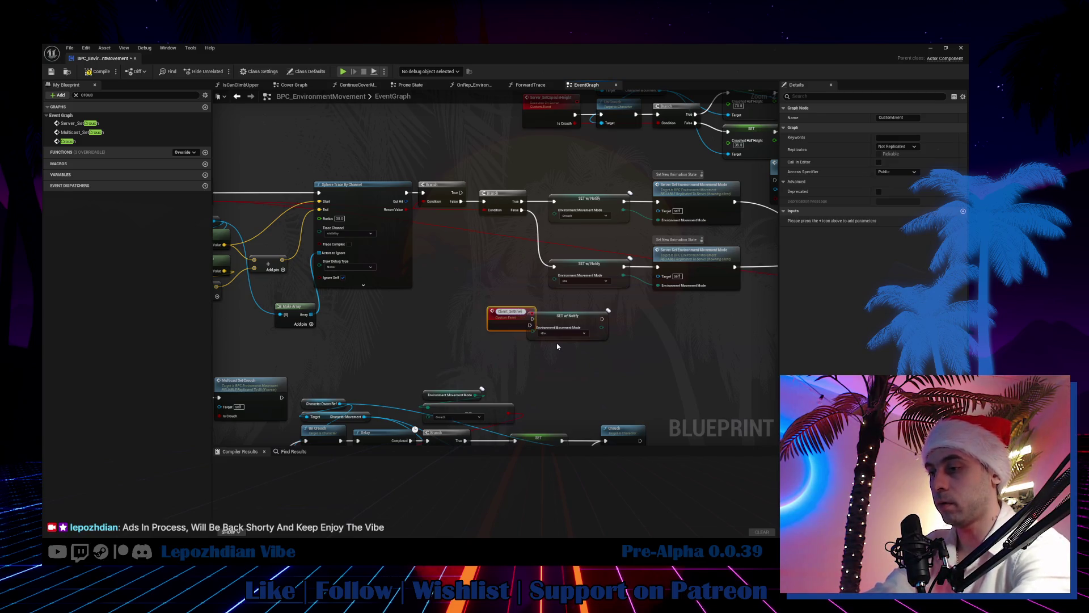
type("ronmentMovem")
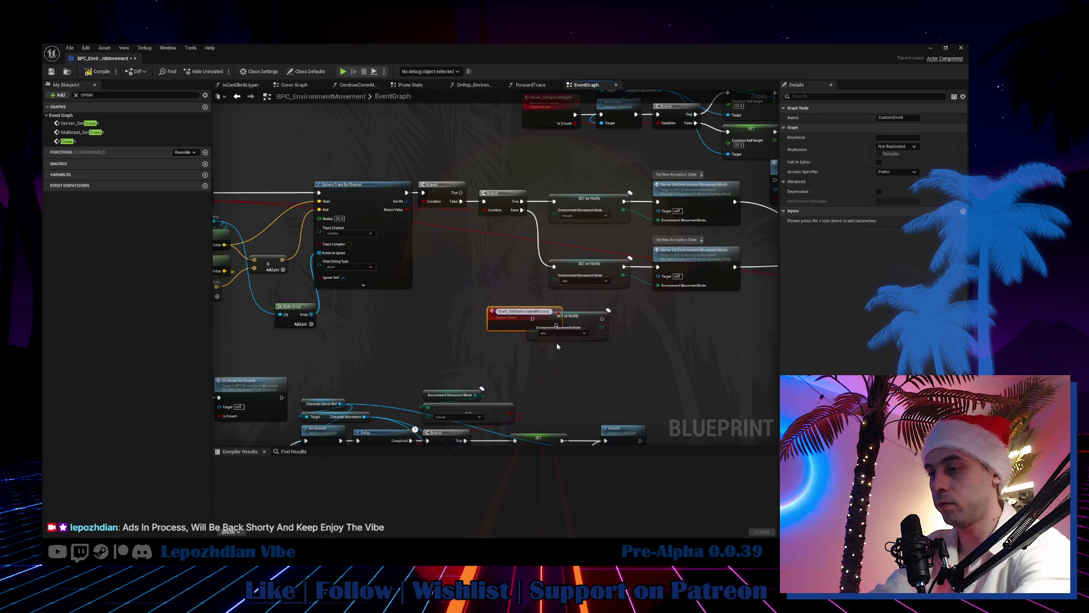
type("de")
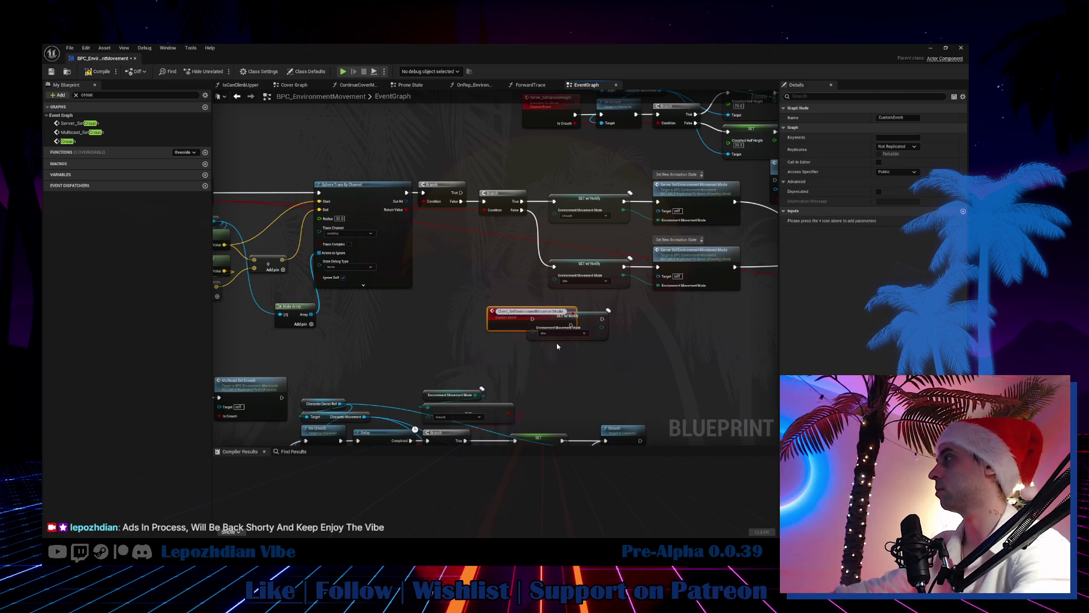
key("Return")
Step: Position the new event and set its replication to Run on owning Client
scroll(488, 321, "up", 2)
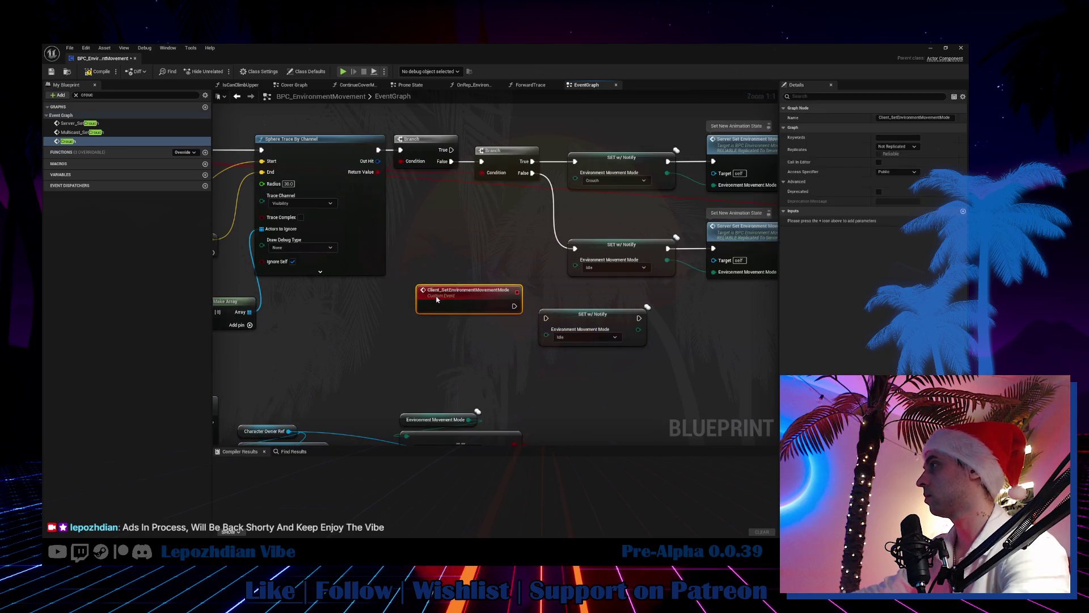
left_click_drag(522, 315, 451, 293)
left_click(902, 150)
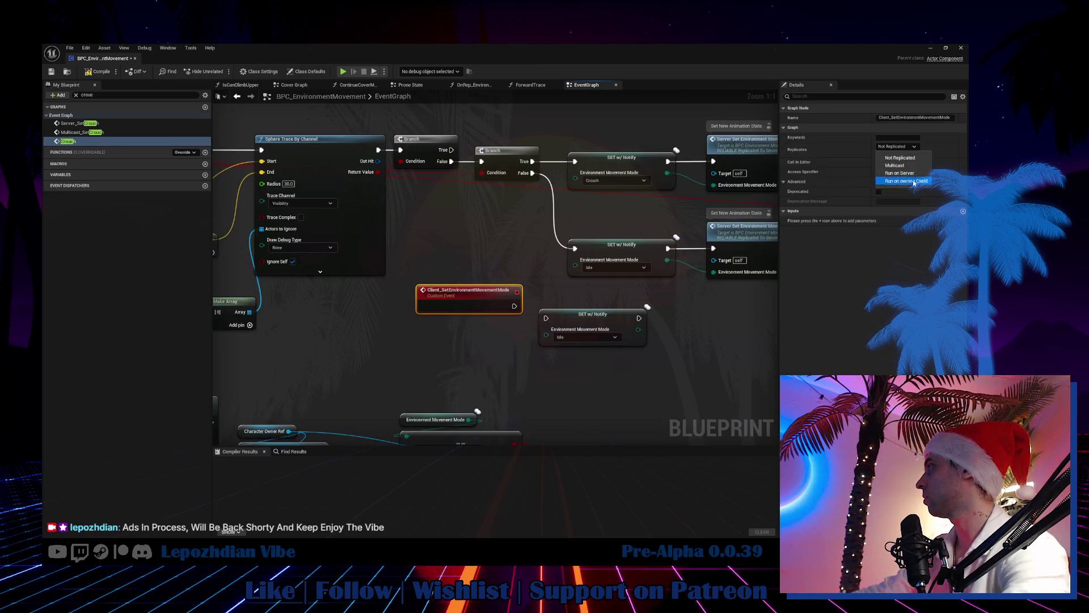
left_click(889, 164)
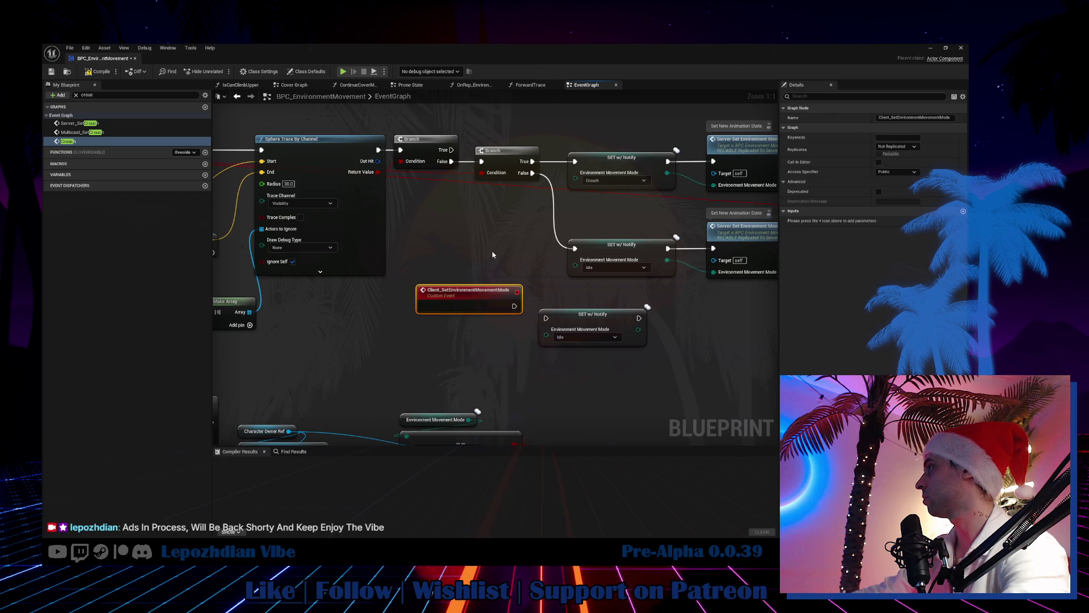
left_click(897, 147)
left_click(880, 161)
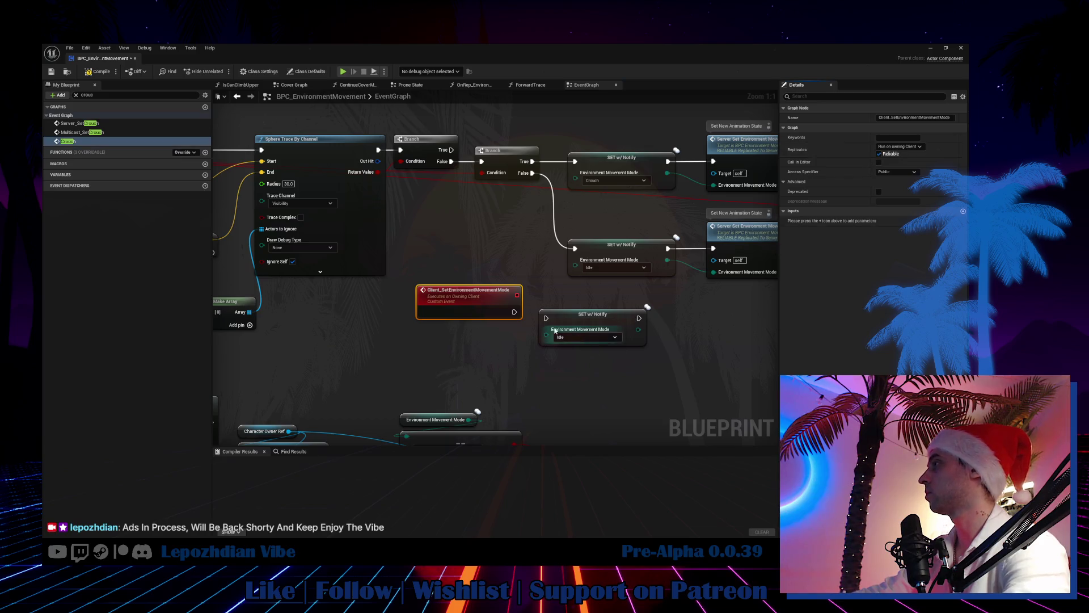
Step: Give the event an Environment Movement Mode input and rename it Client_EnvironmentMovementMode
mouse_move(546, 335)
left_mouse_down()
mouse_move(484, 311)
mouse_move(499, 314)
left_mouse_up()
left_click(585, 314)
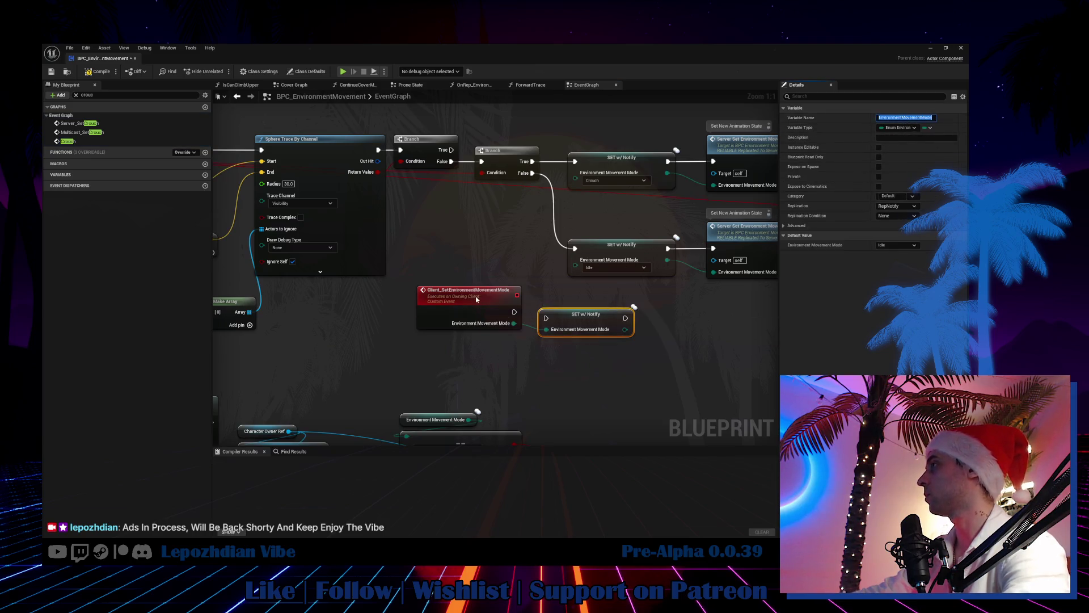
key("ctrl+z")
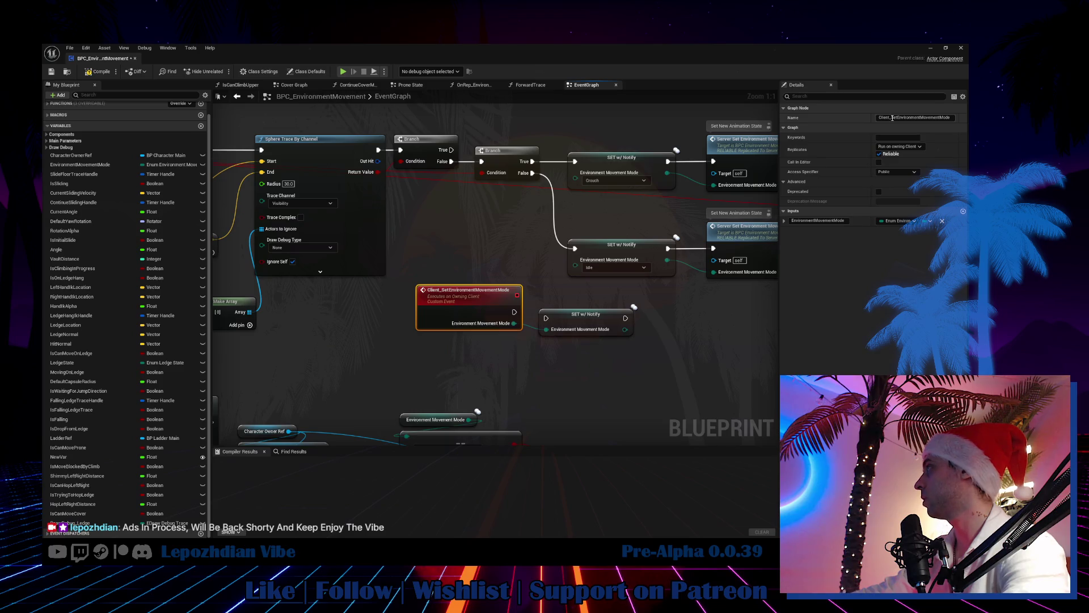
left_click(892, 118)
key("Delete")
key("Delete")
key("Delete")
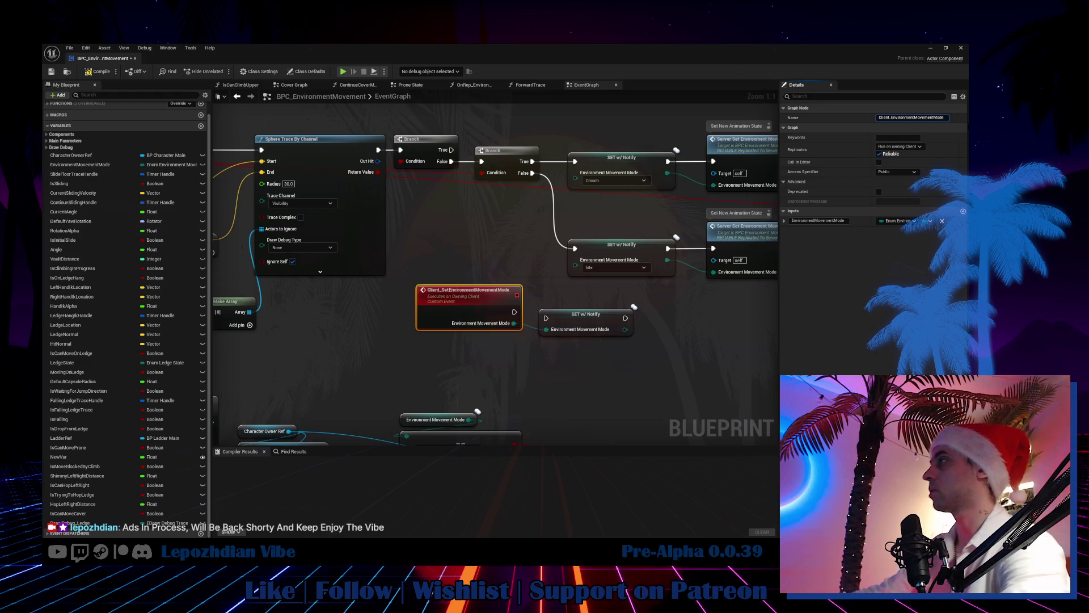
key("Return")
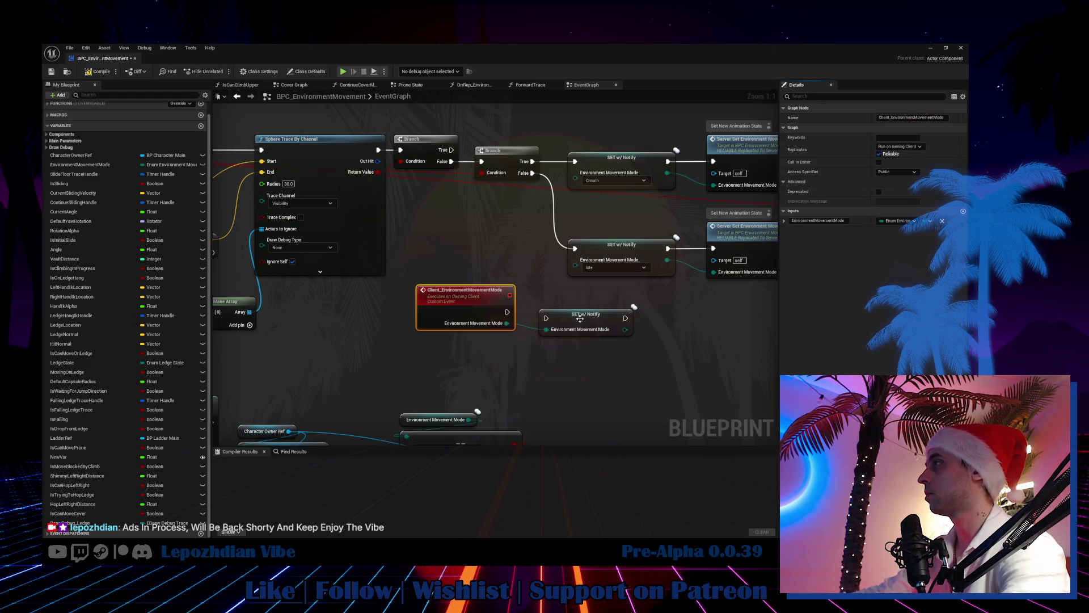
Step: Wire the client event's execution into the SET w/ Notify node and select its name
left_click_drag(570, 308, 533, 315)
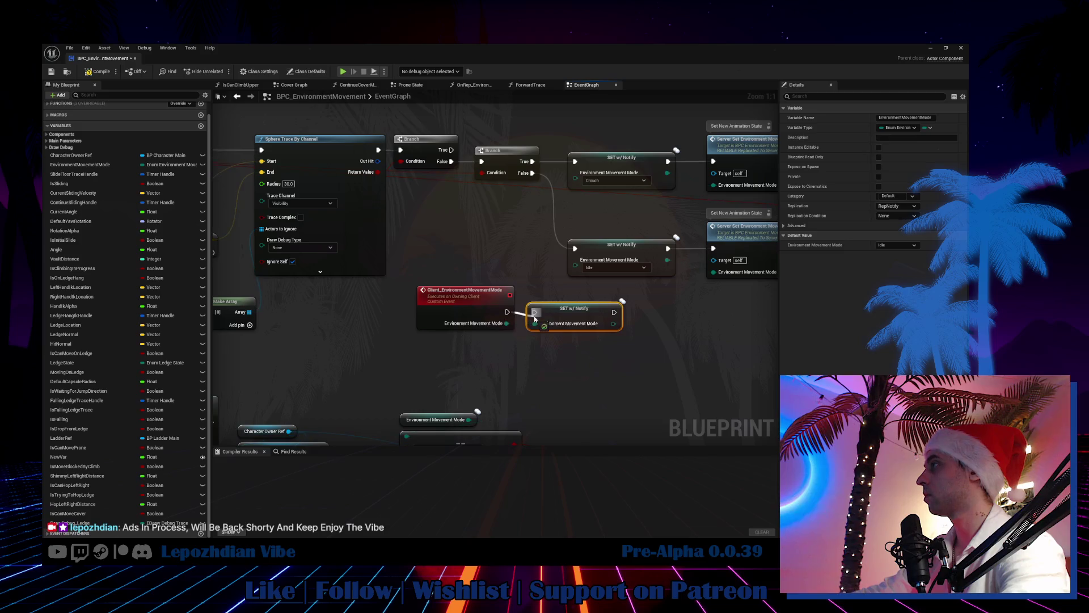
left_click(364, 318)
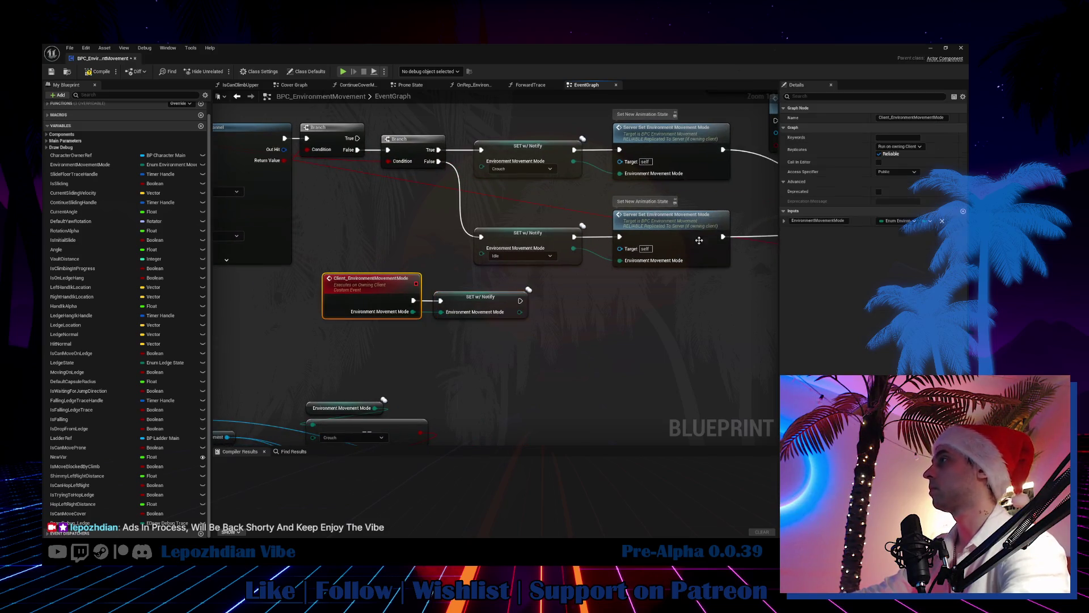
left_click(915, 118)
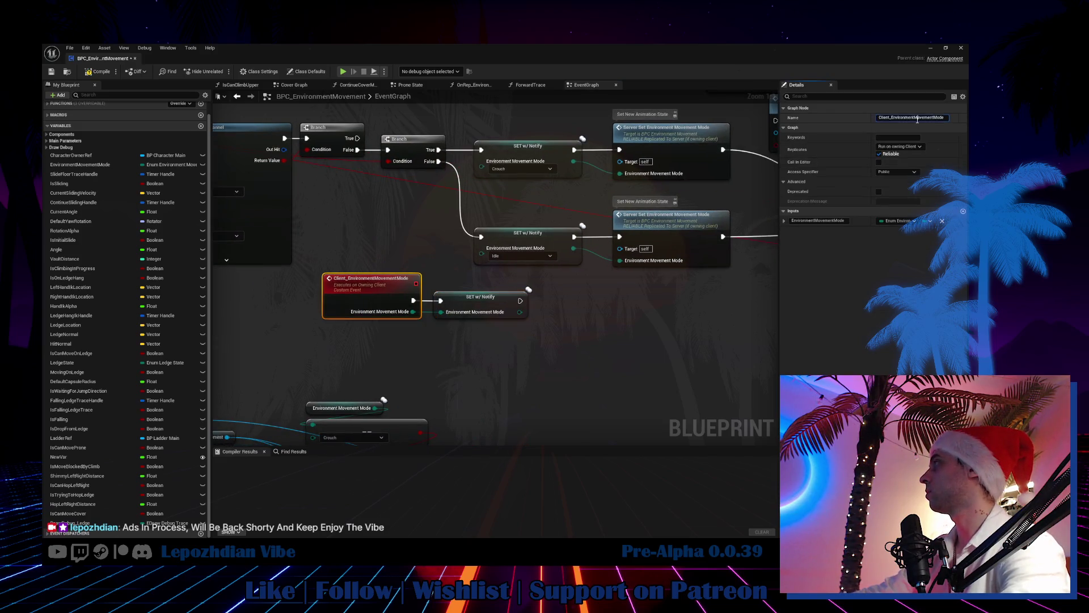
Step: Place a Client Environment Movement Mode call node via the pasted name and compile the blueprint
right_click(586, 332)
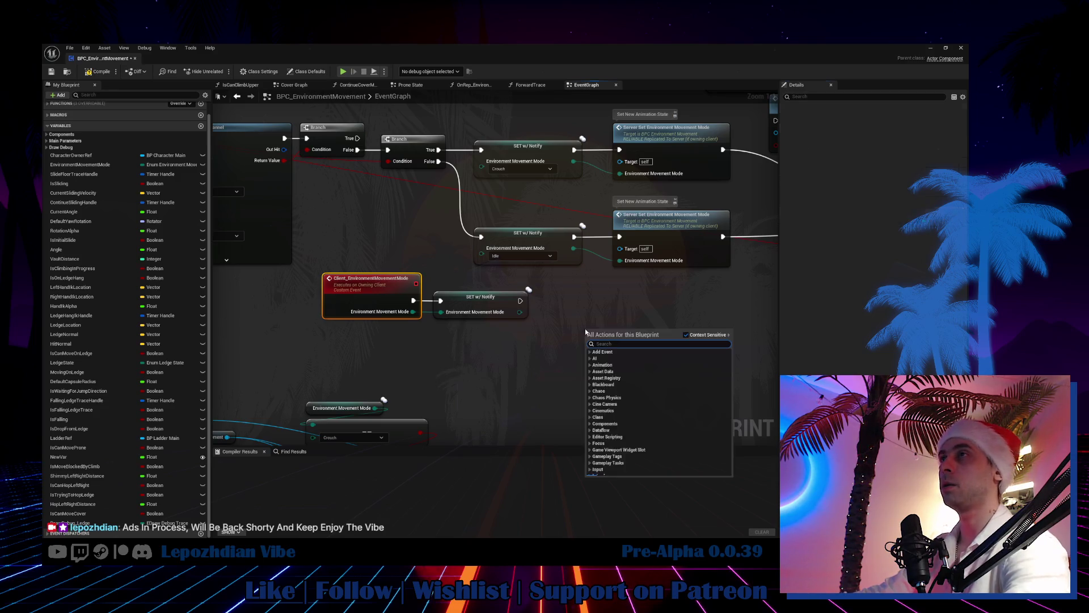
type("Client_EnvironmentMovementMode")
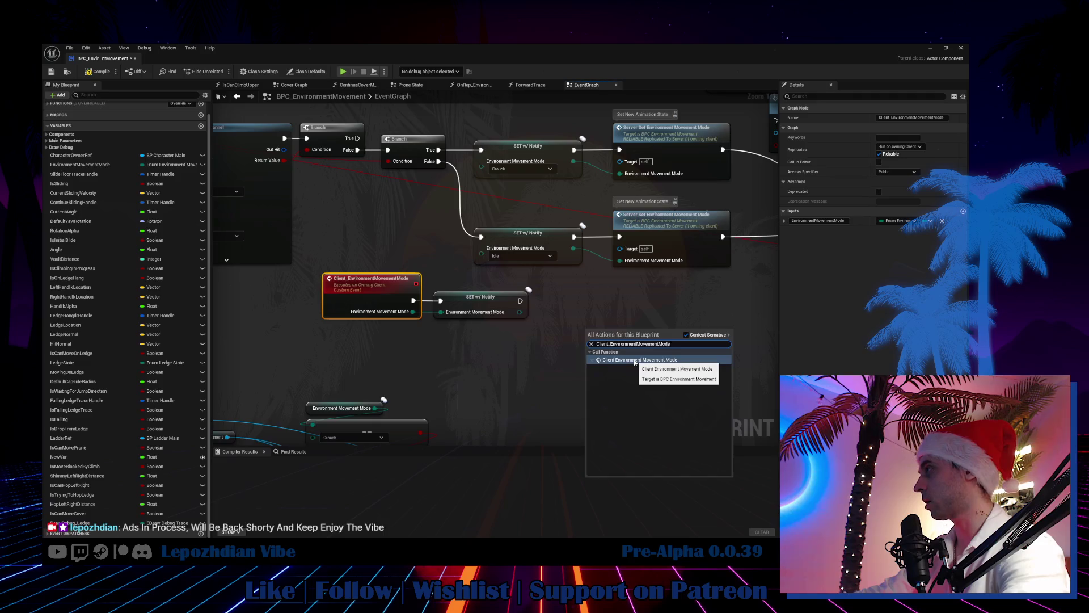
left_click(640, 366)
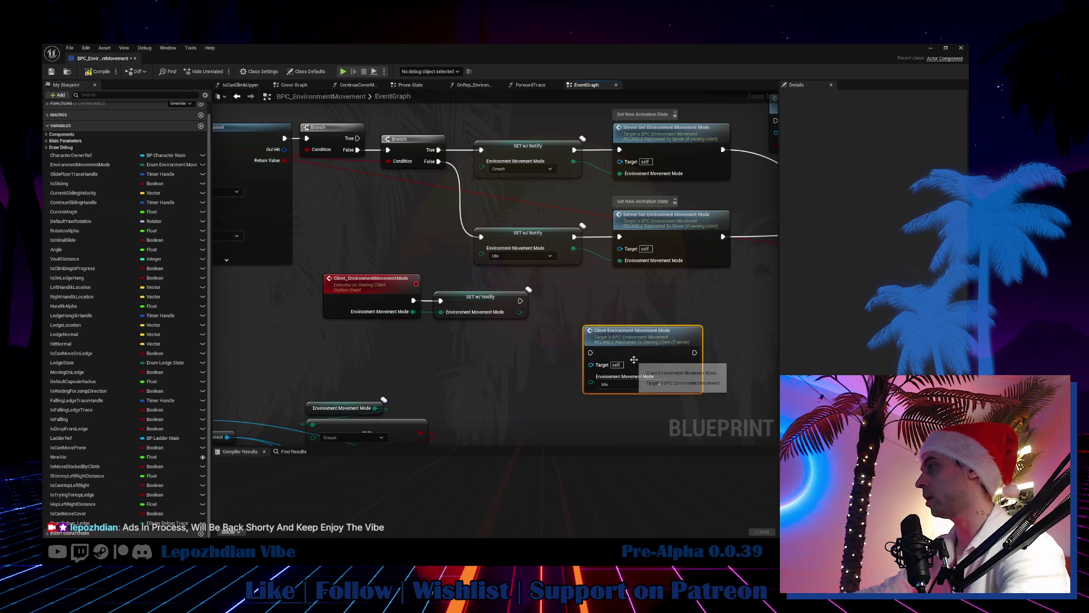
left_click(98, 72)
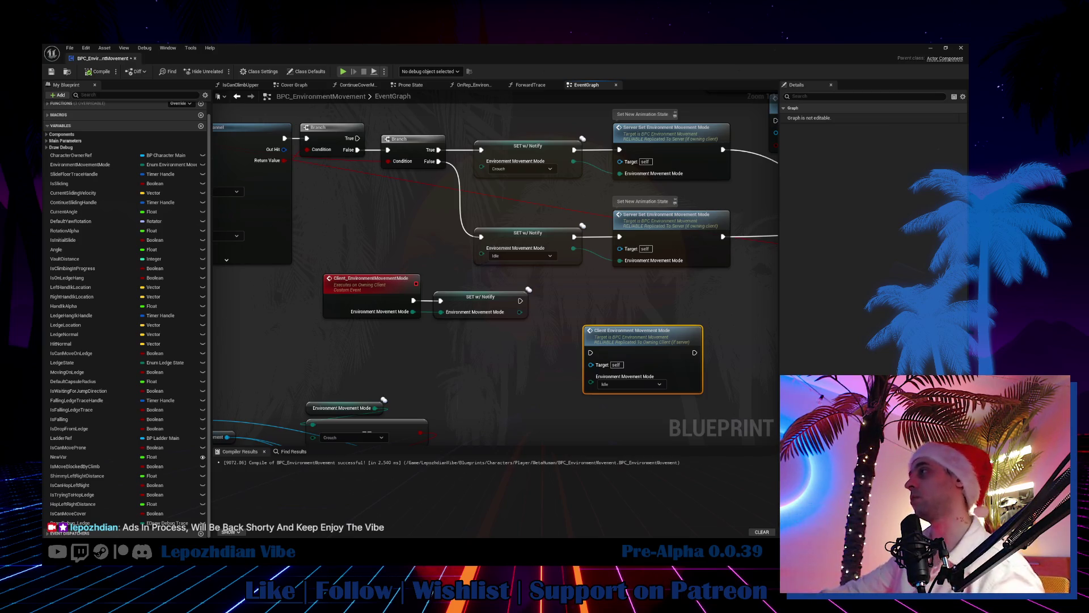
Step: Put the Client Environment Movement Mode (Idle) call on Branch False, replacing the Idle SET node
mouse_move(630, 334)
left_mouse_down()
mouse_move(566, 207)
mouse_move(522, 190)
mouse_move(520, 143)
mouse_move(423, 281)
left_mouse_up()
mouse_move(439, 238)
left_mouse_down()
mouse_move(386, 302)
mouse_move(391, 289)
mouse_move(637, 316)
mouse_move(482, 313)
left_mouse_up()
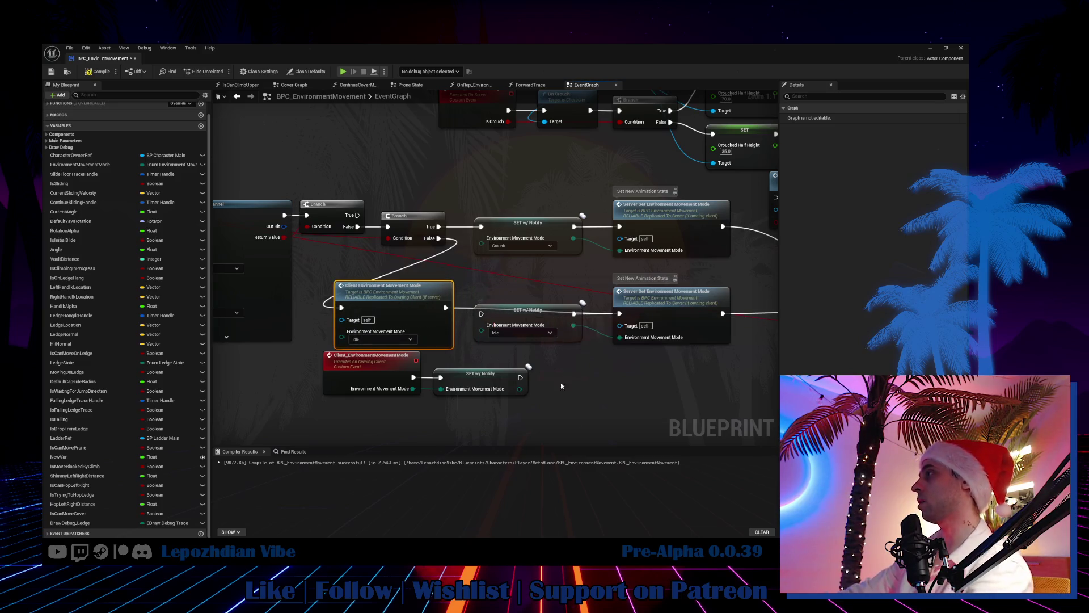
key("Delete")
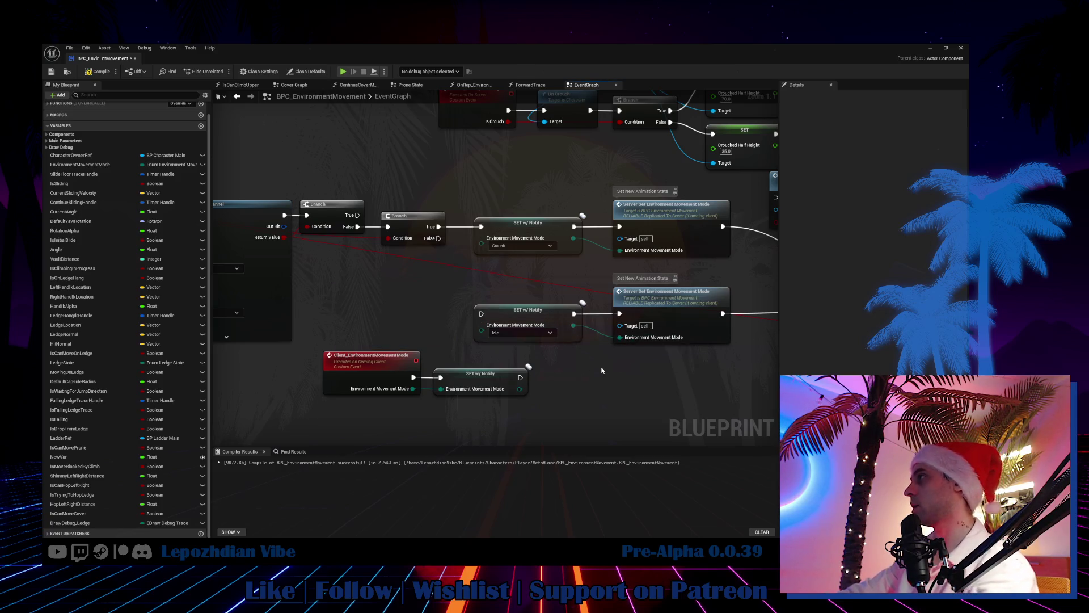
key("ctrl+z")
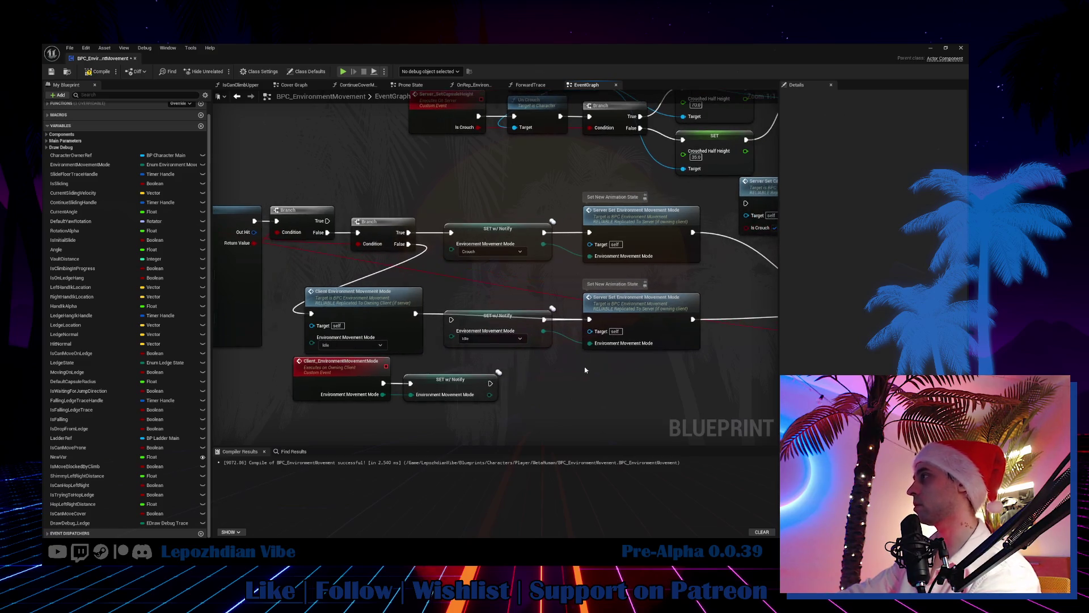
left_click(590, 343, "alt")
left_click_drag(504, 290, 506, 346)
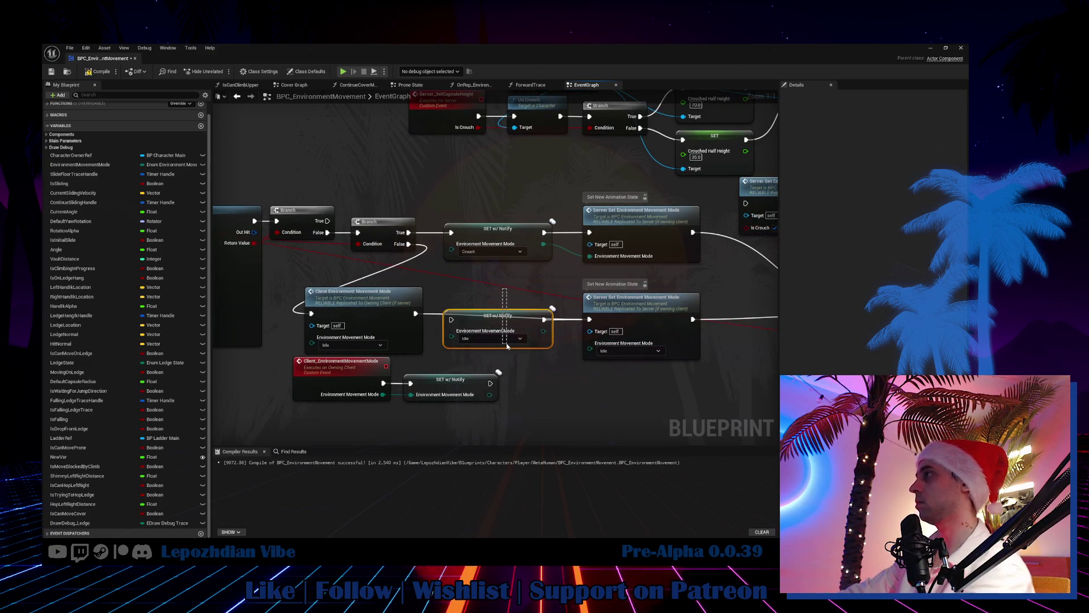
key("Delete")
left_click_drag(365, 308, 515, 313)
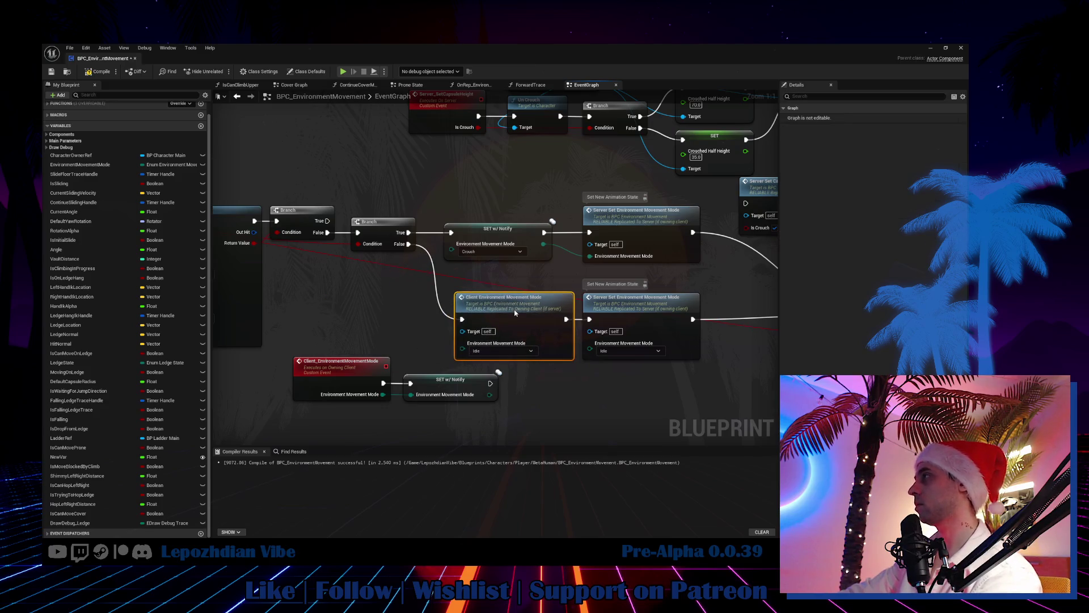
Step: Move the custom event and its SET node pair below the client call
left_click(341, 361)
left_click(451, 379, "ctrl")
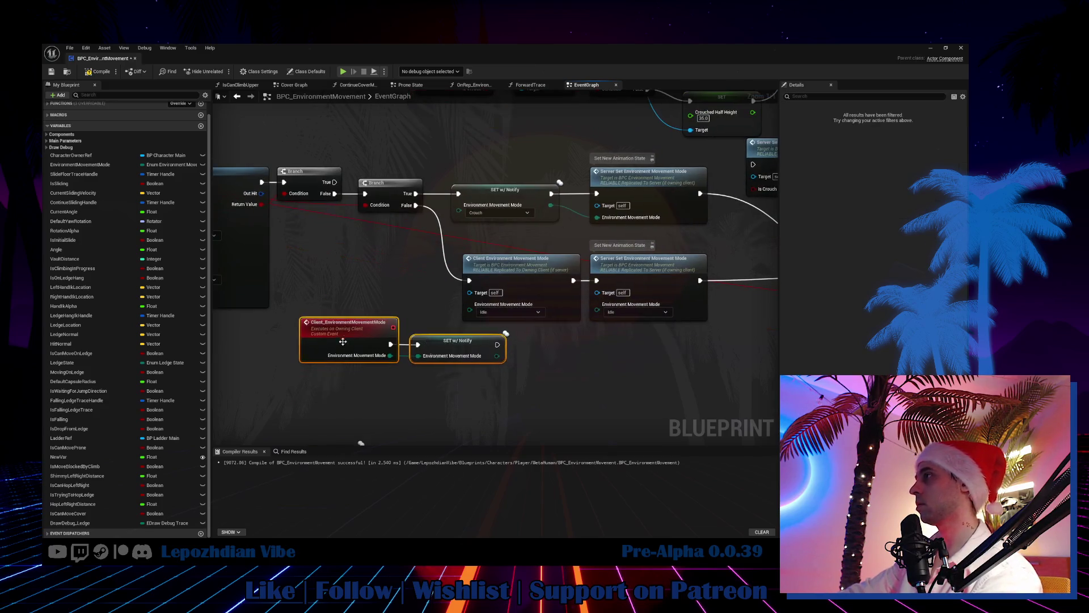
left_click_drag(339, 338, 512, 359)
left_click(499, 262)
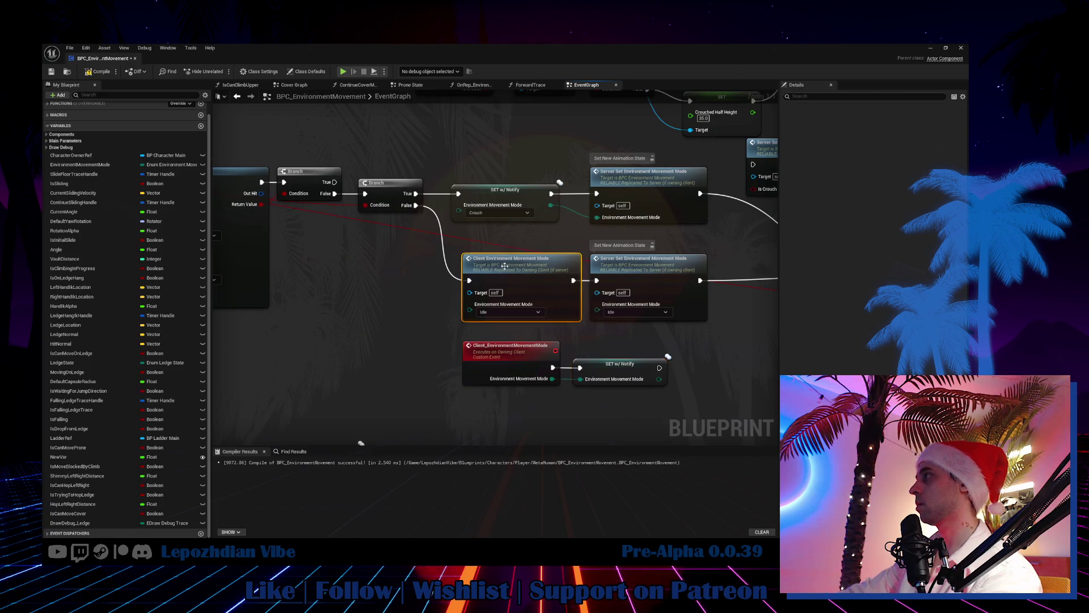
left_click_drag(498, 262, 470, 336)
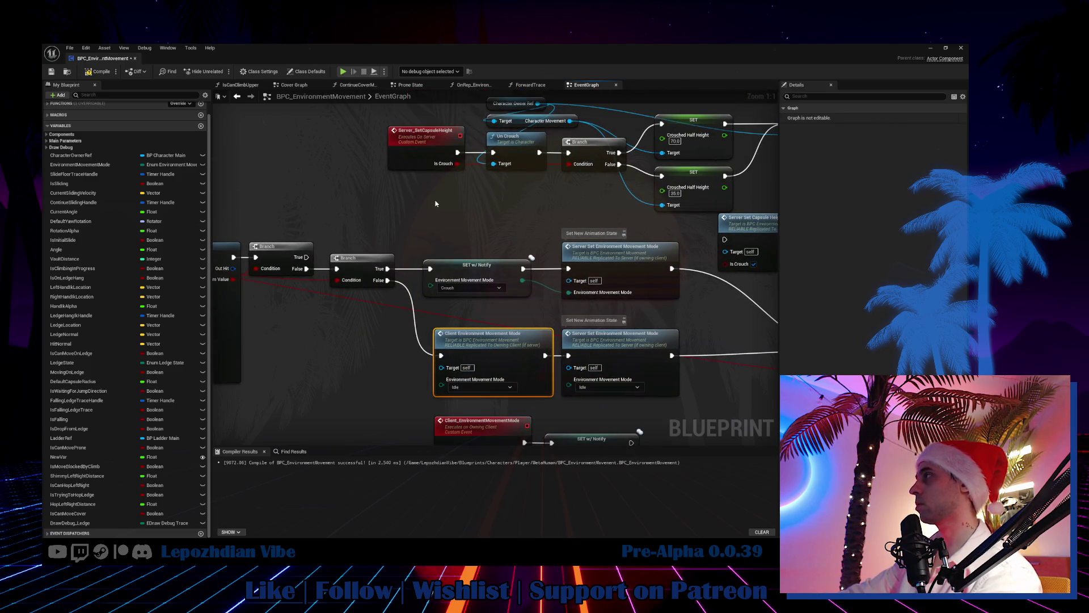
Step: Duplicate the client call as a Crouch version and set Server Set Environment Movement Mode to Crouch
key("ctrl+d")
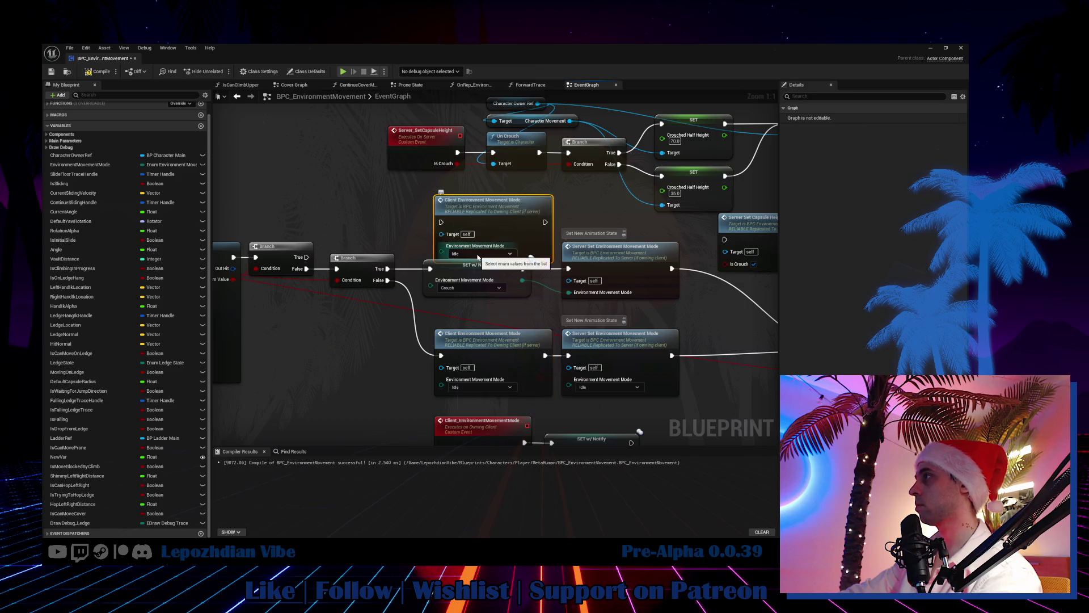
left_click(478, 253)
left_click(462, 271)
left_click_drag(493, 199, 488, 188)
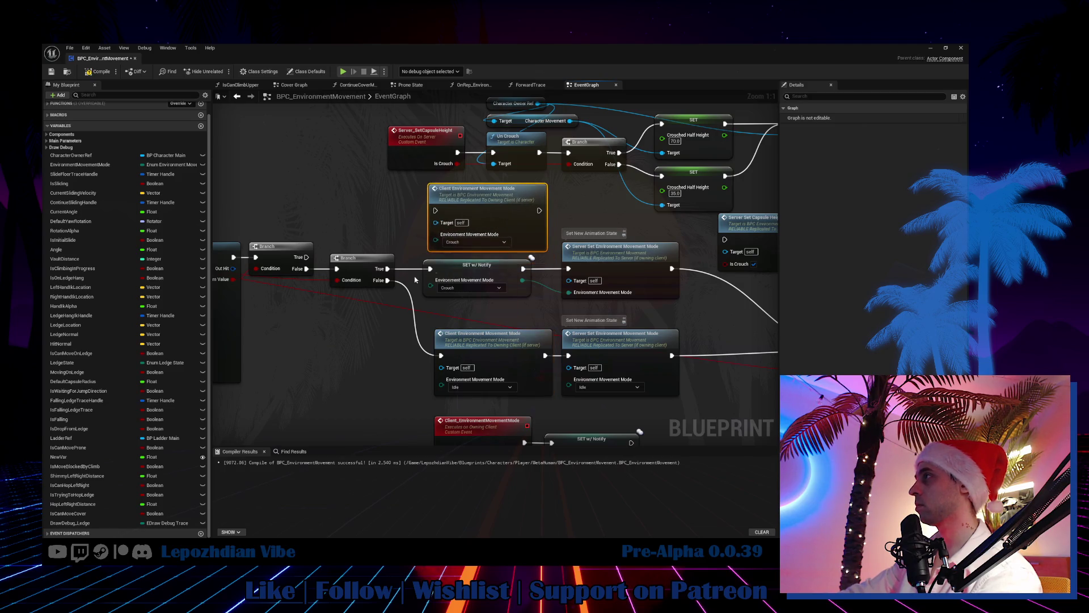
left_click(569, 292, "alt")
left_click(610, 299)
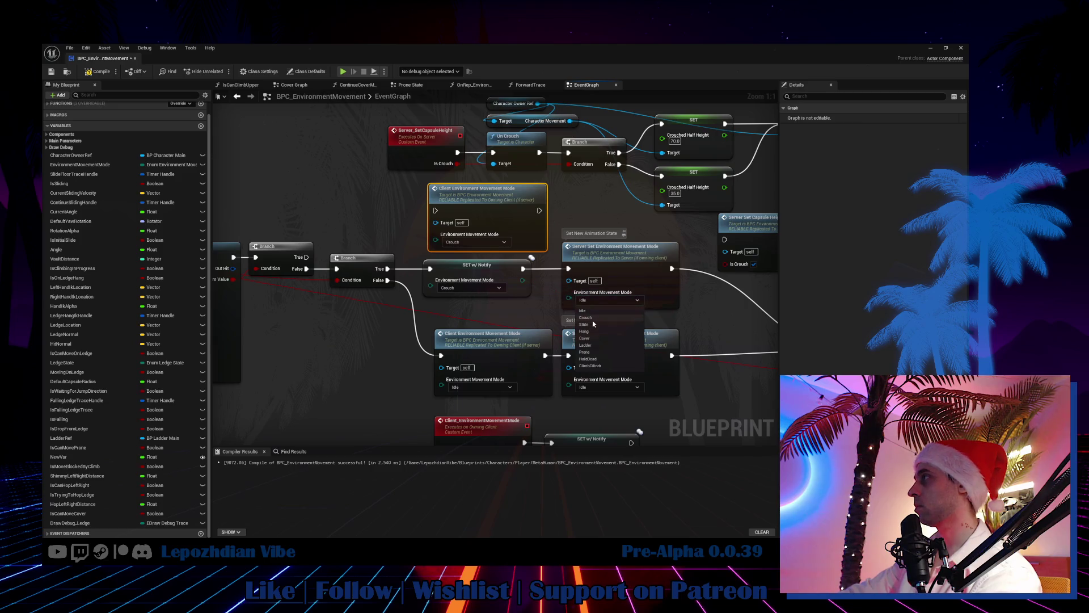
left_click(585, 317)
Step: Wire Branch True into the Crouch client call, delete the crouch SET w/ Notify, and tidy
mouse_move(388, 269)
left_mouse_down()
mouse_move(414, 266)
mouse_move(497, 216)
mouse_move(569, 269)
left_mouse_up()
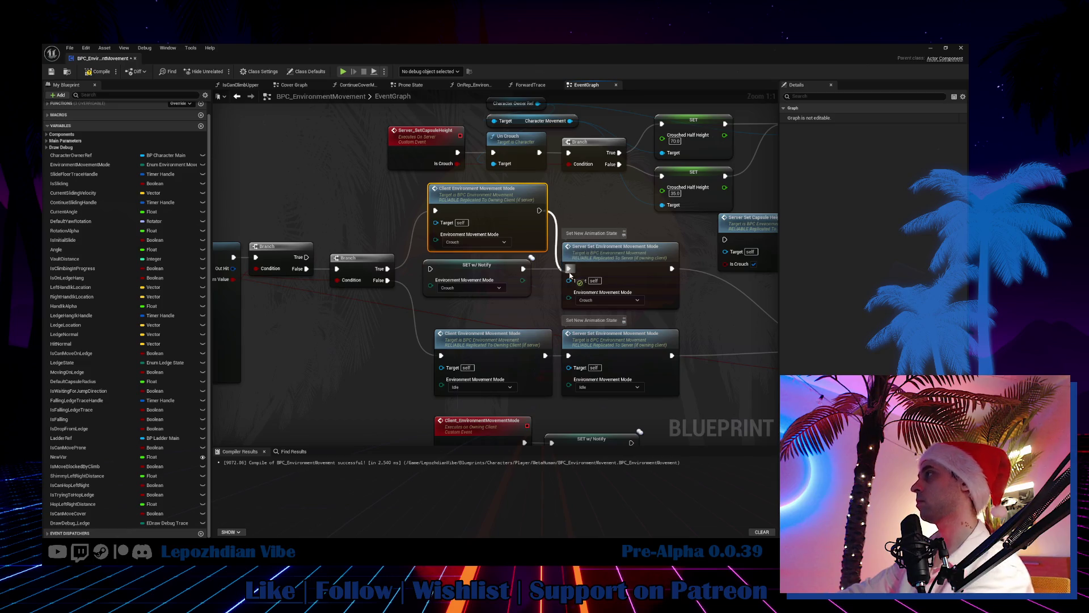
left_click(533, 291)
key("Delete")
left_click_drag(493, 201, 498, 259)
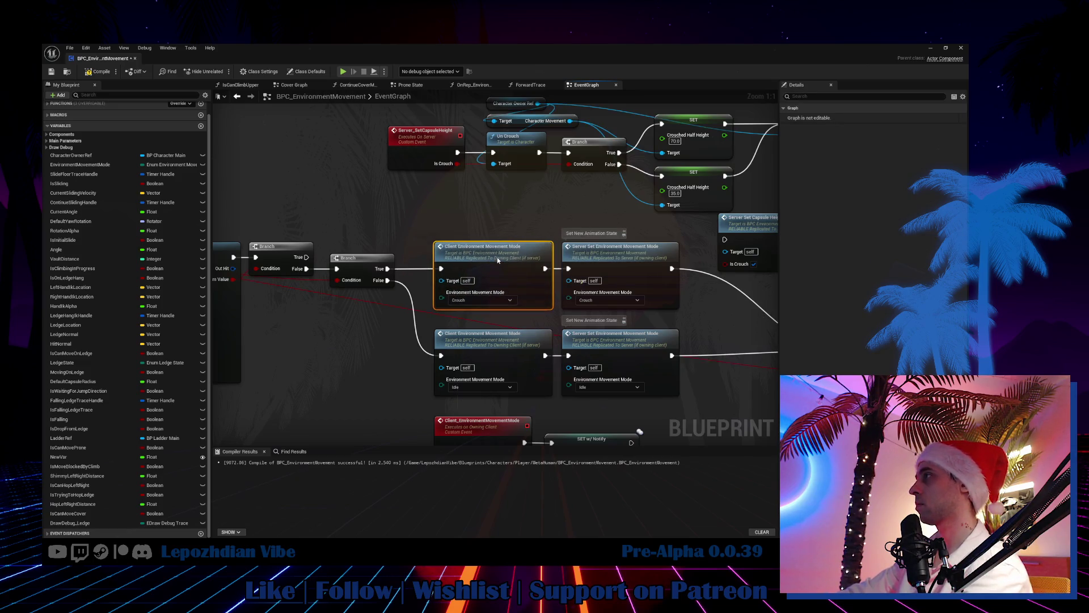
left_click_drag(448, 322, 298, 212)
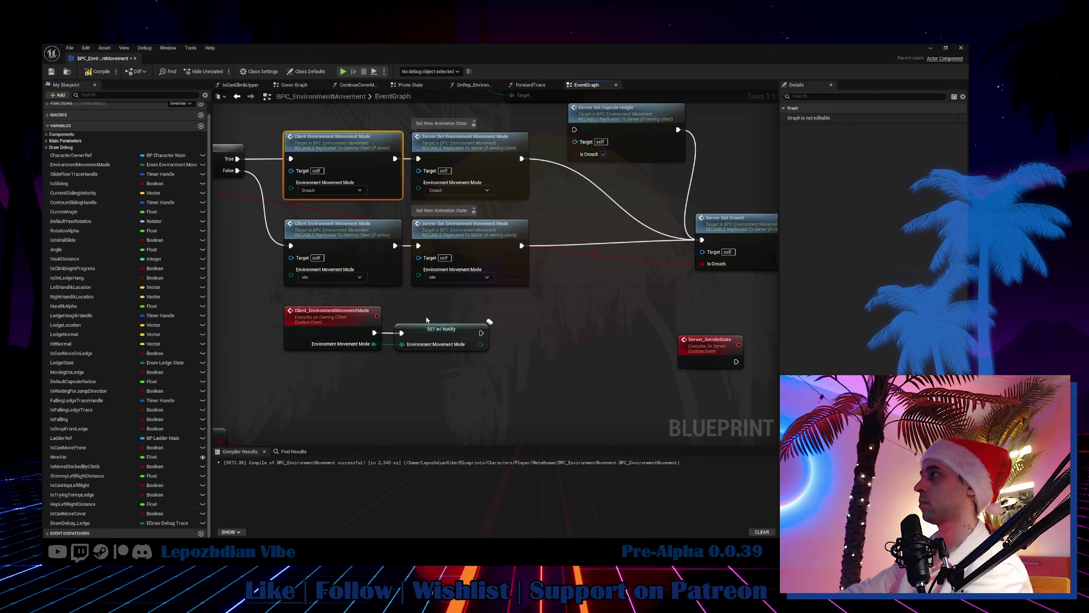
left_click_drag(431, 327, 448, 328)
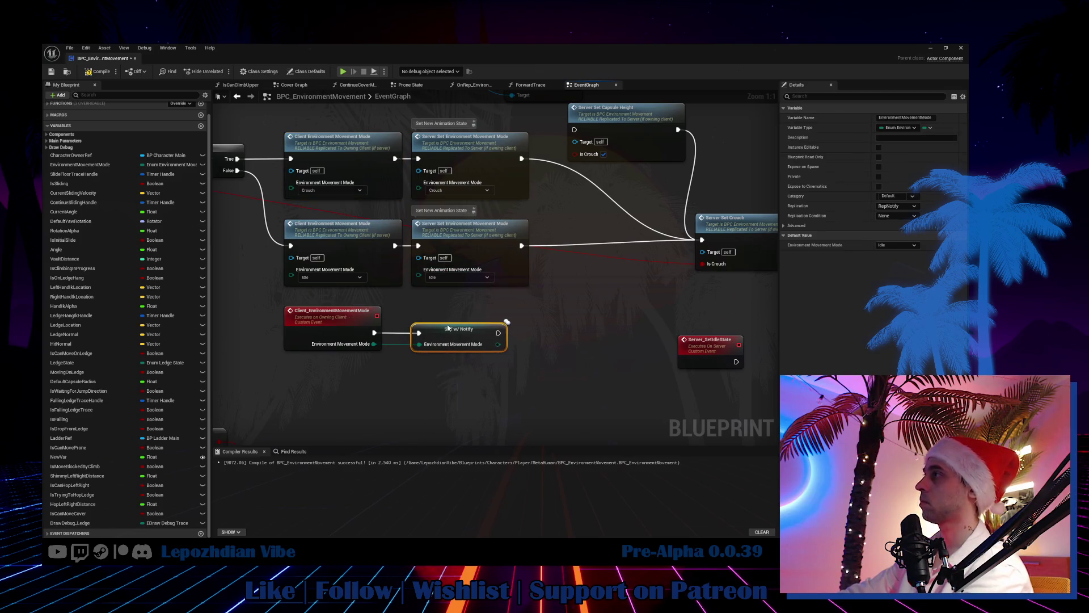
mouse_move(562, 349)
left_mouse_down()
mouse_move(442, 317)
mouse_move(523, 336)
left_mouse_up()
left_click(501, 311)
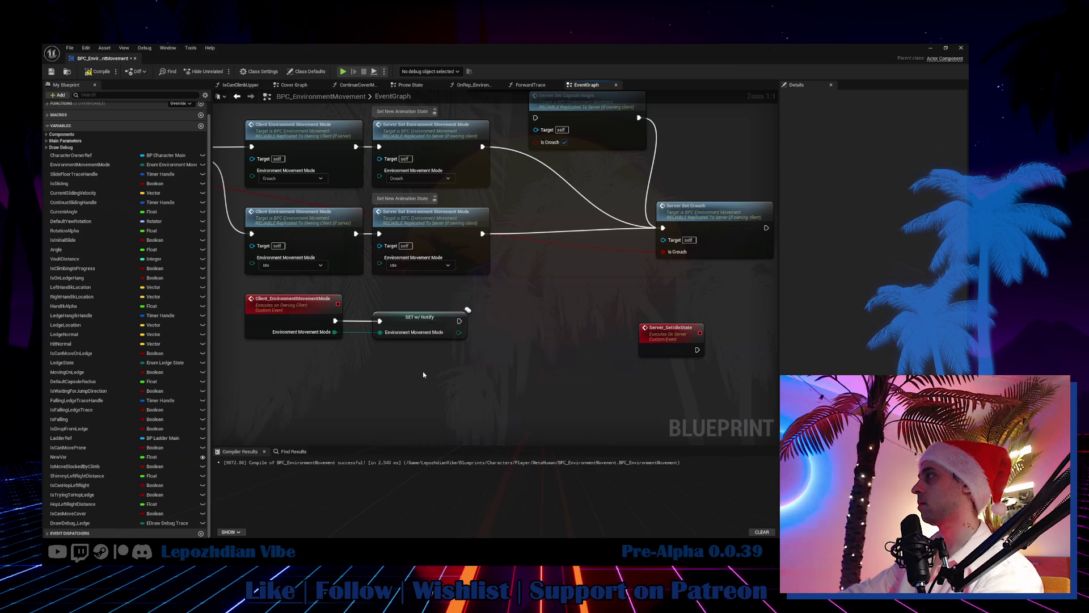
Step: Paste a Client Environment Movement Mode (Idle) node and wire Server_SetIdleState into it
right_click(538, 376)
type("custom")
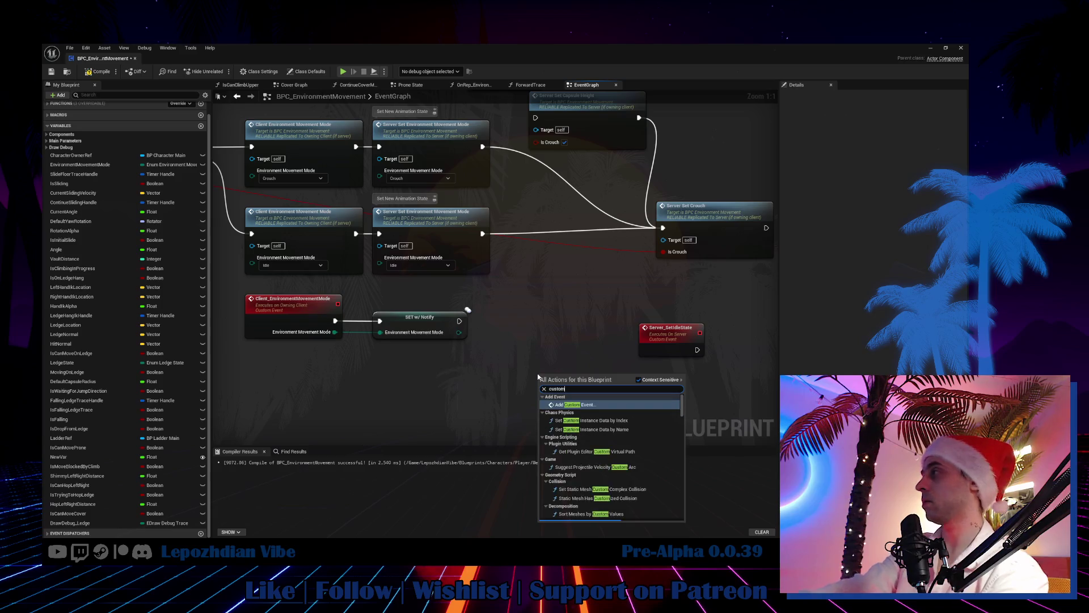
mouse_move(579, 348)
left_mouse_down()
mouse_move(484, 338)
mouse_move(567, 354)
left_mouse_up()
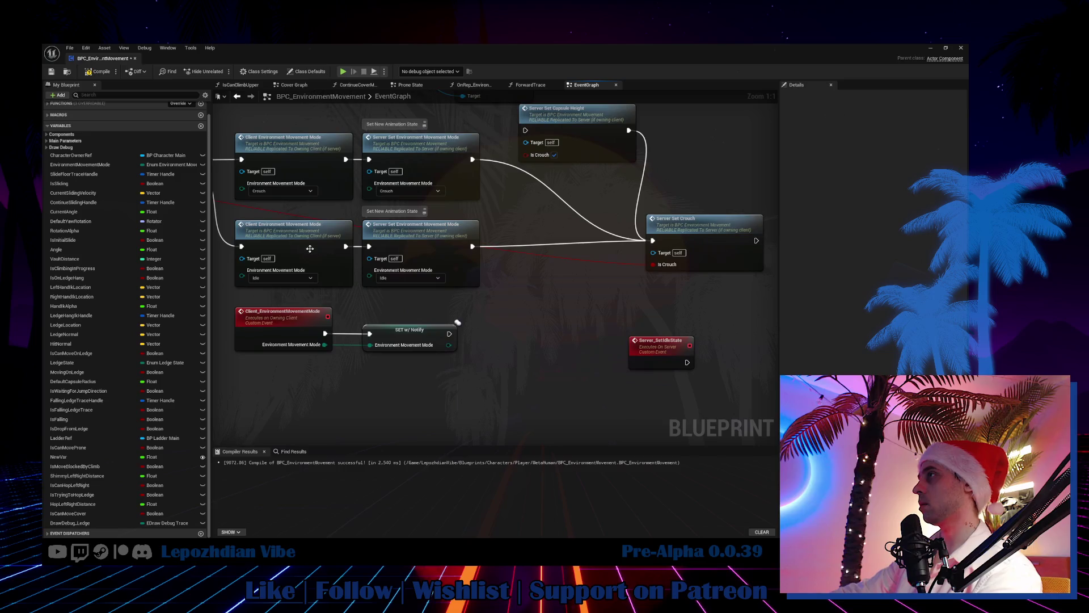
left_click_drag(756, 346, 578, 320)
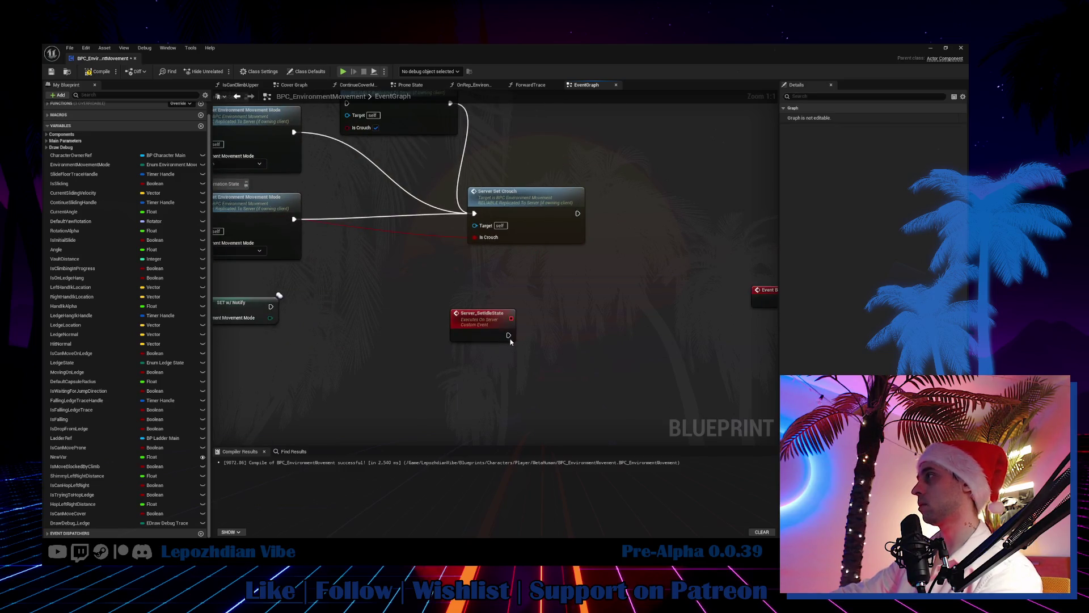
key("ctrl+v")
mouse_move(509, 336)
left_mouse_down()
mouse_move(545, 334)
mouse_move(657, 294)
mouse_move(437, 329)
mouse_move(522, 326)
mouse_move(483, 322)
left_mouse_up()
left_click(490, 323, "ctrl")
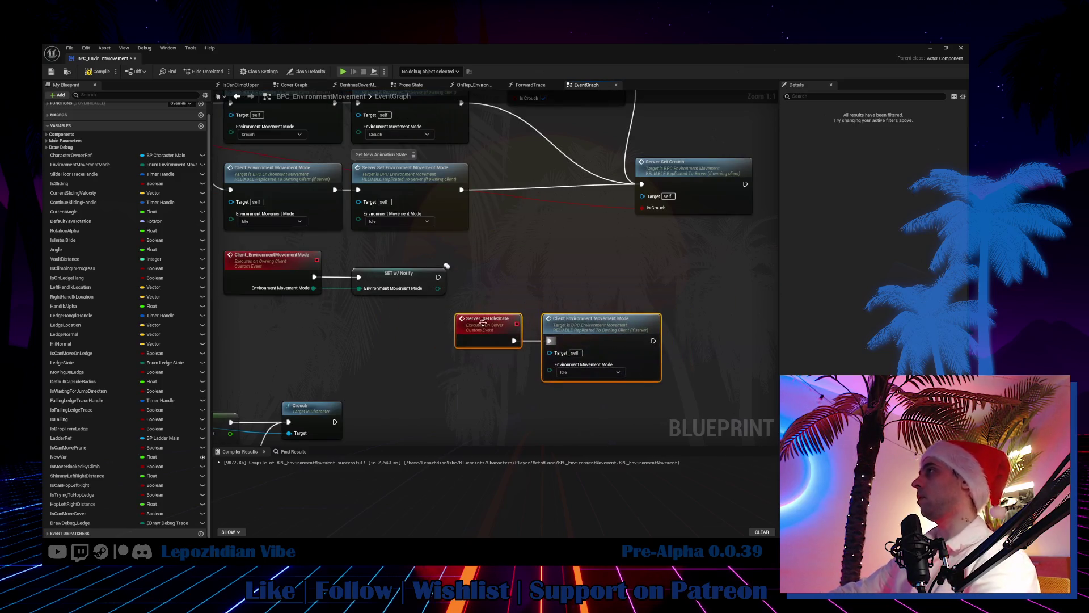
left_click(495, 369)
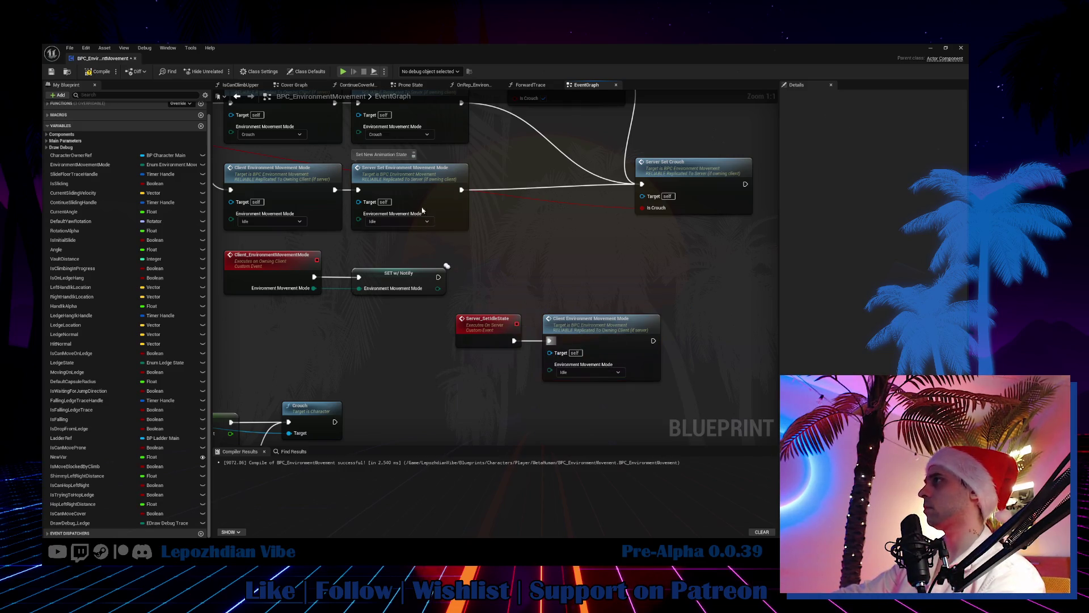
Step: Duplicate the SET w/ Notify node and wire it after the client call
left_click(426, 279)
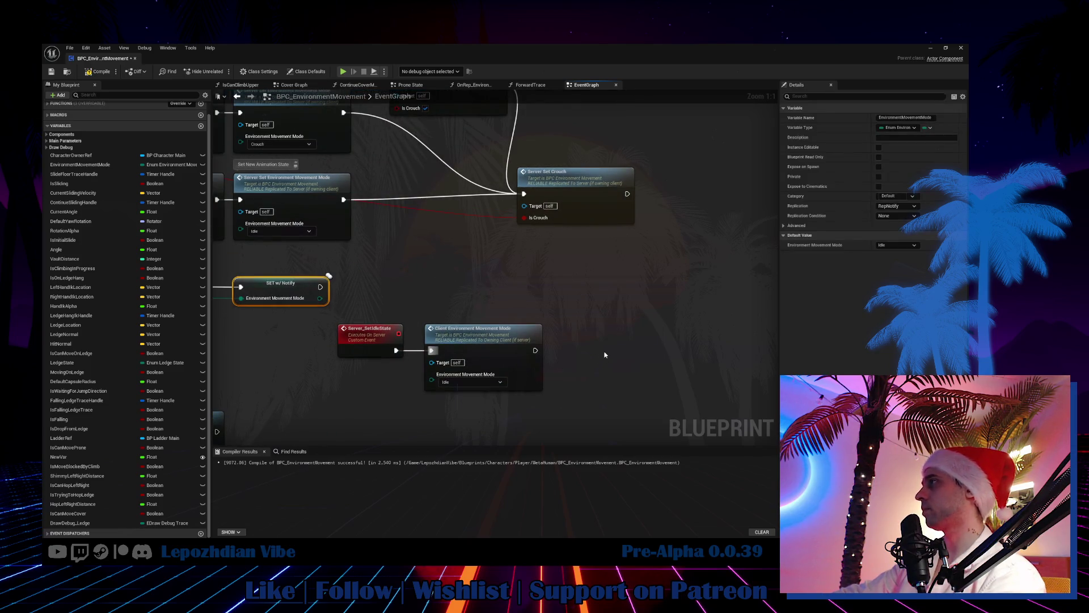
key("ctrl+c")
key("ctrl+v")
mouse_move(535, 350)
left_mouse_down()
mouse_move(590, 363)
mouse_move(594, 311)
left_mouse_up()
left_click_drag(618, 311, 595, 351)
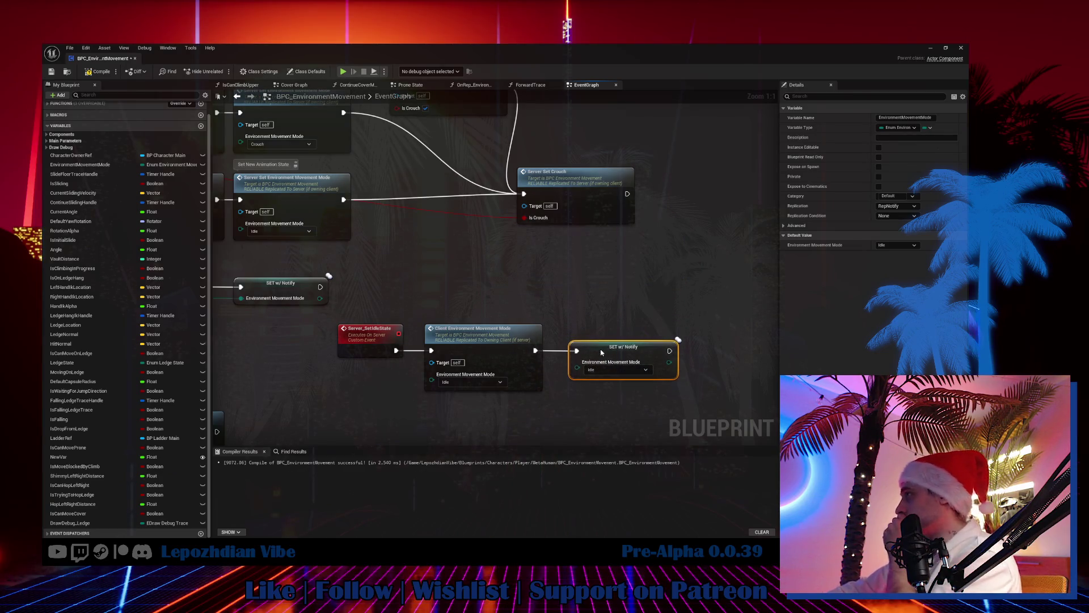
double_click(594, 195)
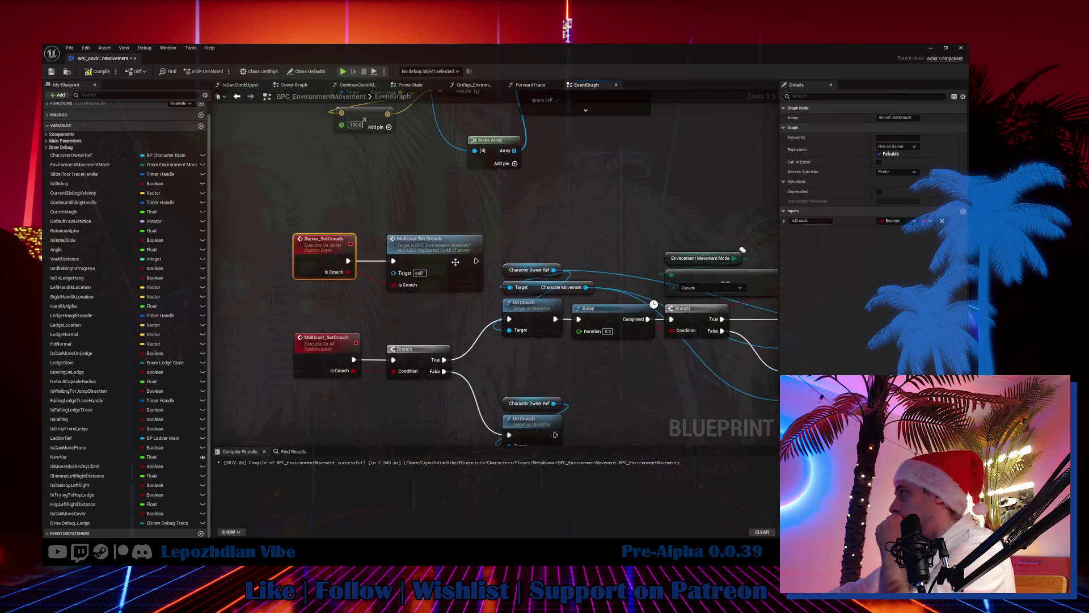
left_click_drag(594, 236, 445, 210)
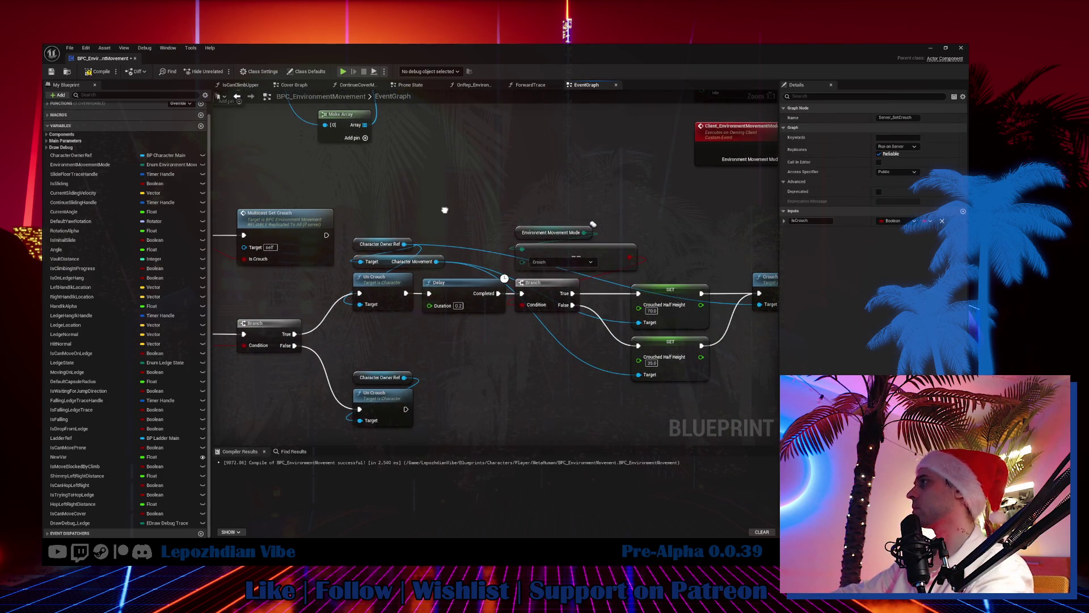
left_click_drag(379, 207, 403, 361)
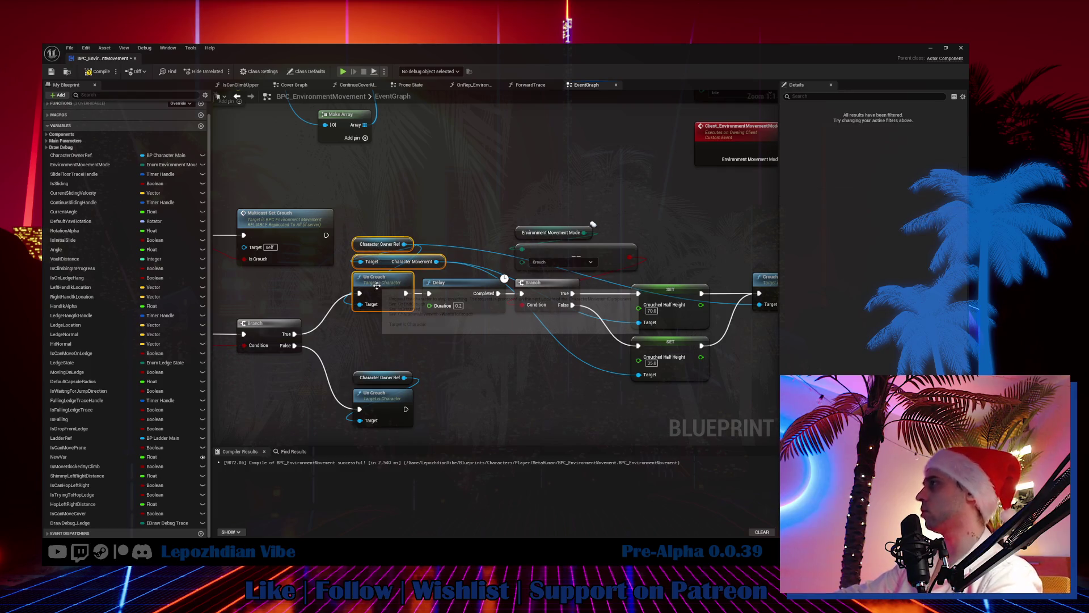
mouse_move(492, 365)
left_mouse_down()
mouse_move(392, 353)
mouse_move(469, 316)
mouse_move(495, 334)
left_mouse_up()
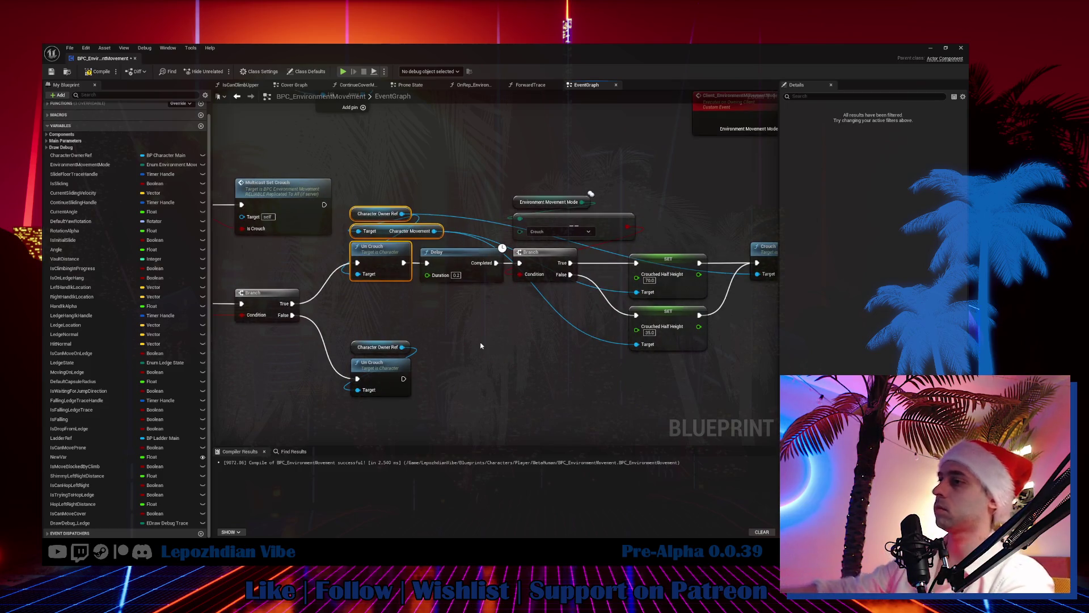
left_click_drag(564, 365, 644, 377)
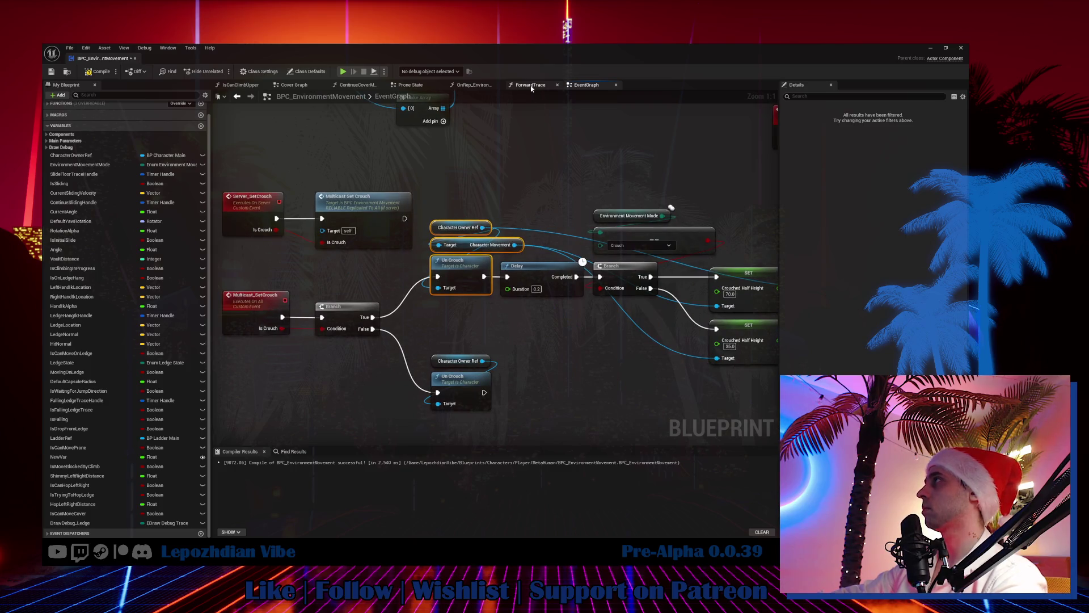
scroll(477, 227, "down", 5)
left_click_drag(477, 227, 477, 301)
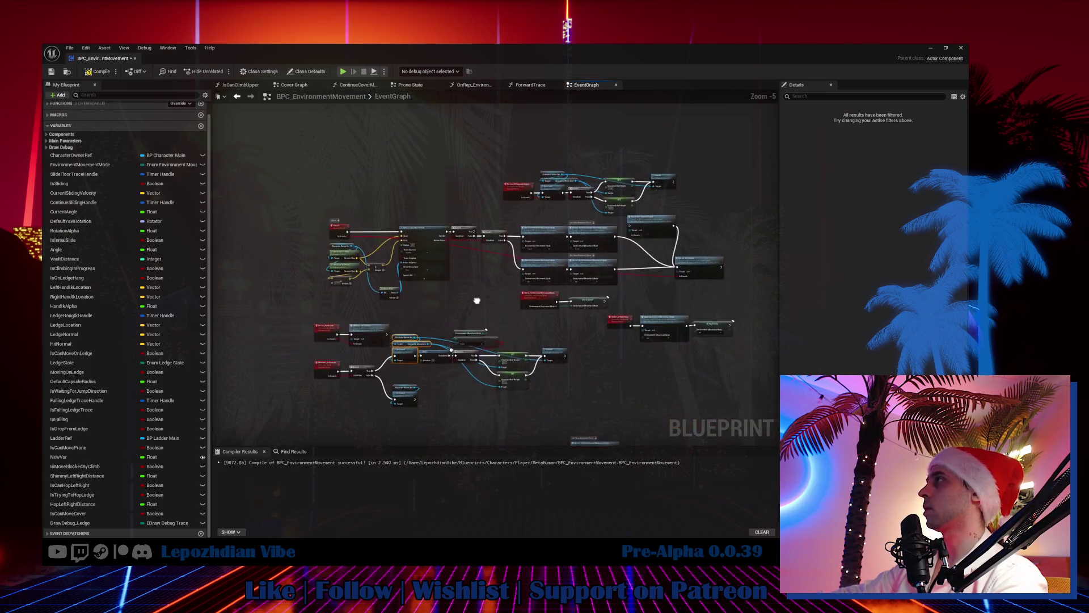
scroll(332, 383, "up", 3)
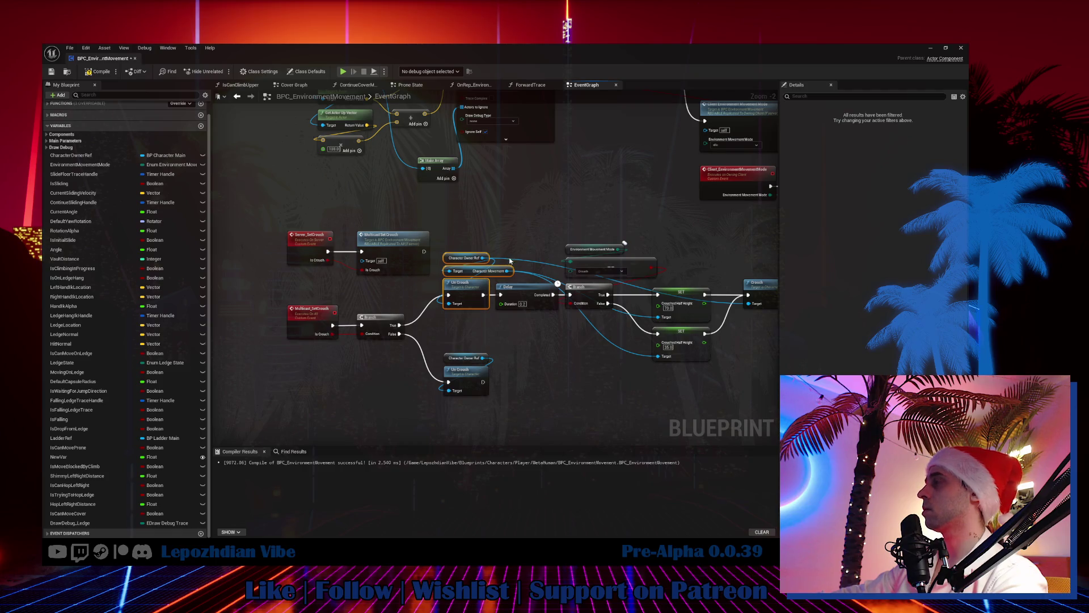
mouse_move(509, 260)
left_mouse_down()
mouse_move(395, 372)
mouse_move(397, 340)
left_mouse_up()
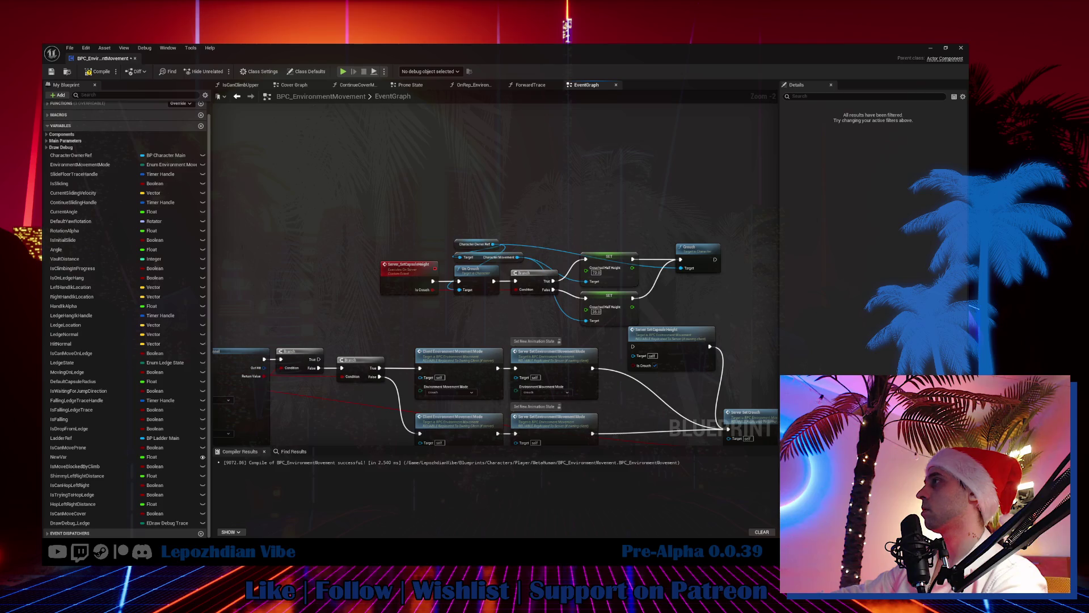
left_click_drag(397, 340, 388, 339)
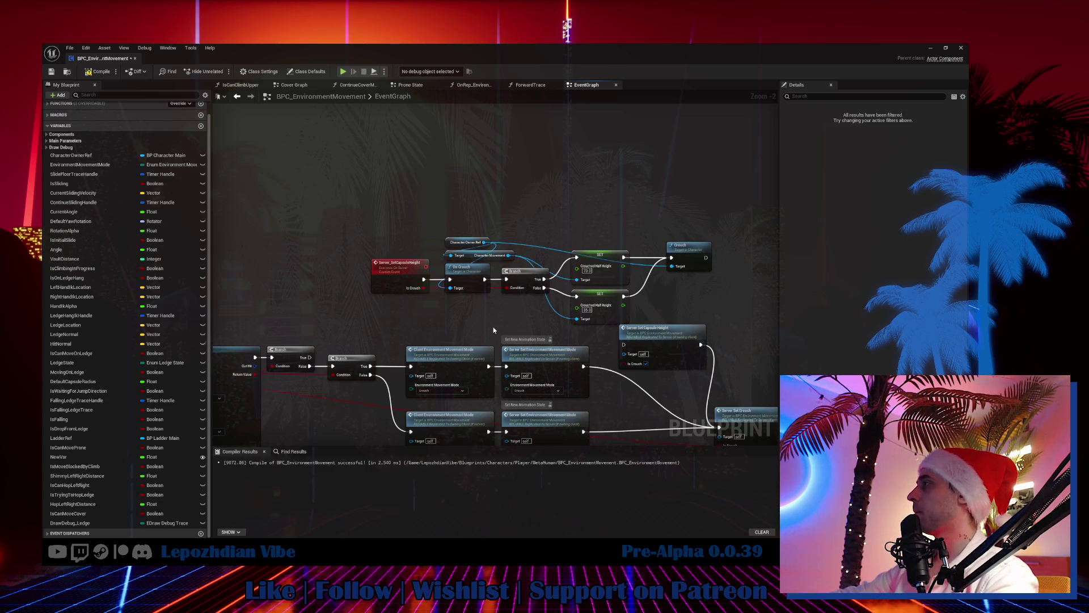
scroll(463, 389, "down", 1)
mouse_move(479, 316)
left_mouse_down()
mouse_move(462, 177)
mouse_move(361, 91)
mouse_move(312, 81)
left_mouse_up()
right_click(448, 344)
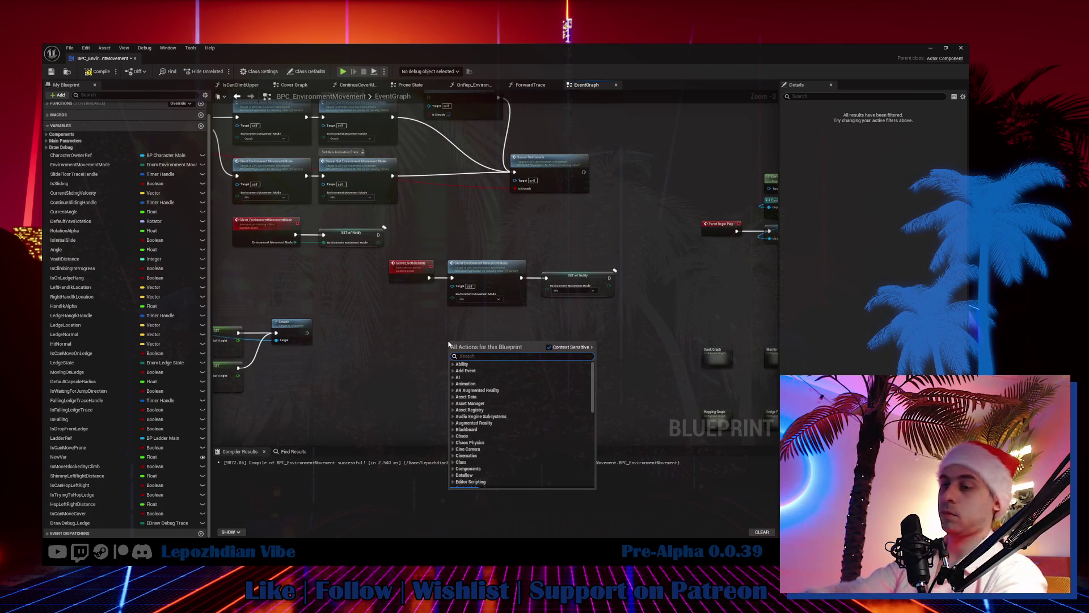
mouse_move(417, 329)
left_mouse_down()
mouse_move(431, 340)
mouse_move(402, 336)
left_mouse_up()
right_click(402, 337)
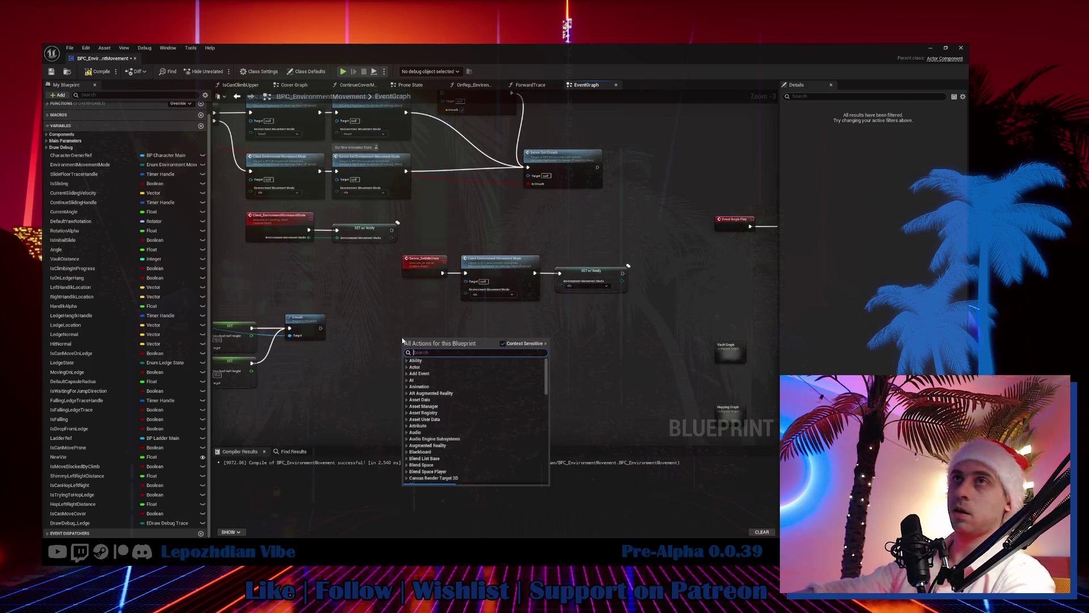
left_click(133, 95)
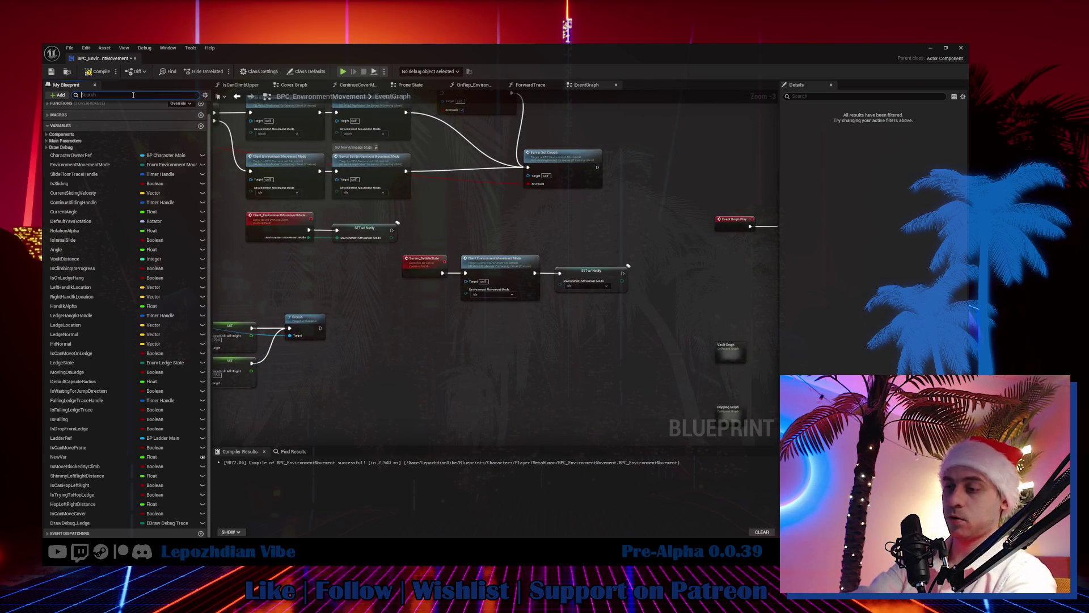
Step: Filter My Blueprint by 'cr' and jump to the Multicast_SetCrouch event
type("crou")
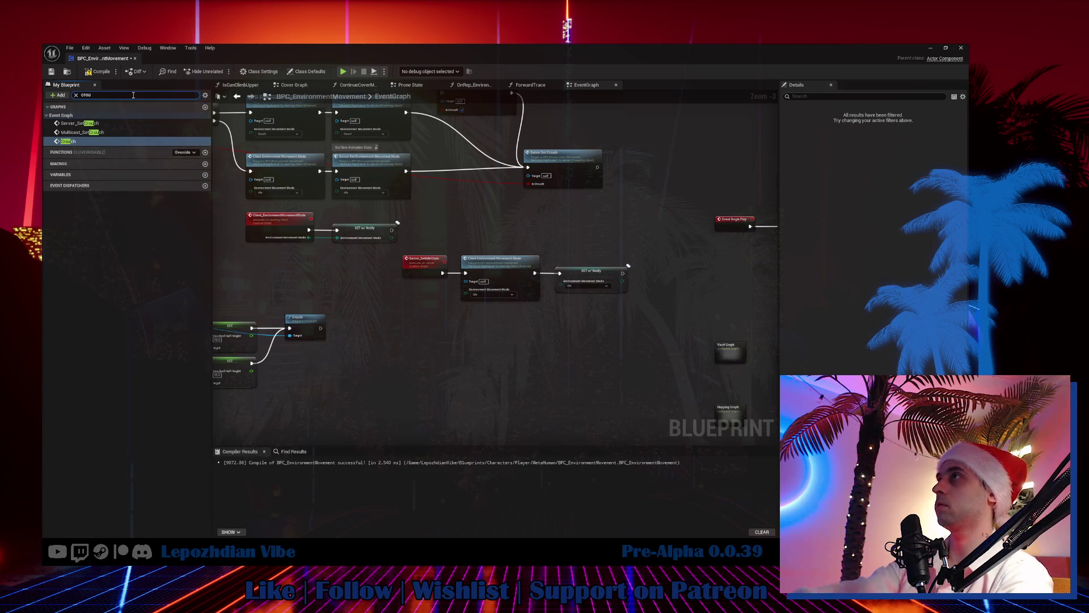
double_click(91, 132)
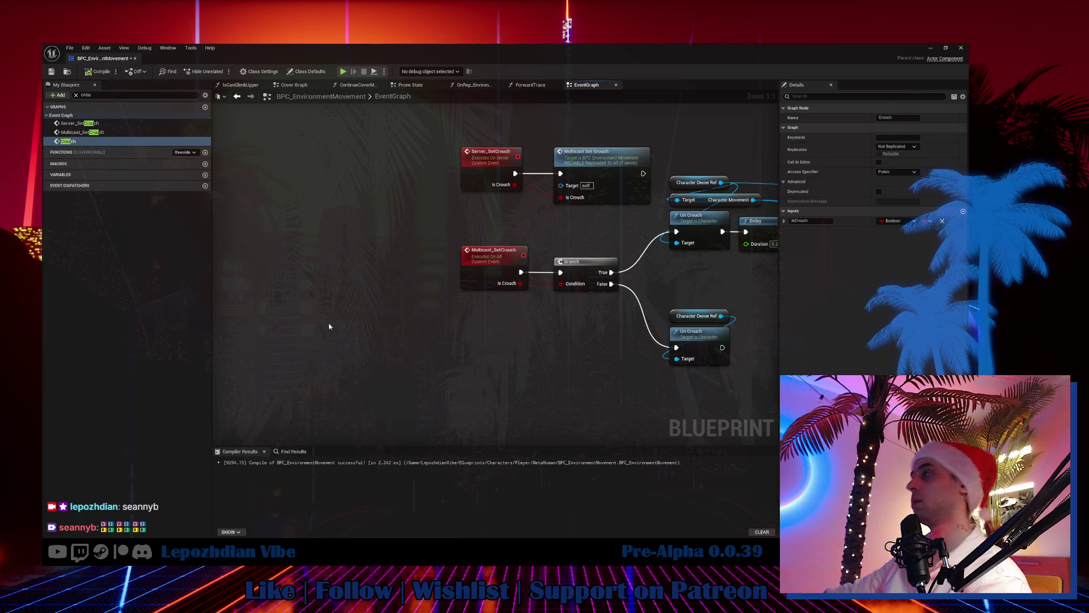
left_click_drag(328, 326, 213, 348)
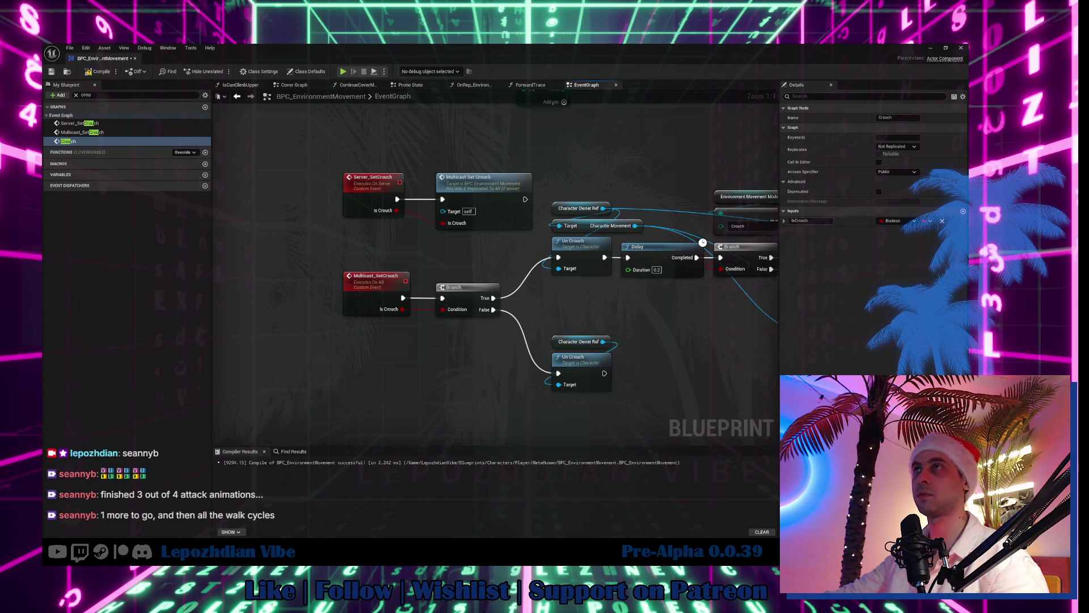
Step: Watch the Twitch stream VOD fullscreen, then exit fullscreen and minimize the browser to Unreal Editor
key("alt+Tab")
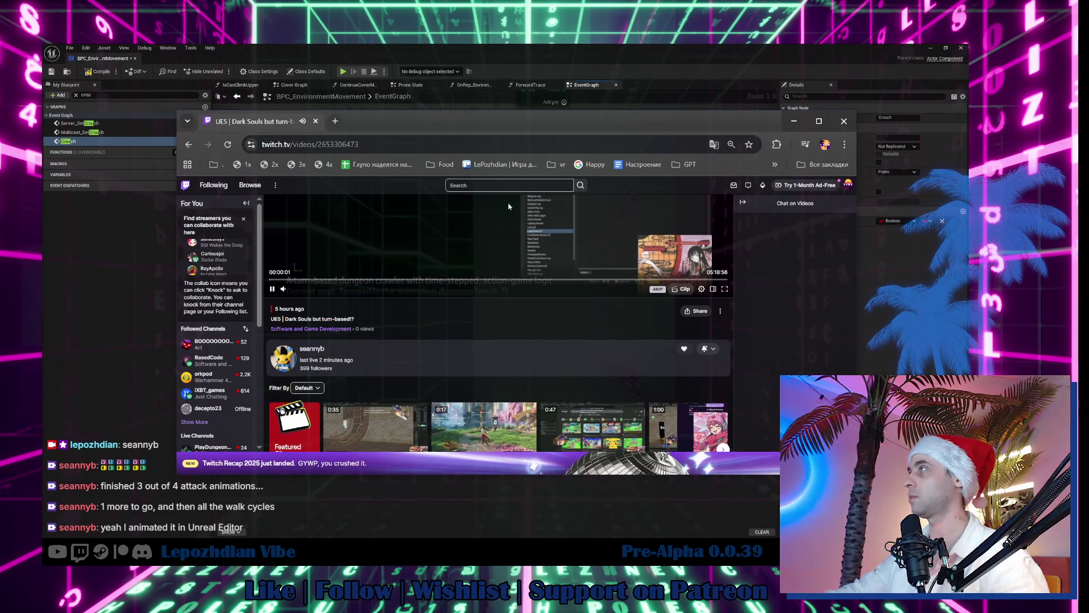
left_click(725, 289)
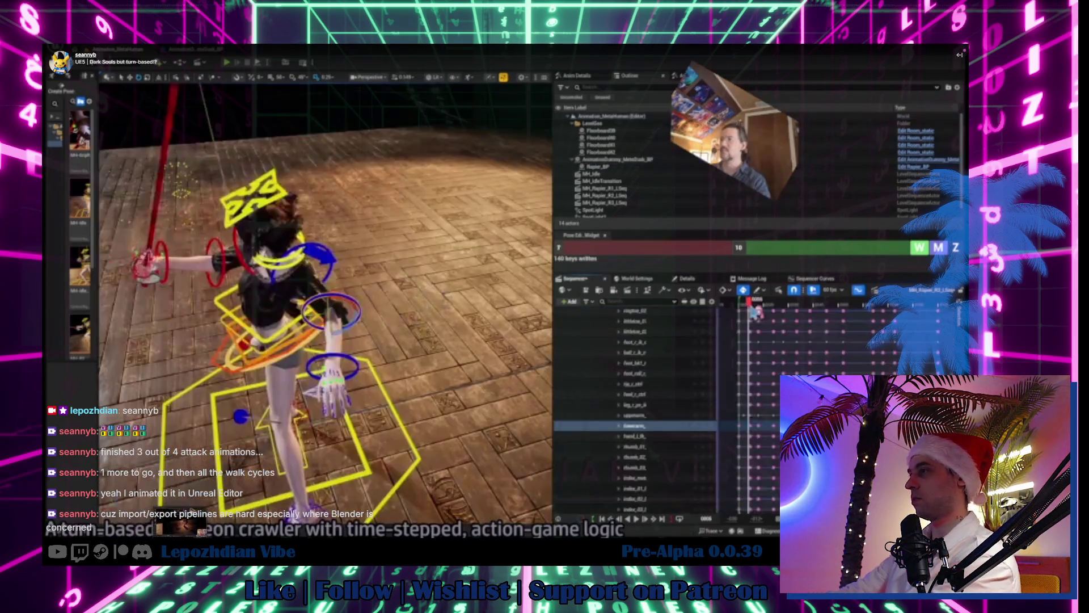
key("space")
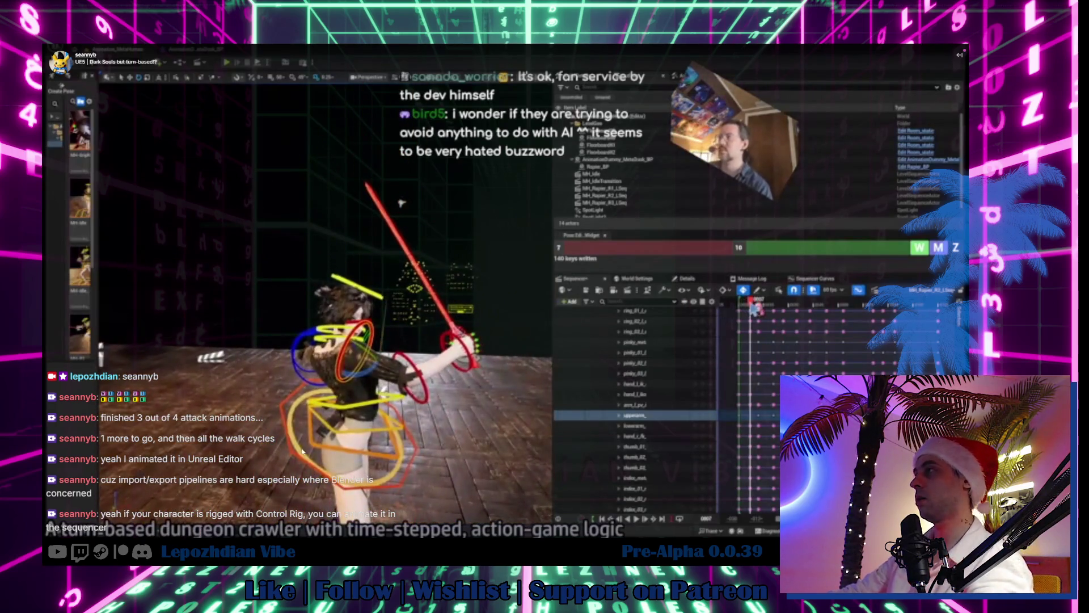
double_click(401, 202)
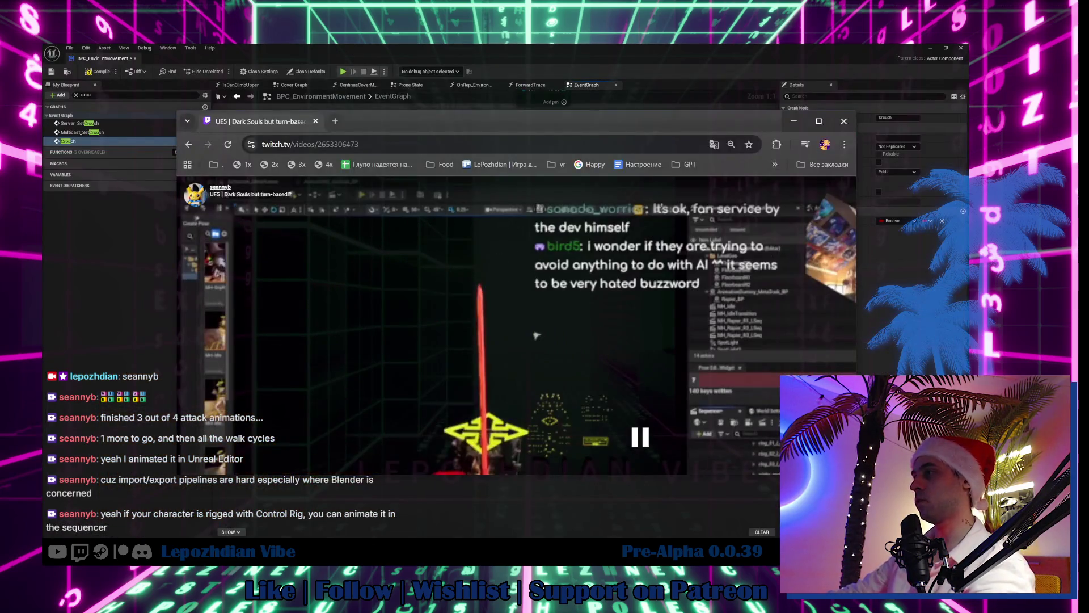
left_click(178, 92)
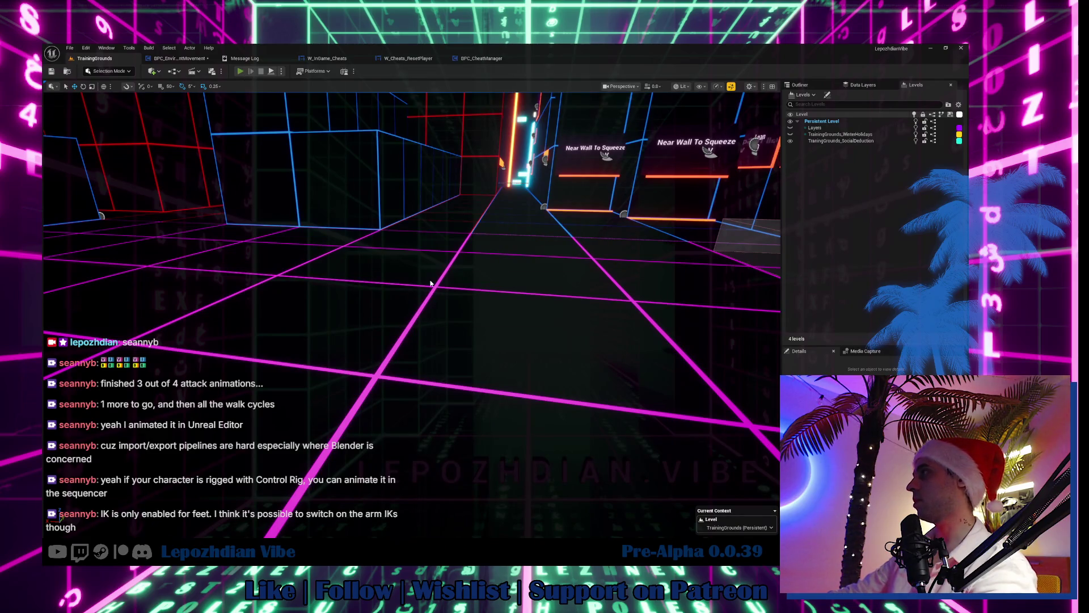
Step: Play the level (Alt+P), walk into the portal, try several Character Editor poses, then exit with Esc
key("alt+p")
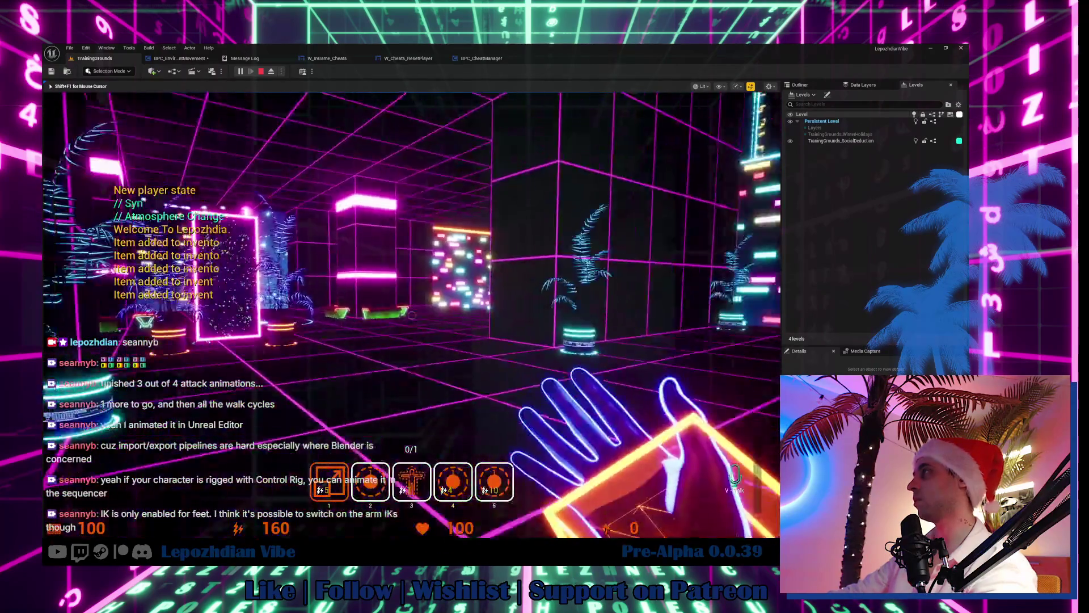
key("w")
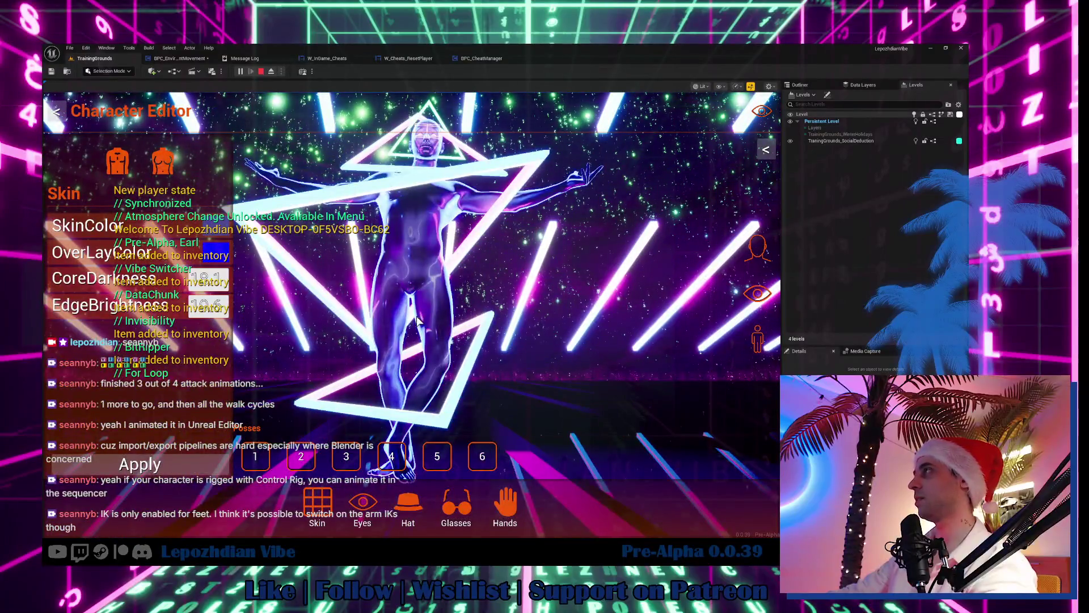
left_click(259, 456)
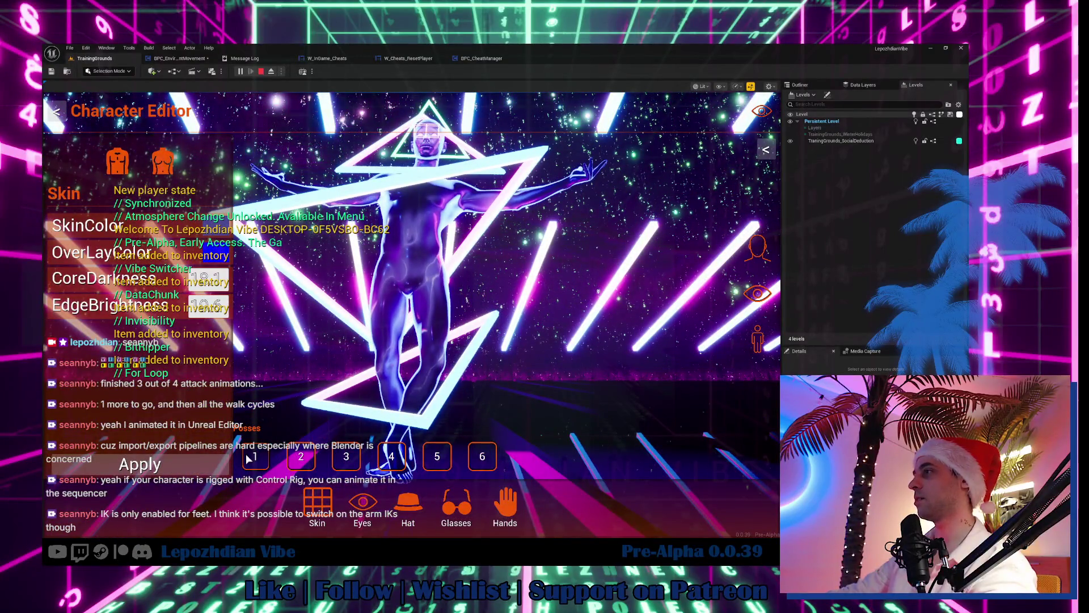
left_click(346, 457)
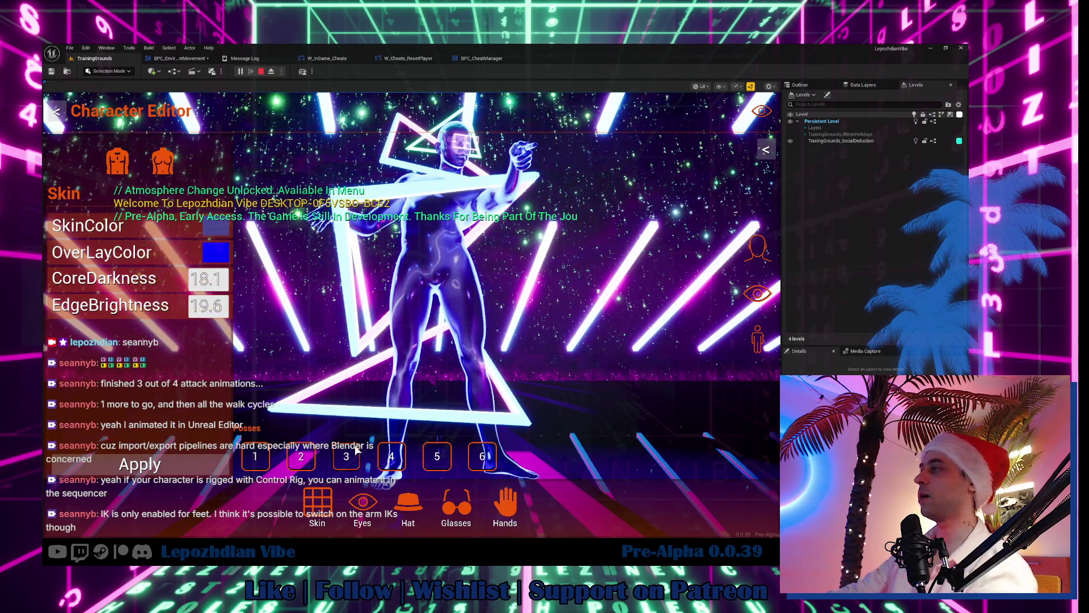
left_click(394, 460)
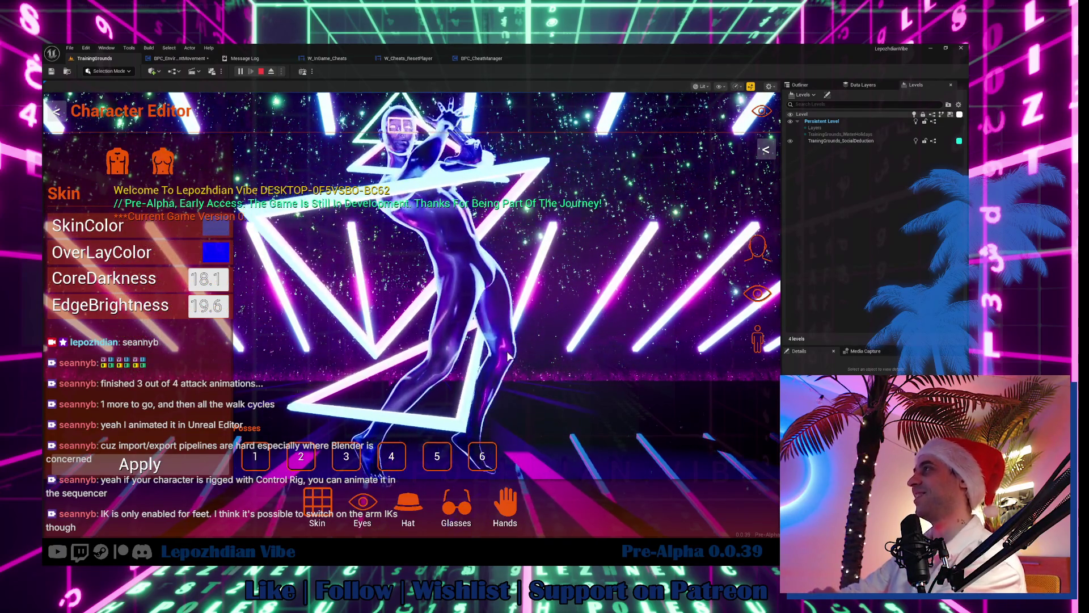
left_click(437, 455)
left_click(489, 453)
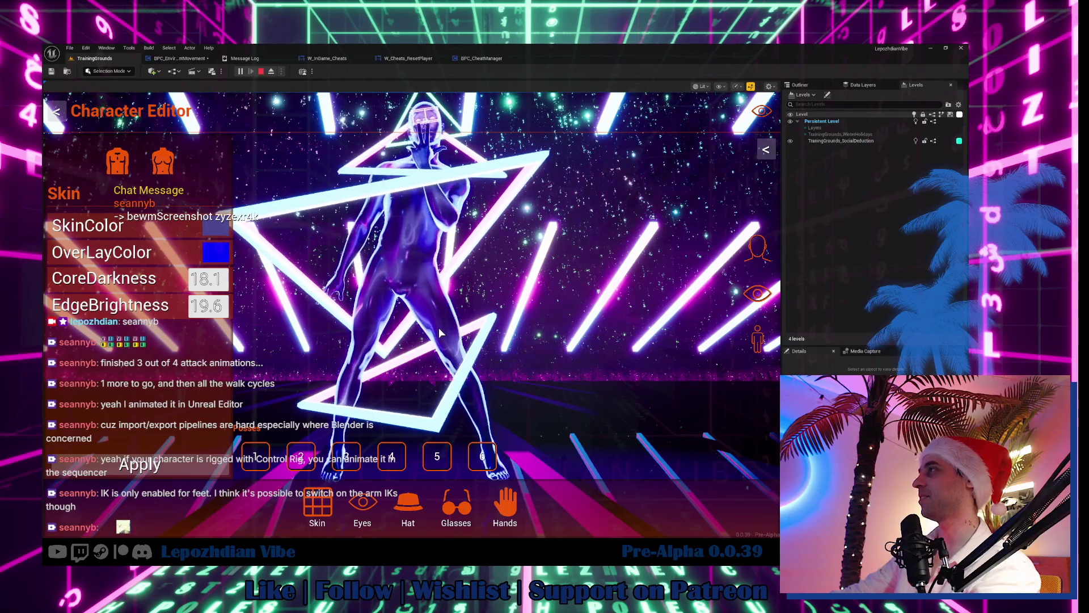
left_click(310, 450)
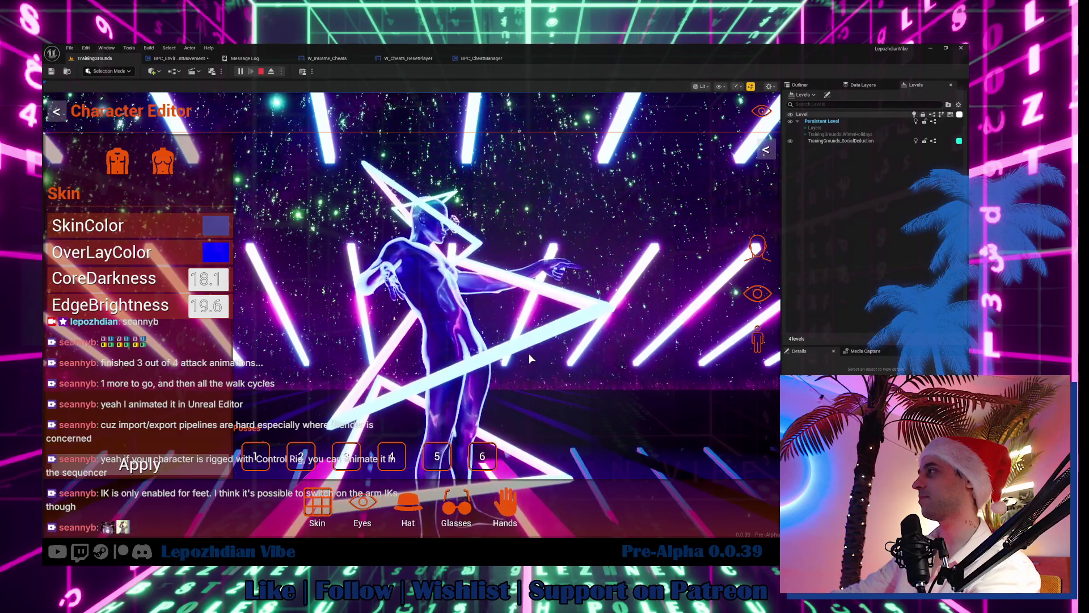
left_click(437, 456)
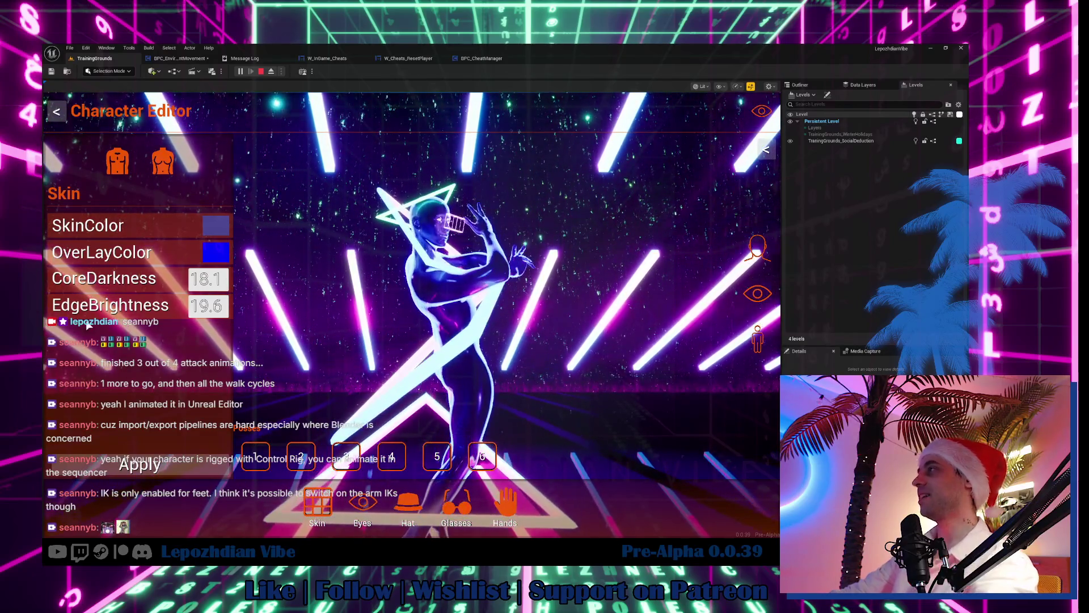
key("Escape")
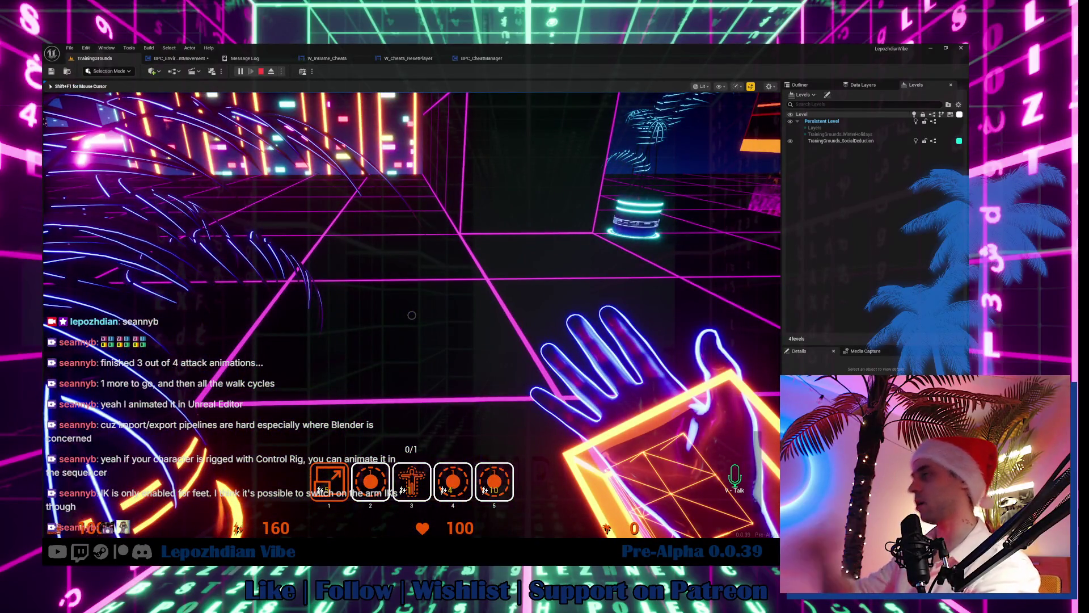
Step: Stop the play session and clear the environment movement search in the Content Drawer
key("Escape")
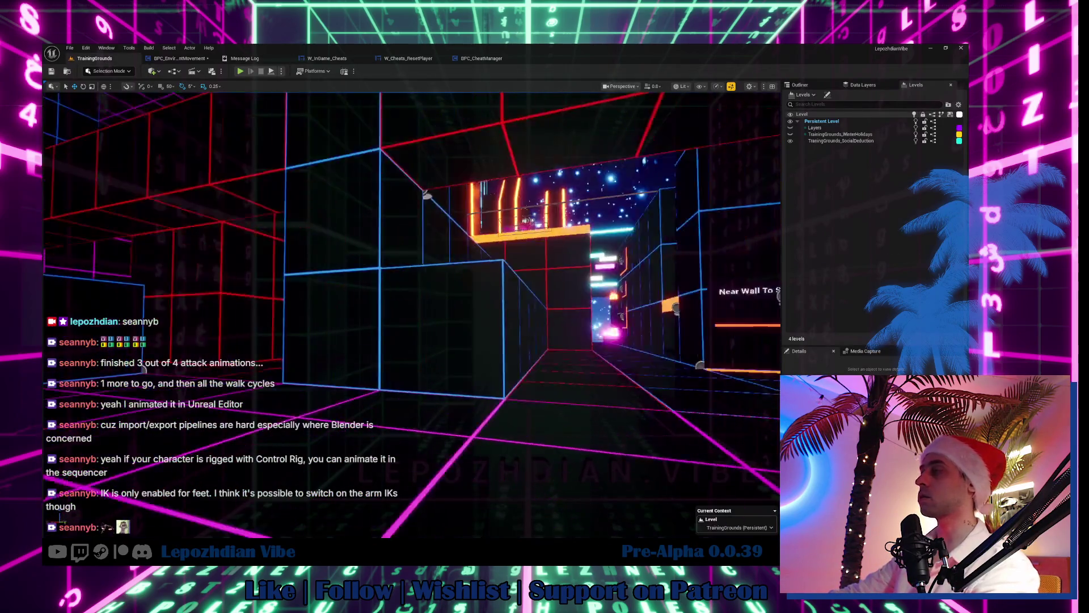
key("ctrl+space")
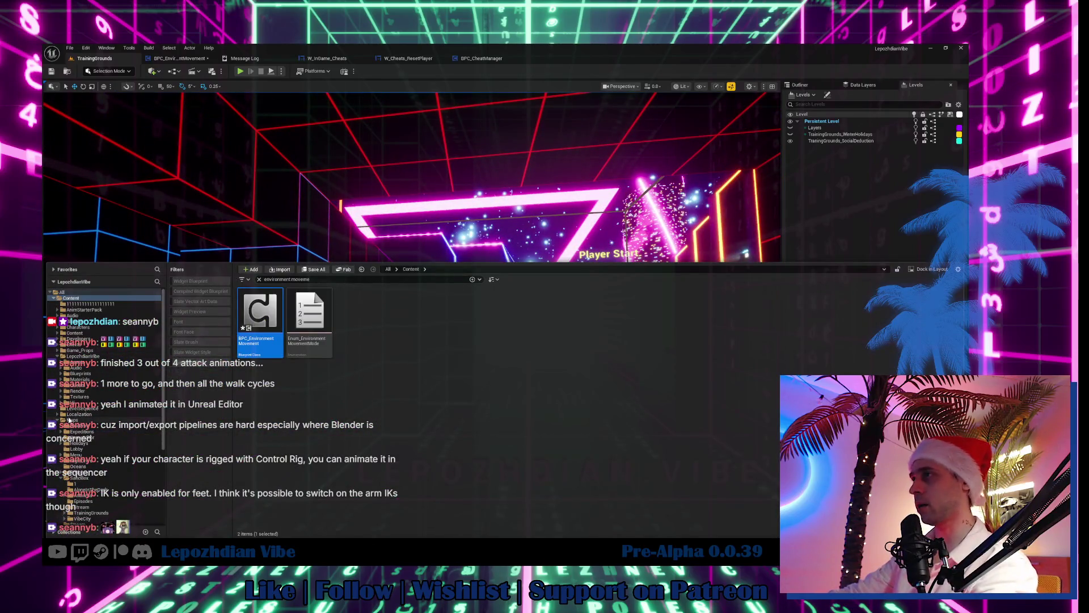
left_click(58, 421)
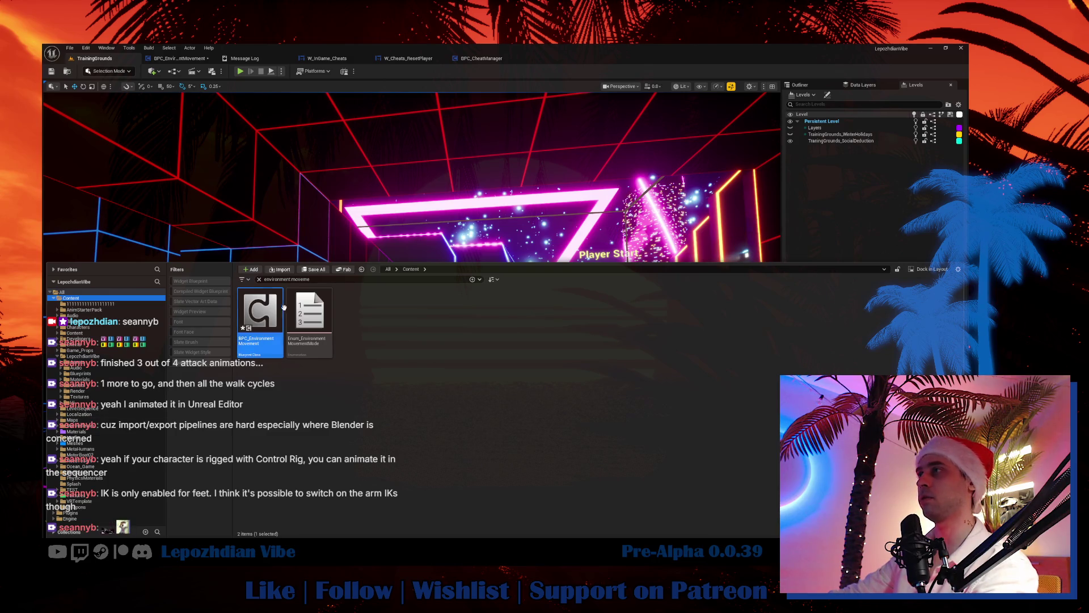
left_click(259, 280)
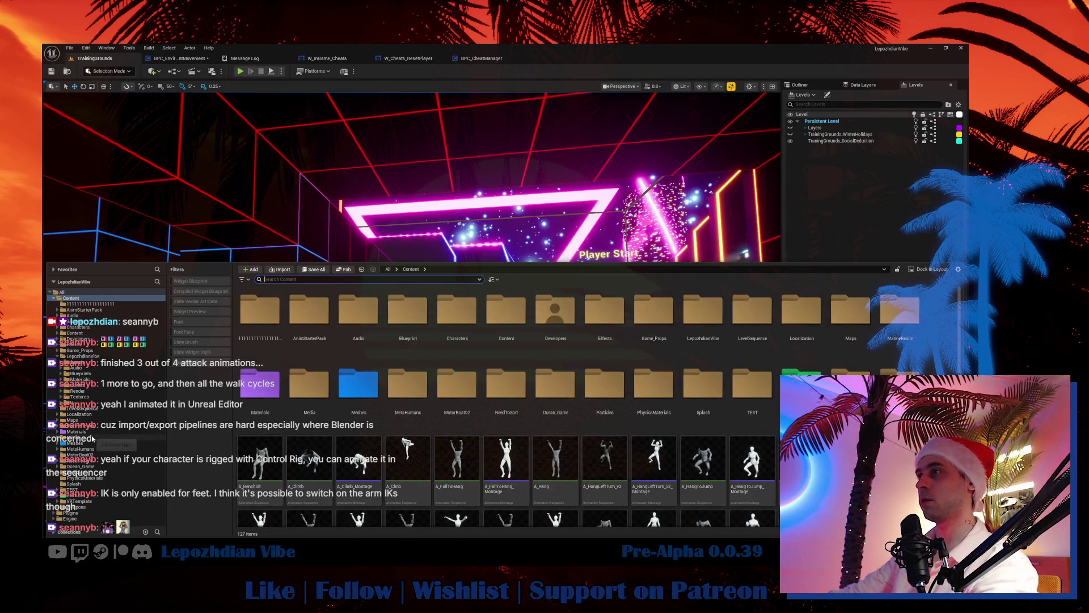
Step: Open the TestLevel_Animations map from Maps, saving BPC_EnvironmentMovement first
left_click(82, 421)
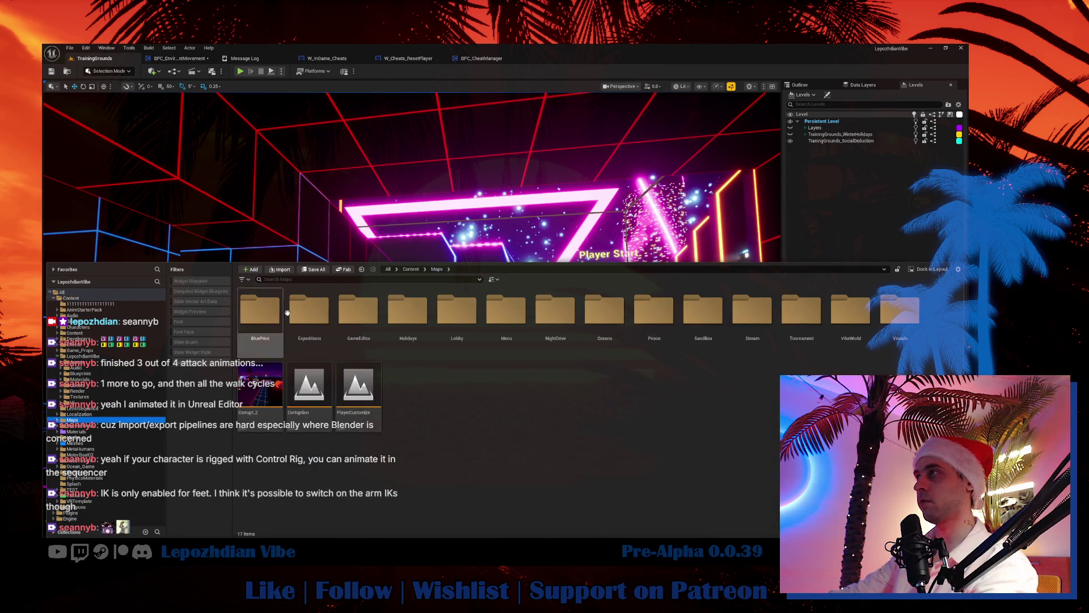
left_click(279, 279)
type("ani")
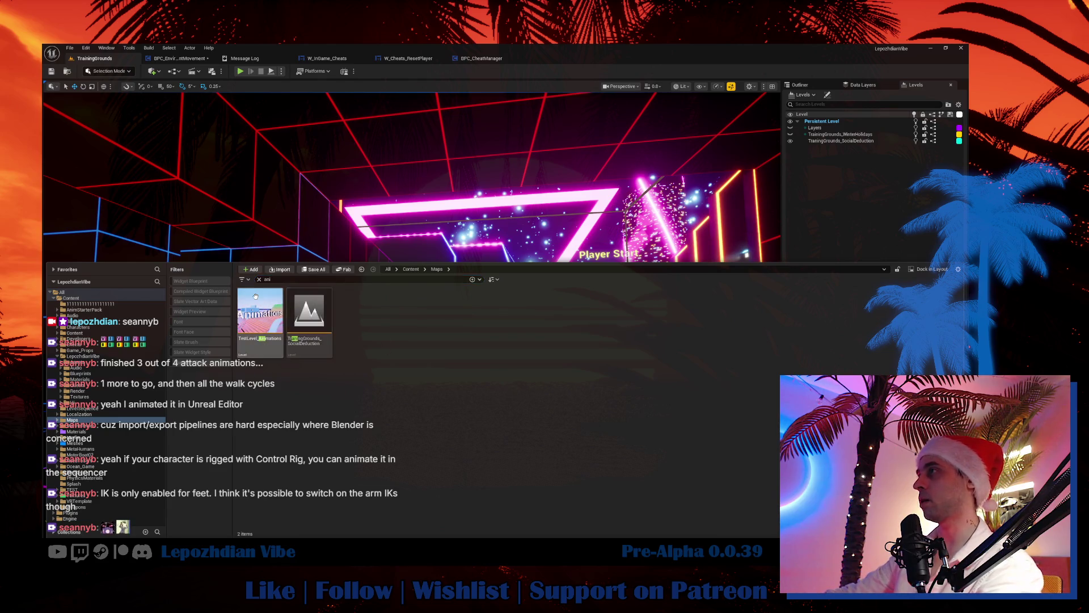
double_click(255, 295)
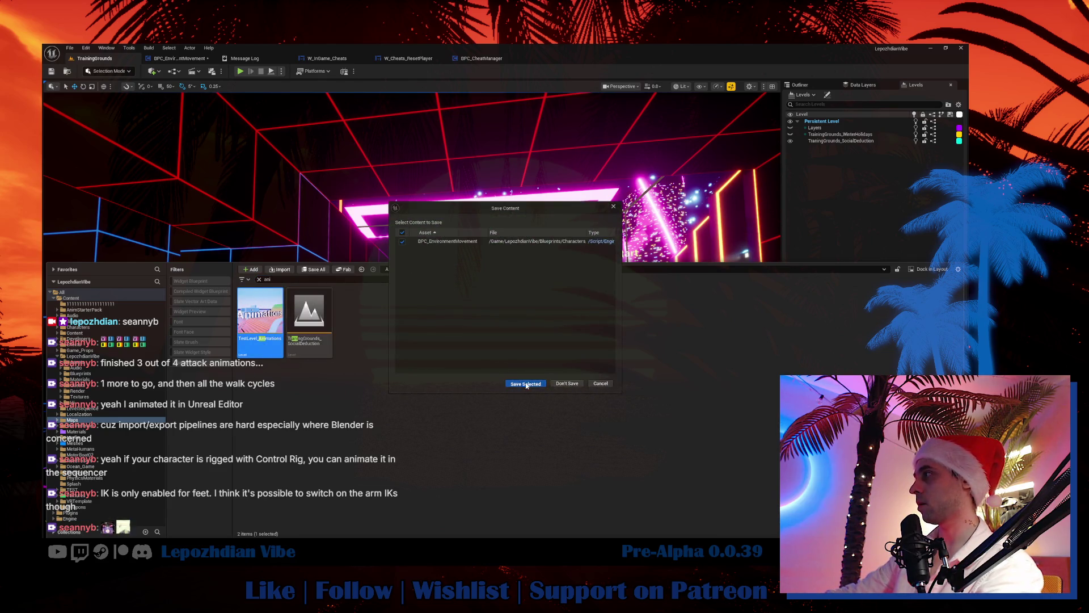
left_click(526, 384)
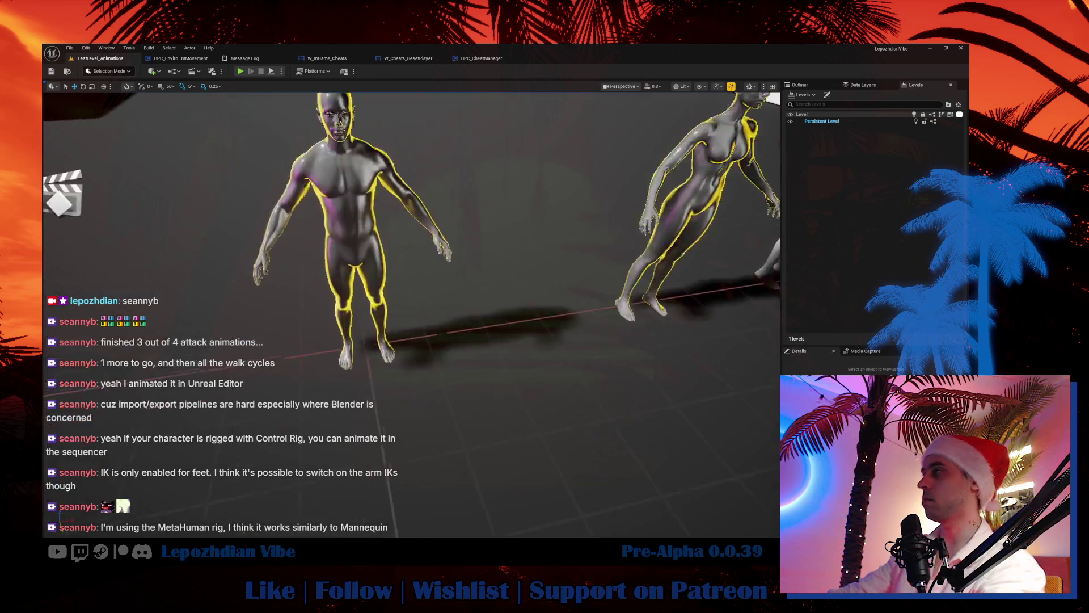
Step: Open the Pose_7 sequence, select its global_ctrl track and enter Animation Mode
scroll(411, 315, "down", 5)
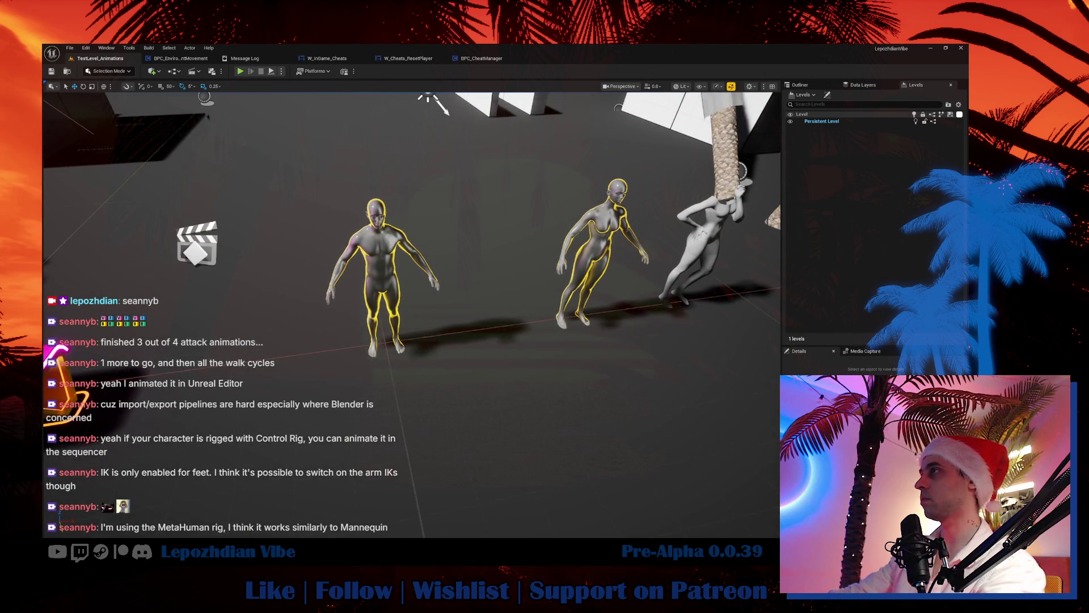
left_click(196, 243)
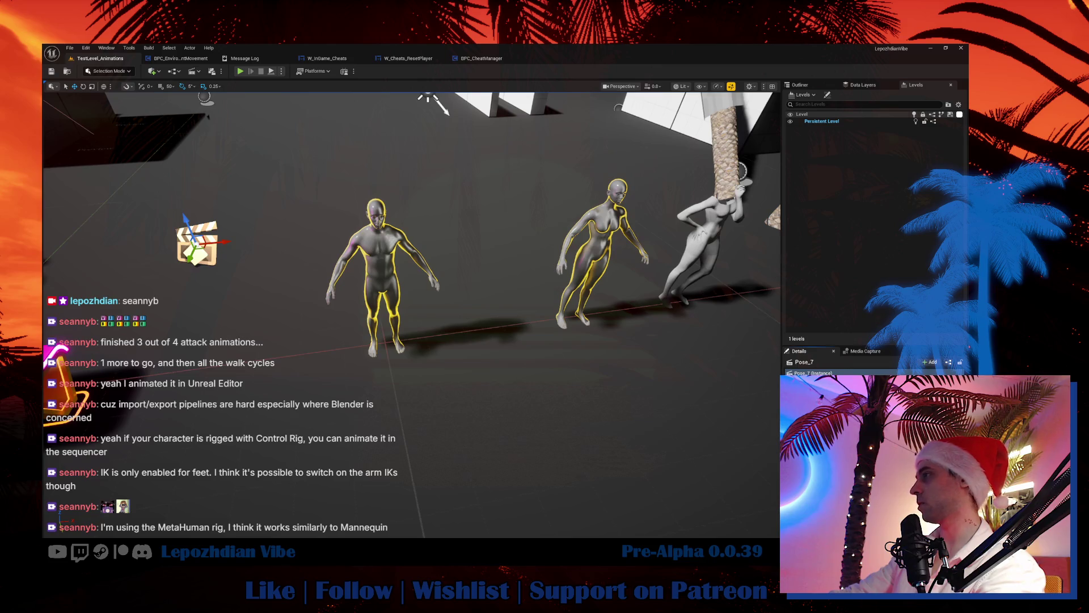
key("ctrl+b")
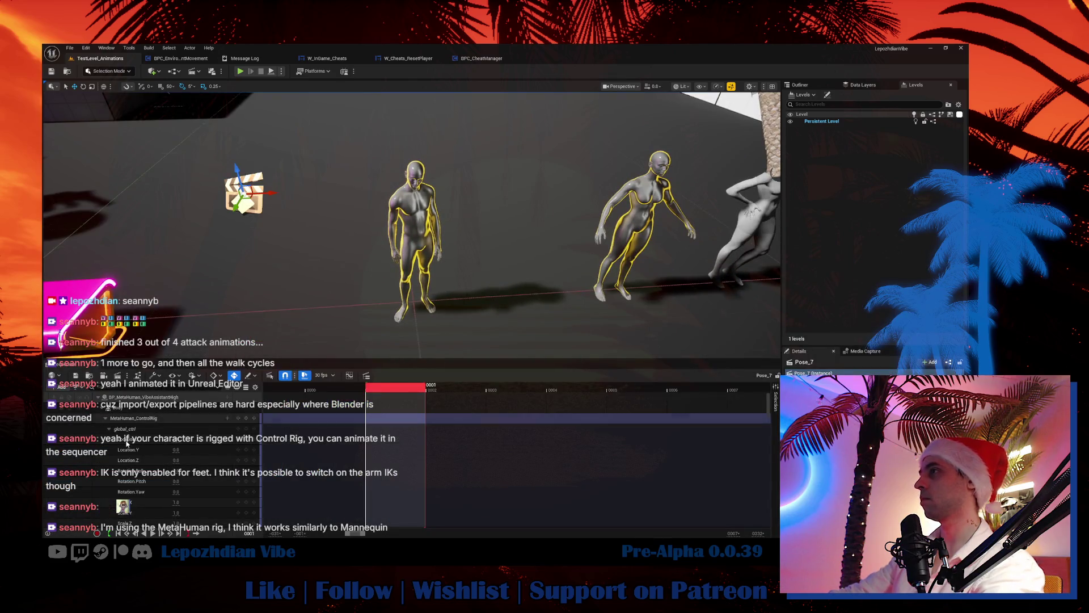
left_click(125, 431)
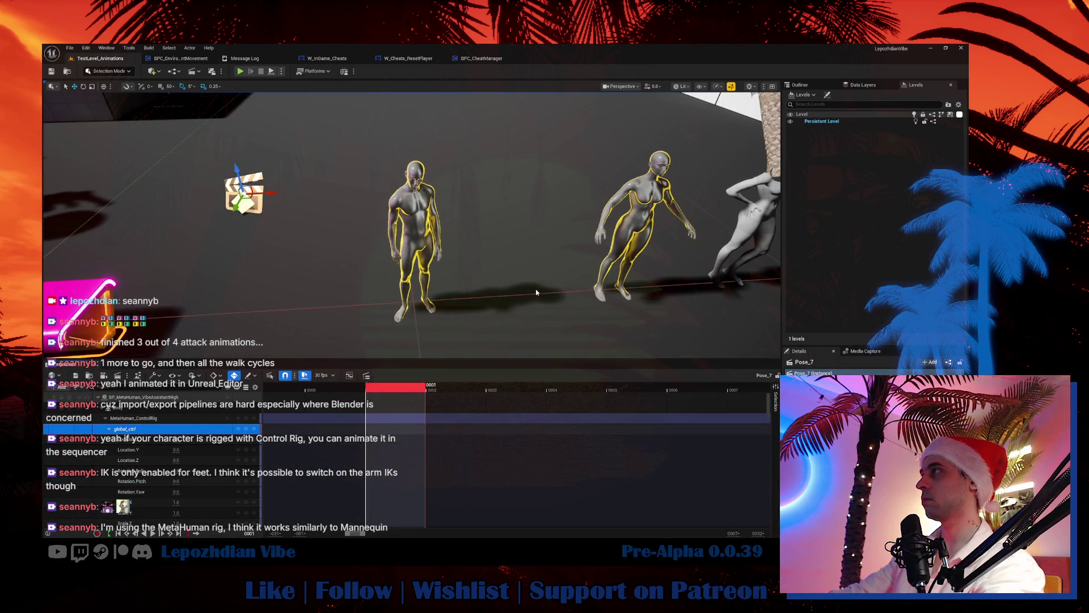
key("f")
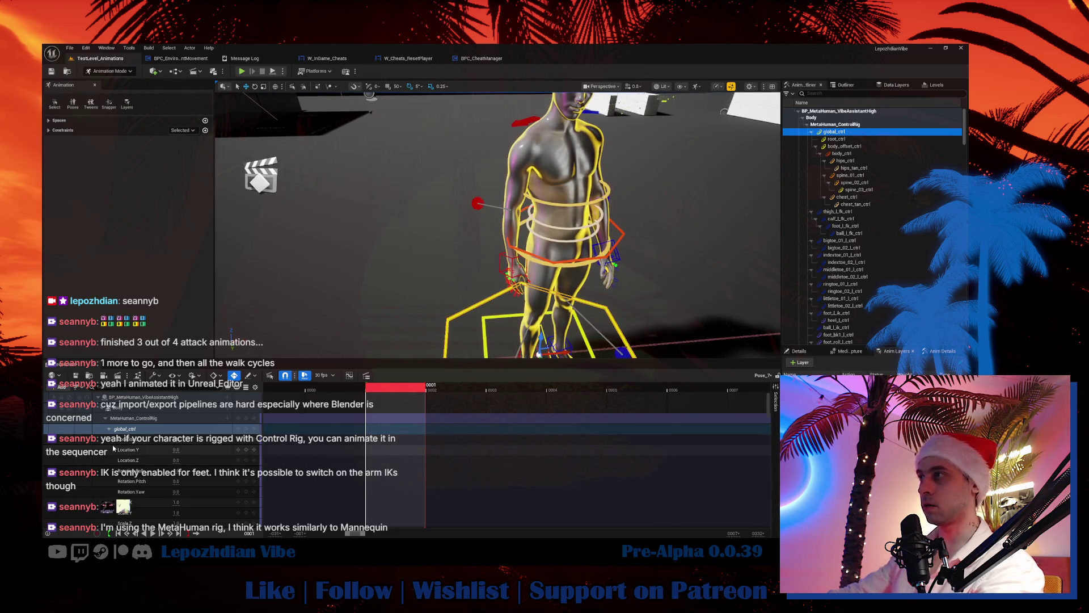
Step: Swing the figure's left arm out with the left hand control, then undo it
scroll(132, 432, "down", 5)
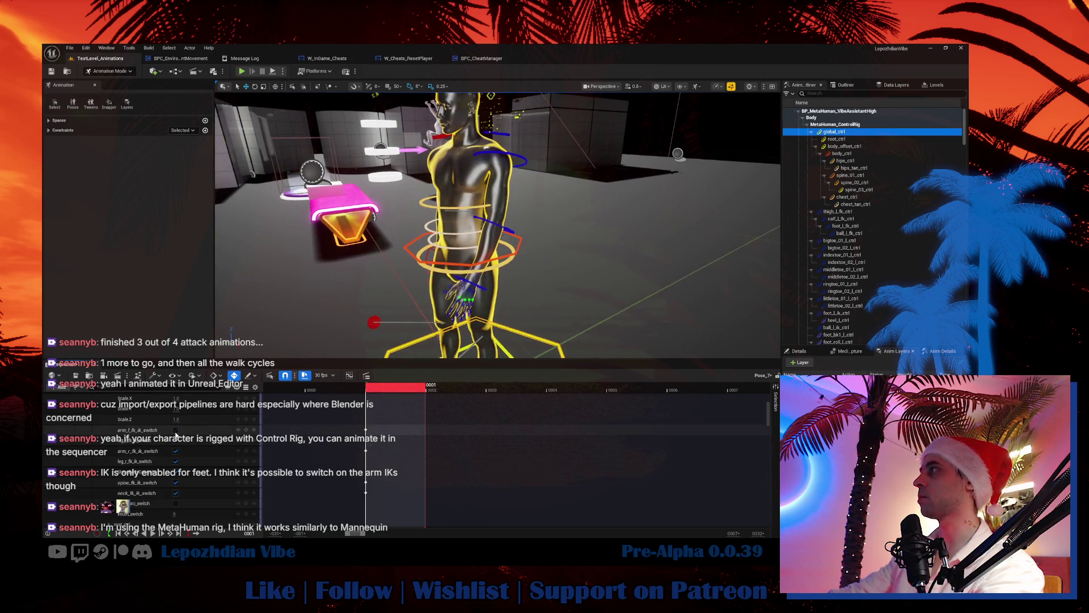
left_click(479, 287)
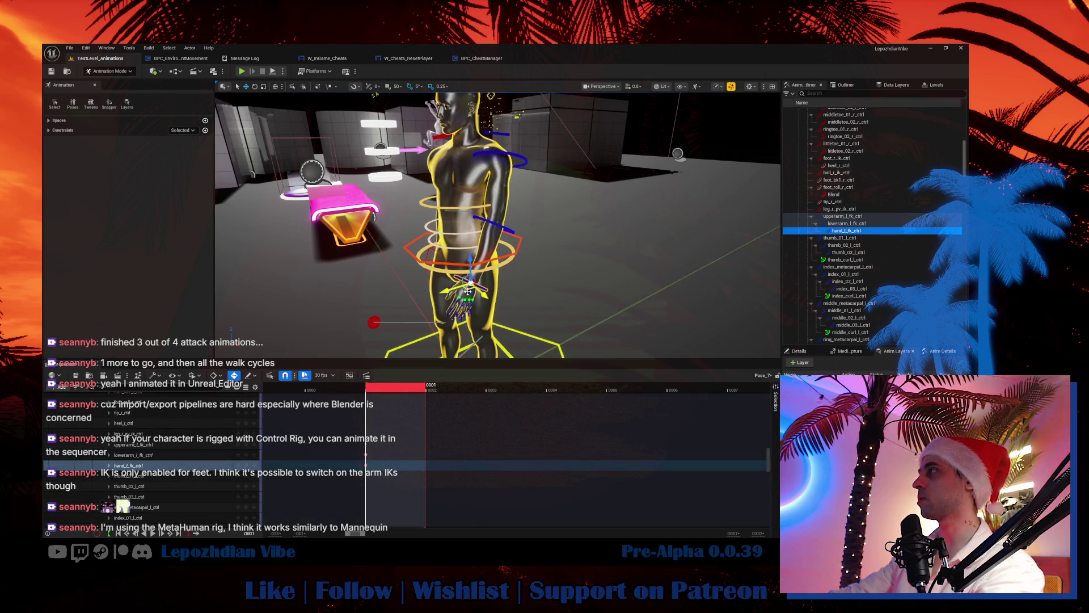
mouse_move(467, 291)
left_mouse_down()
mouse_move(511, 250)
mouse_move(637, 235)
mouse_move(373, 273)
left_mouse_up()
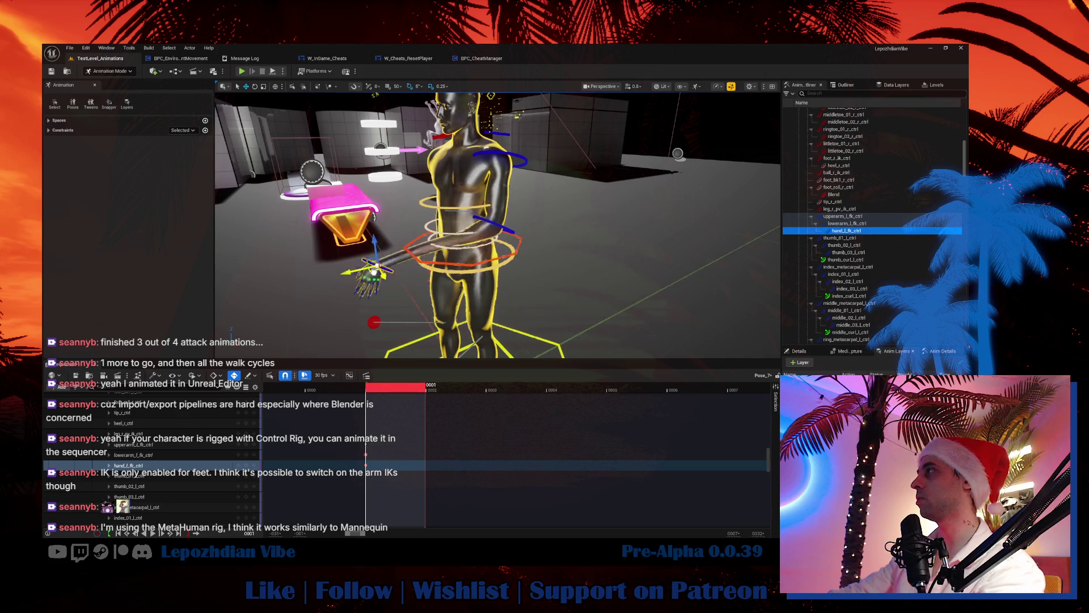
key("ctrl+z")
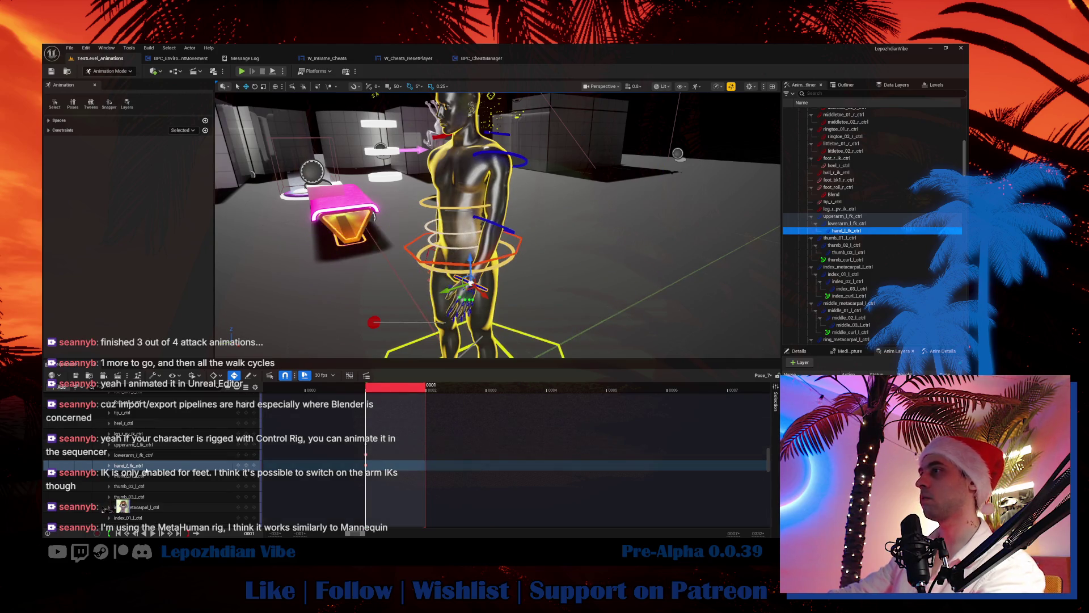
Step: Pull the left hand IK control up, undo it, reselect hand_l_fk_ctrl and leave Animation Mode
scroll(104, 510, "up", 10)
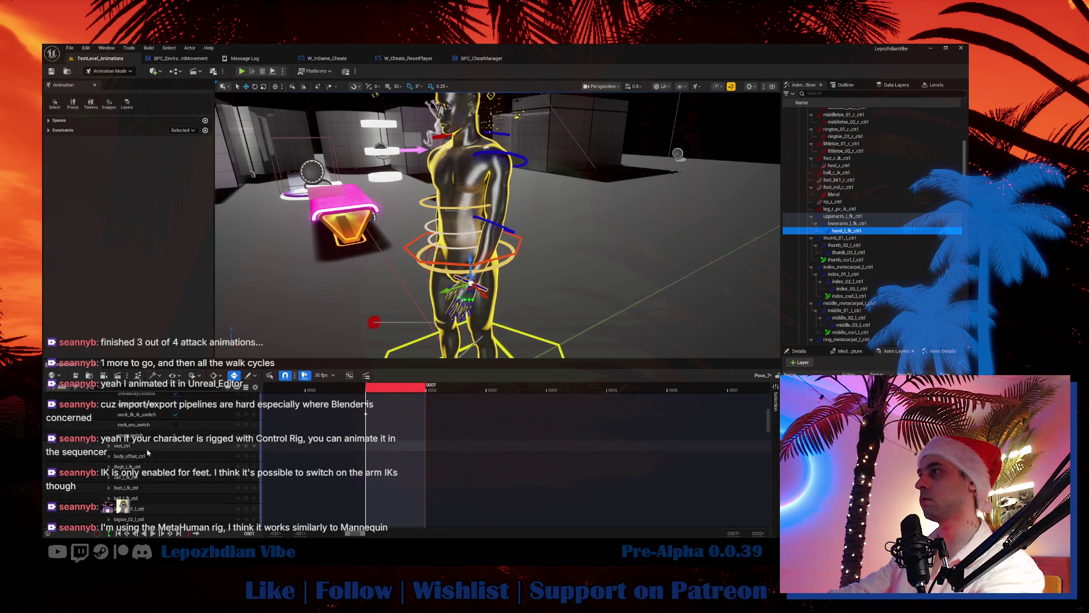
scroll(147, 452, "up", 5)
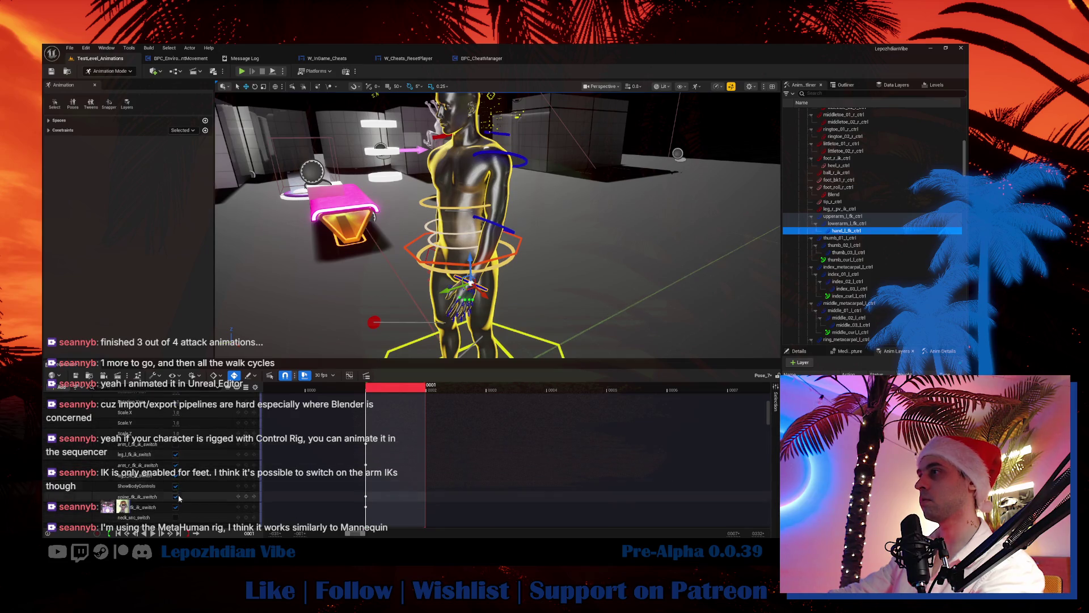
left_click(486, 283)
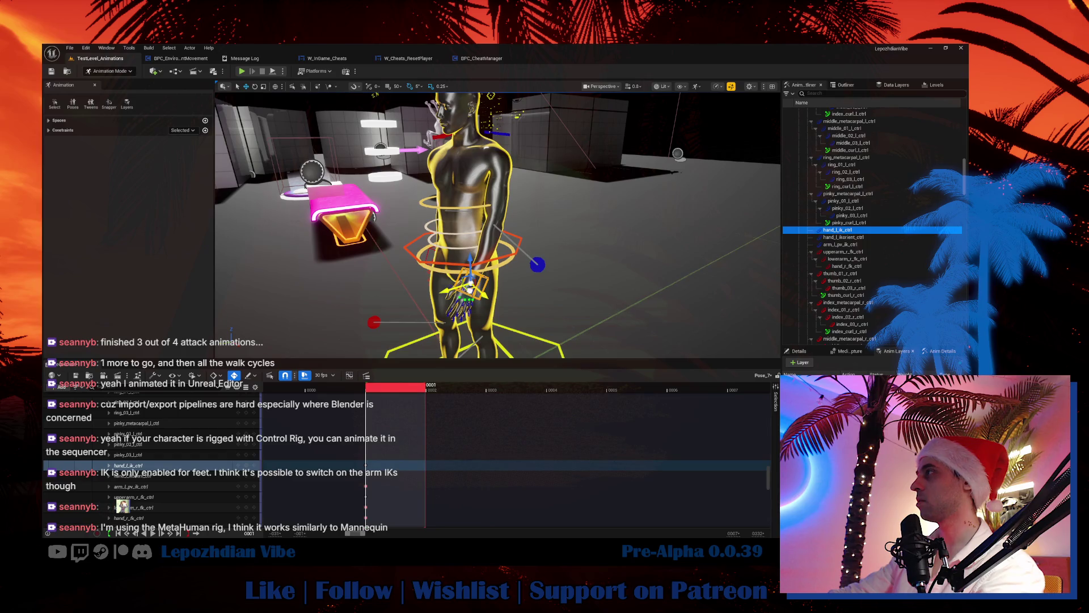
mouse_move(470, 290)
left_mouse_down()
mouse_move(555, 260)
mouse_move(609, 199)
mouse_move(471, 187)
mouse_move(379, 153)
mouse_move(499, 227)
mouse_move(522, 278)
mouse_move(547, 288)
mouse_move(570, 239)
mouse_move(511, 322)
left_mouse_up()
key("ctrl+z")
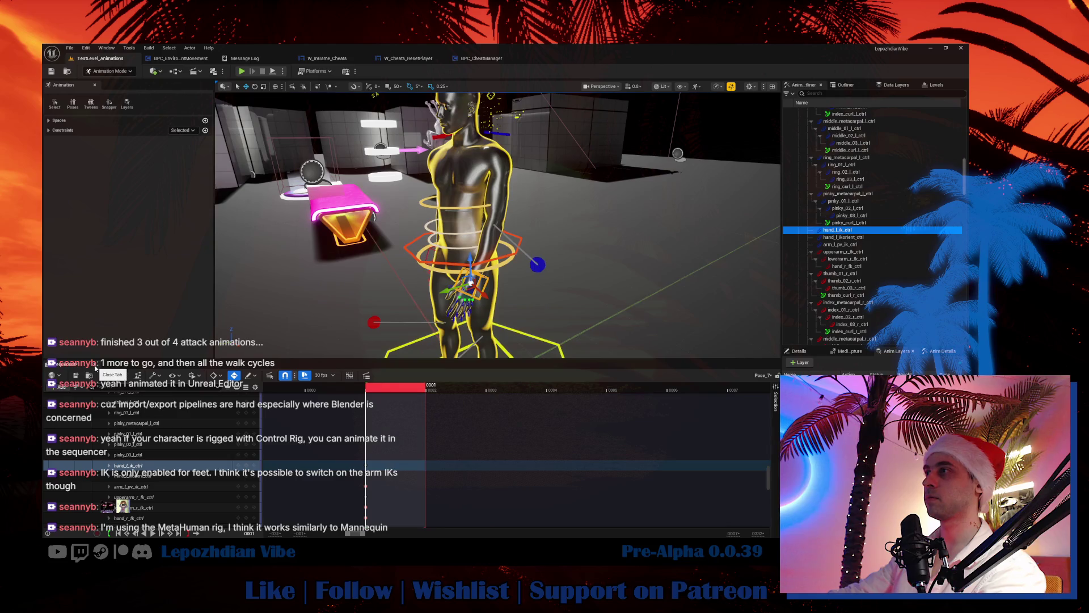
left_click(465, 293)
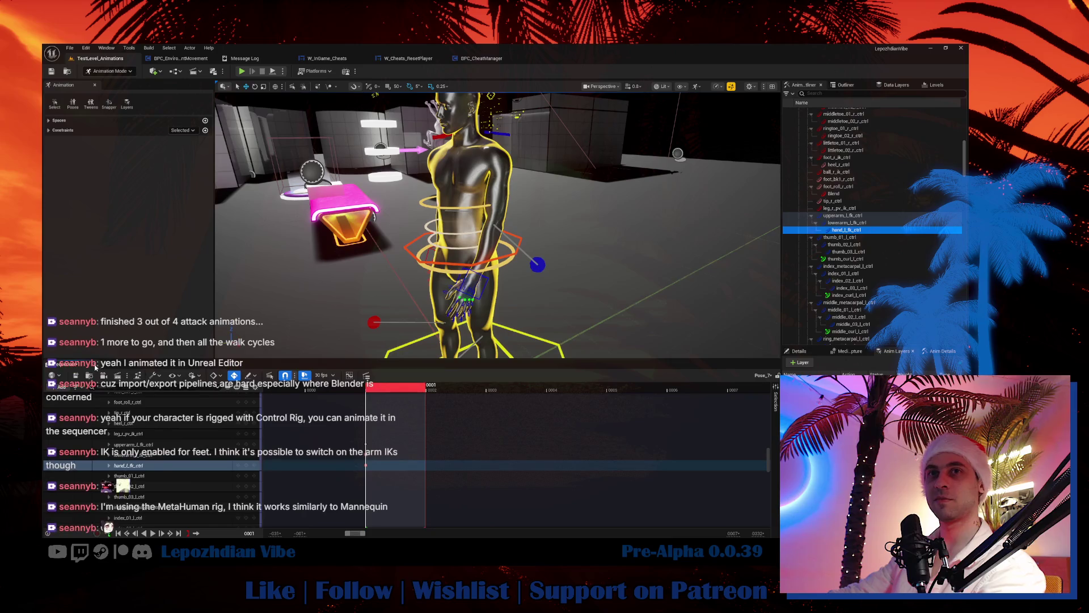
key("shift+1")
right_click(271, 121)
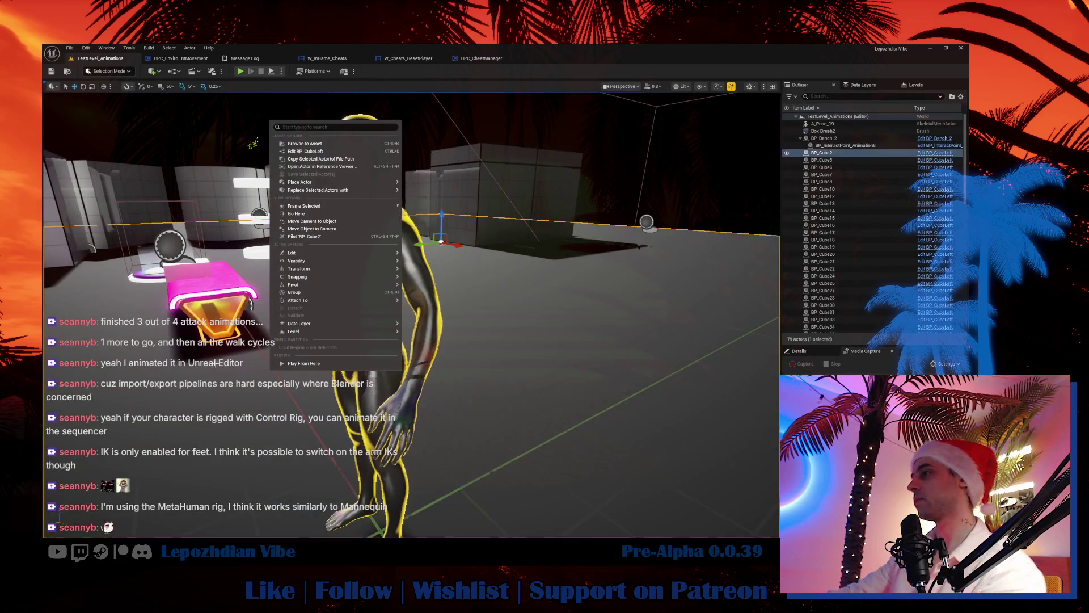
key("Escape")
key("alt+Tab")
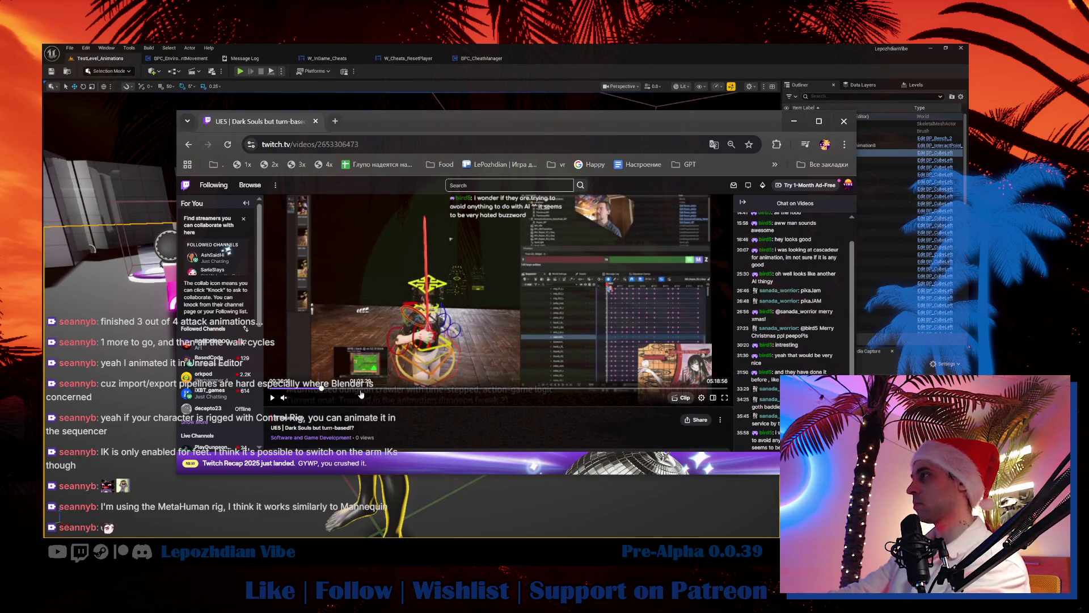
left_click(818, 122)
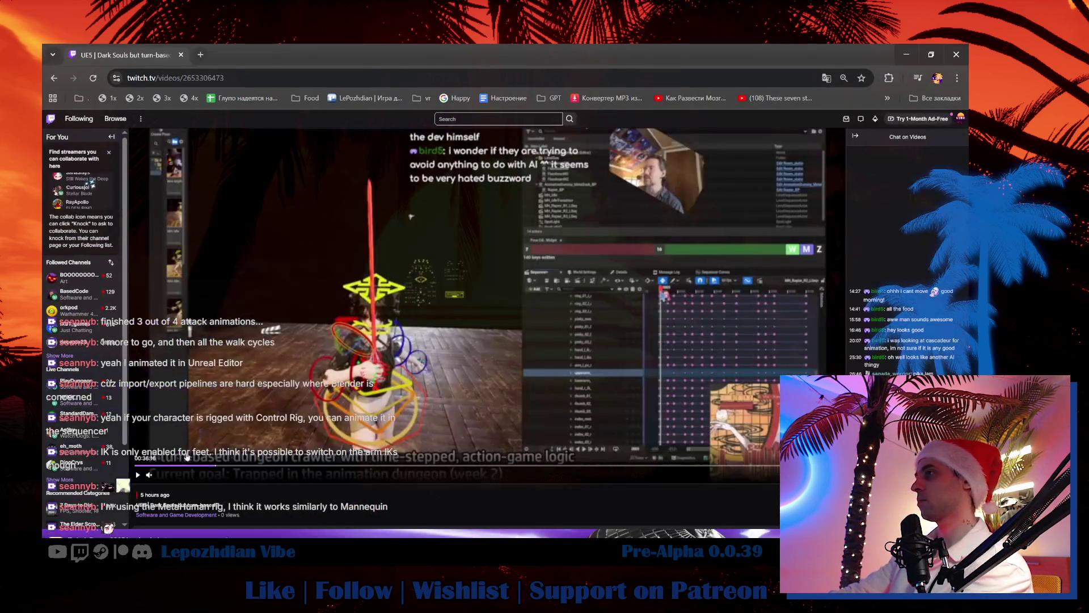
left_click(139, 474)
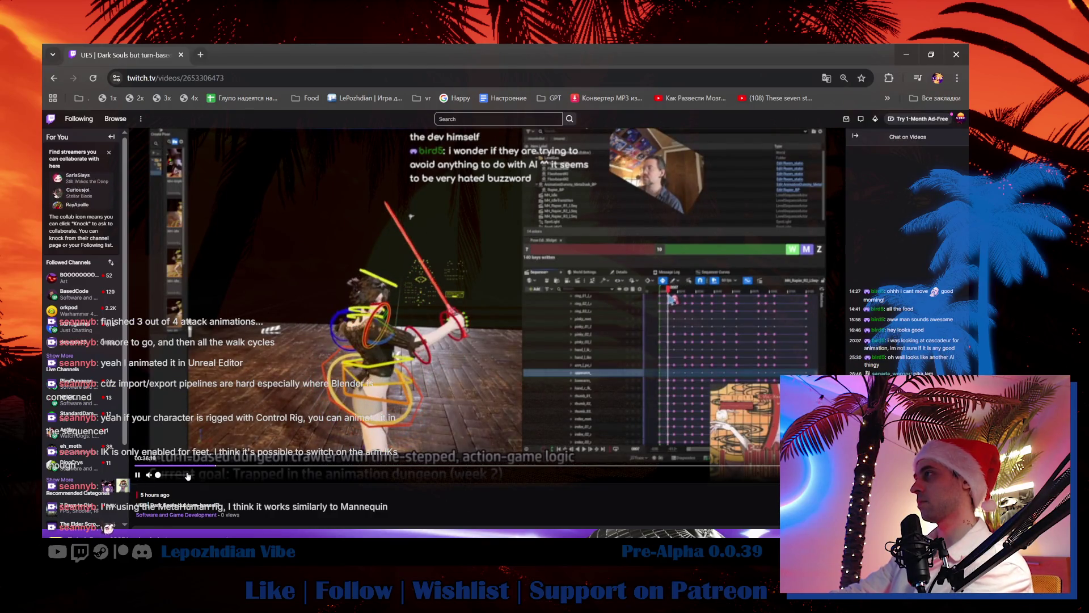
left_click(243, 465)
left_click(275, 465)
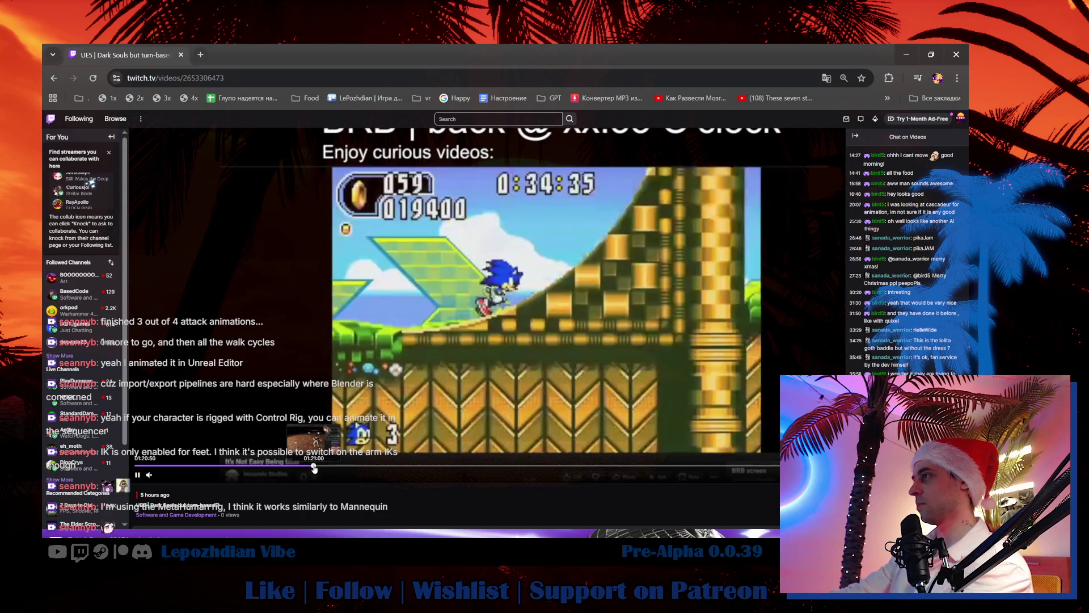
left_click(313, 466)
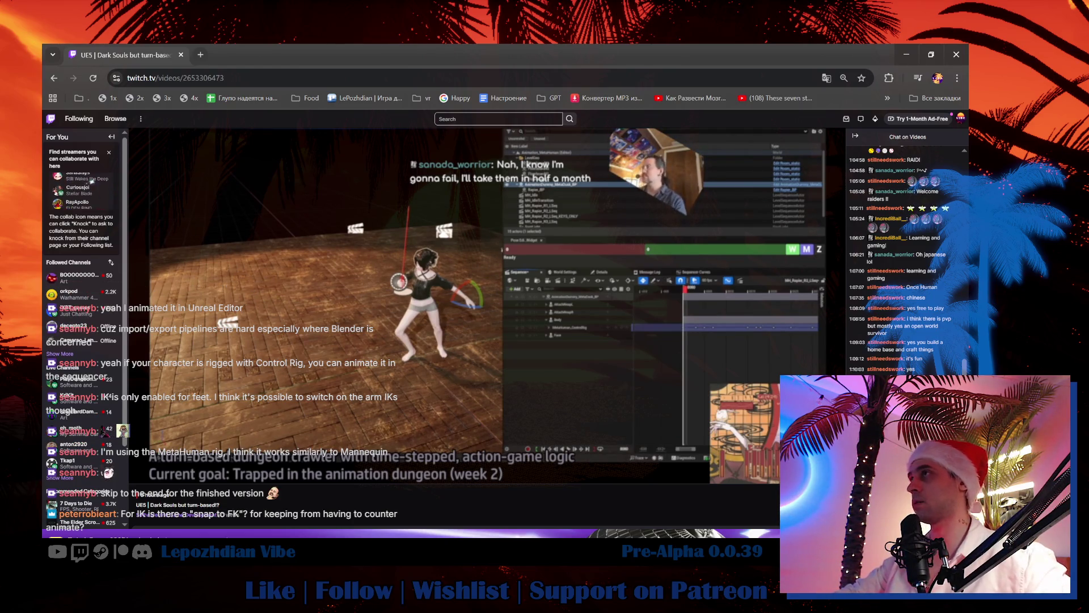
mouse_move(373, 342)
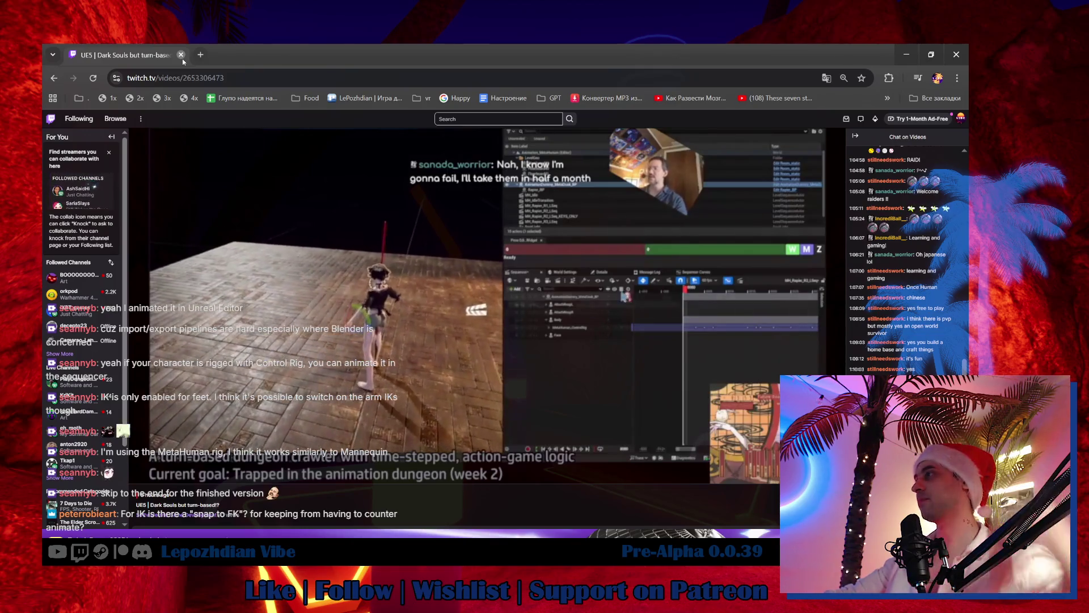
left_click(182, 59)
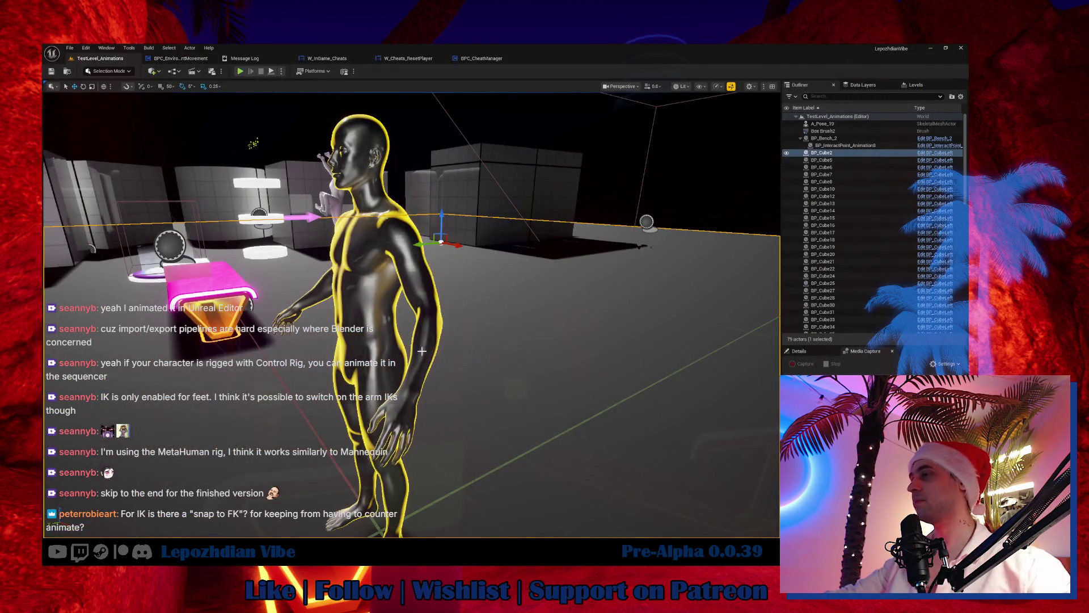
Step: Browse the Content Drawer to the Maps > SandBox > VibeCity folder
key("ctrl+space")
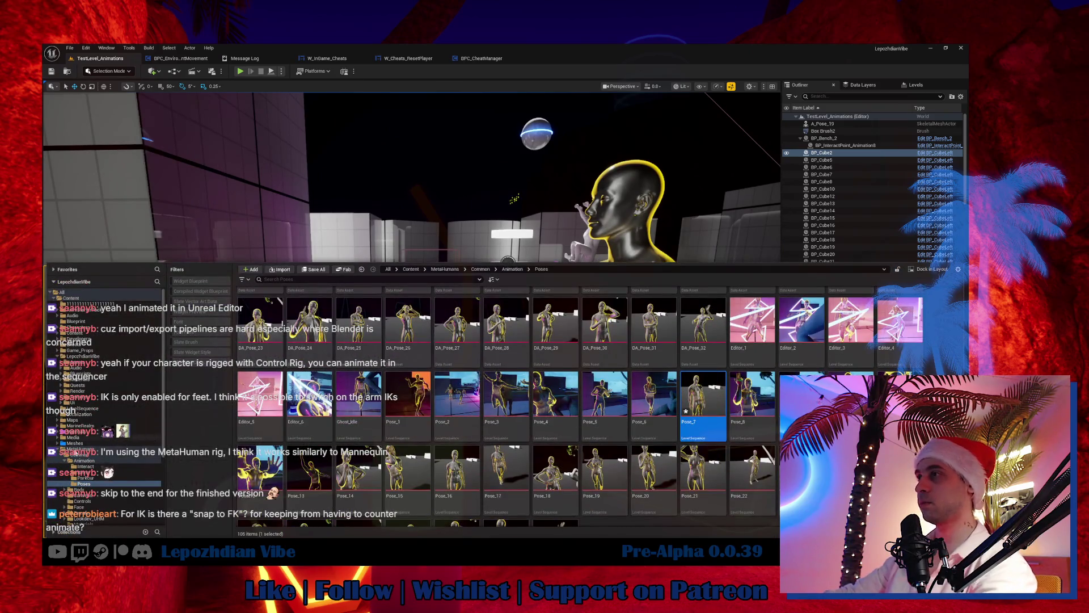
left_click(56, 449)
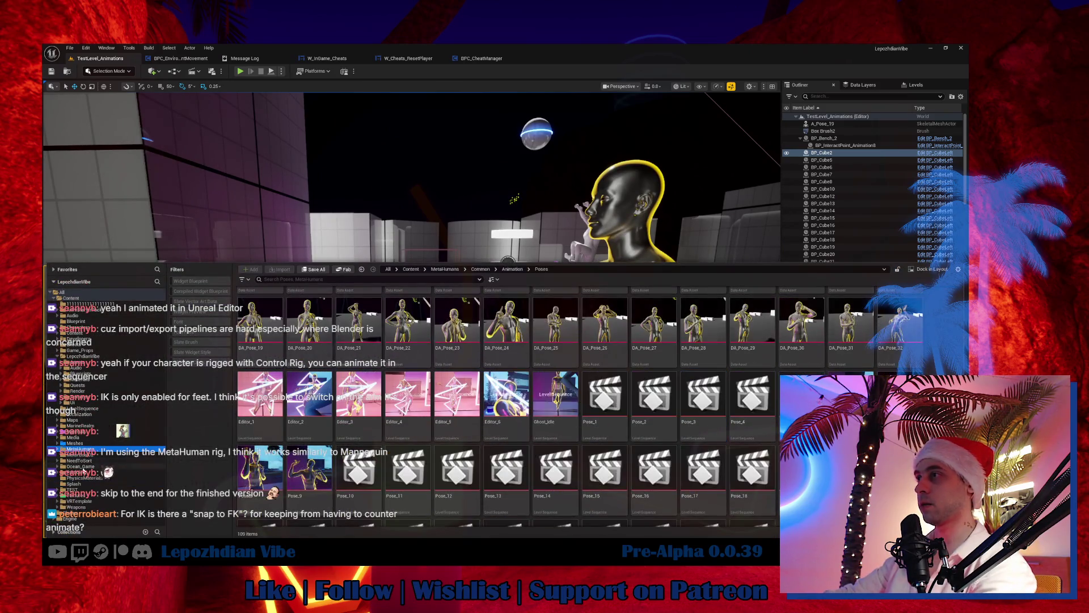
left_click(73, 420)
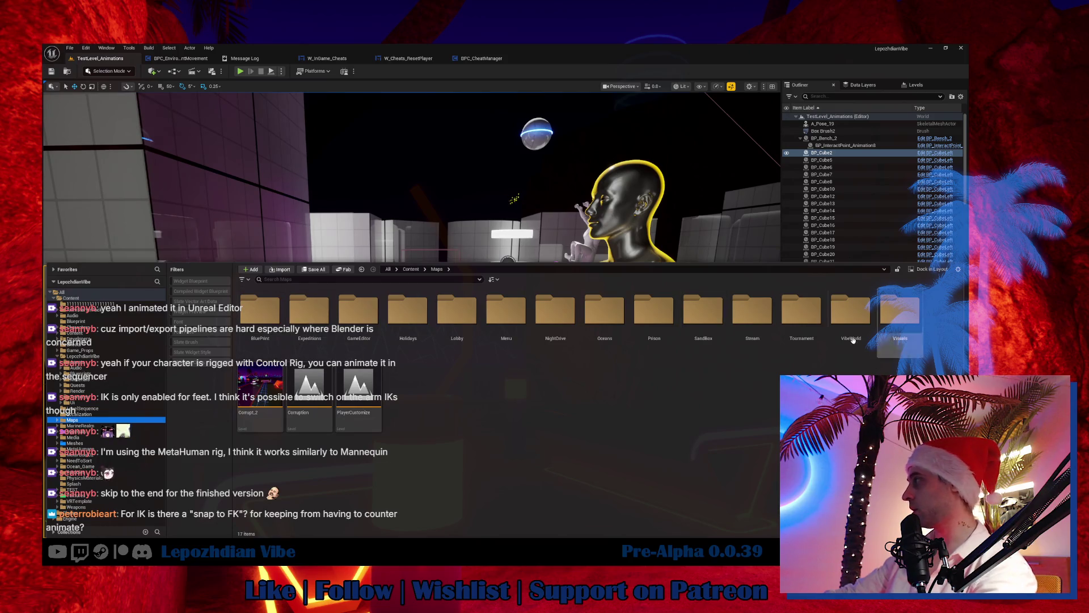
double_click(703, 315)
double_click(544, 317)
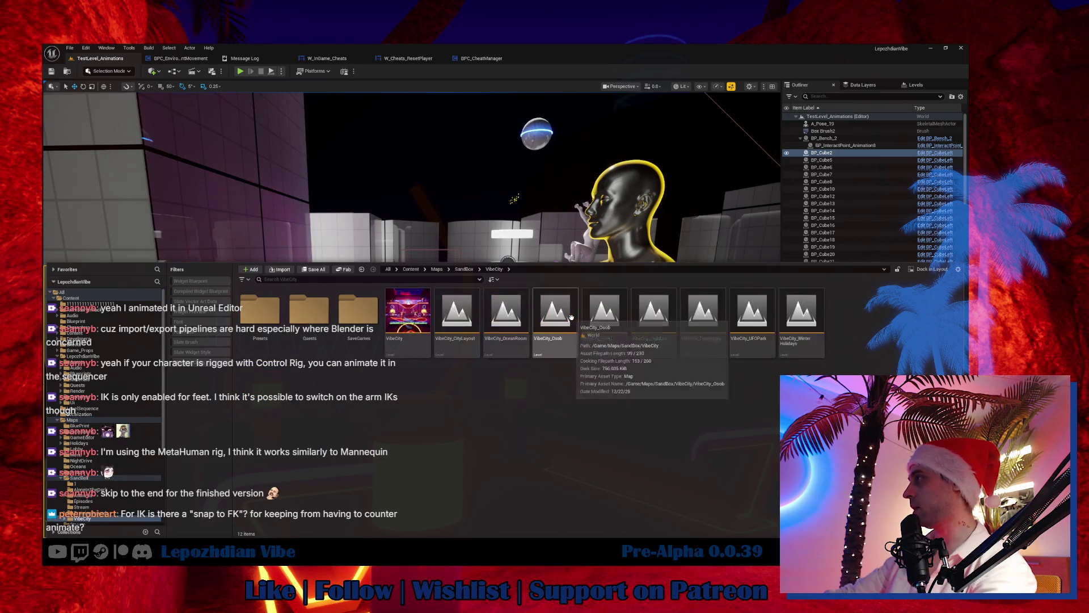
Step: Open the VibeCity level, saving Pose_7 first, and start a play-in-editor session
left_click(404, 309)
double_click(404, 309)
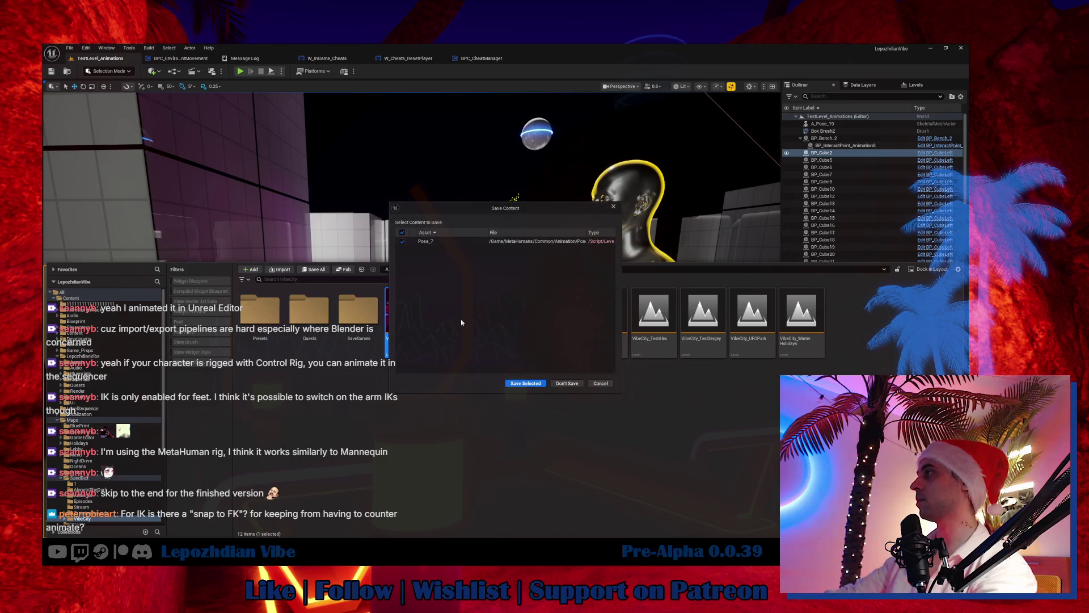
left_click(535, 384)
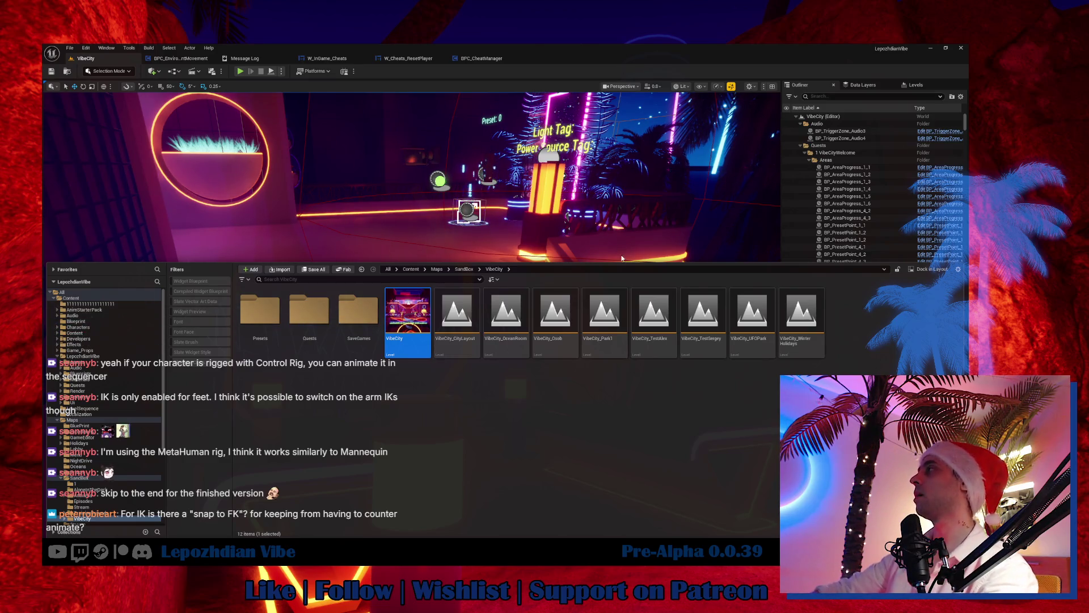
mouse_move(618, 267)
left_mouse_down()
mouse_move(621, 324)
mouse_move(451, 282)
mouse_move(490, 284)
left_mouse_up()
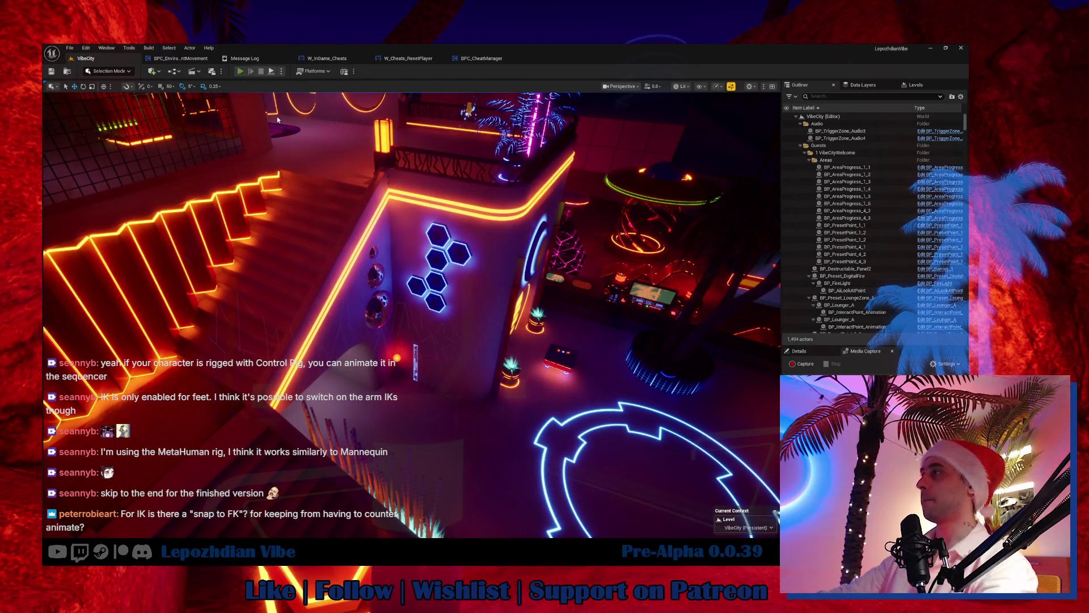
key("alt+p")
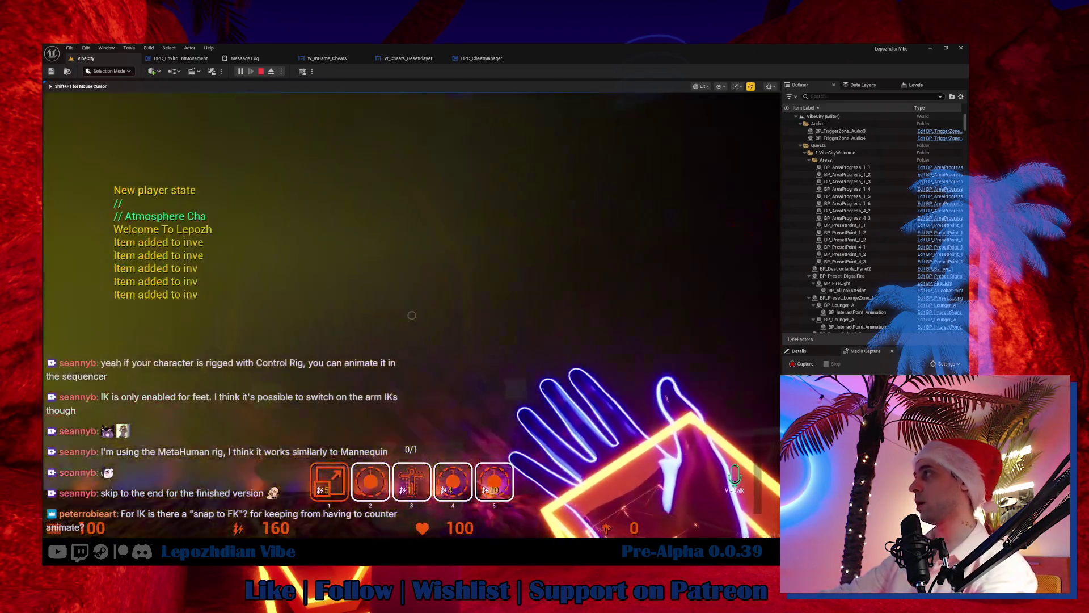
Step: In the in-game Vibe Editor, apply a Grid material to the Box_400x802 floor
key("Tab")
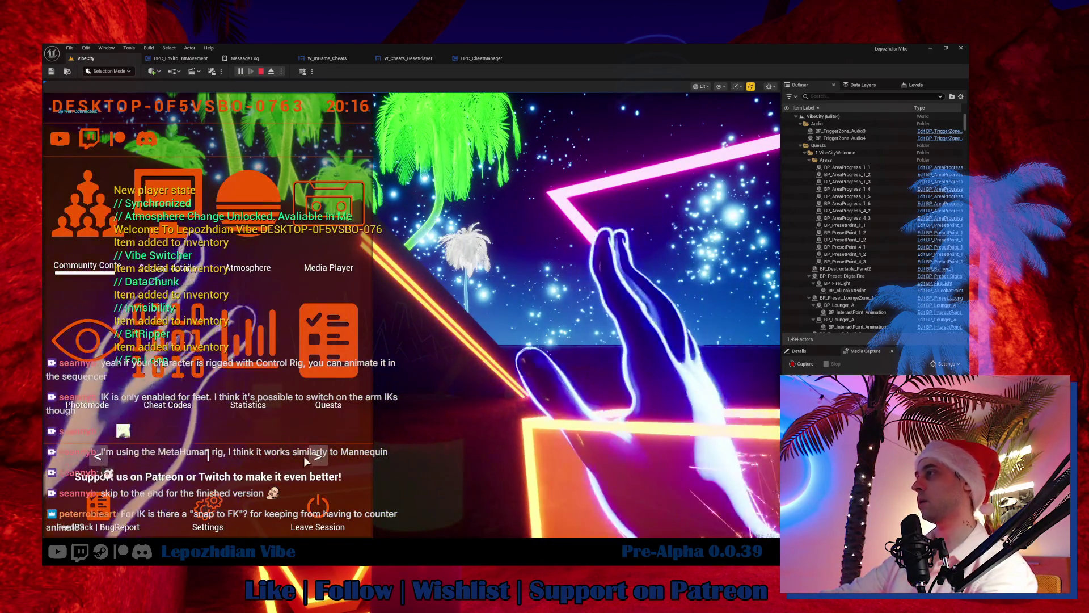
left_click(308, 418)
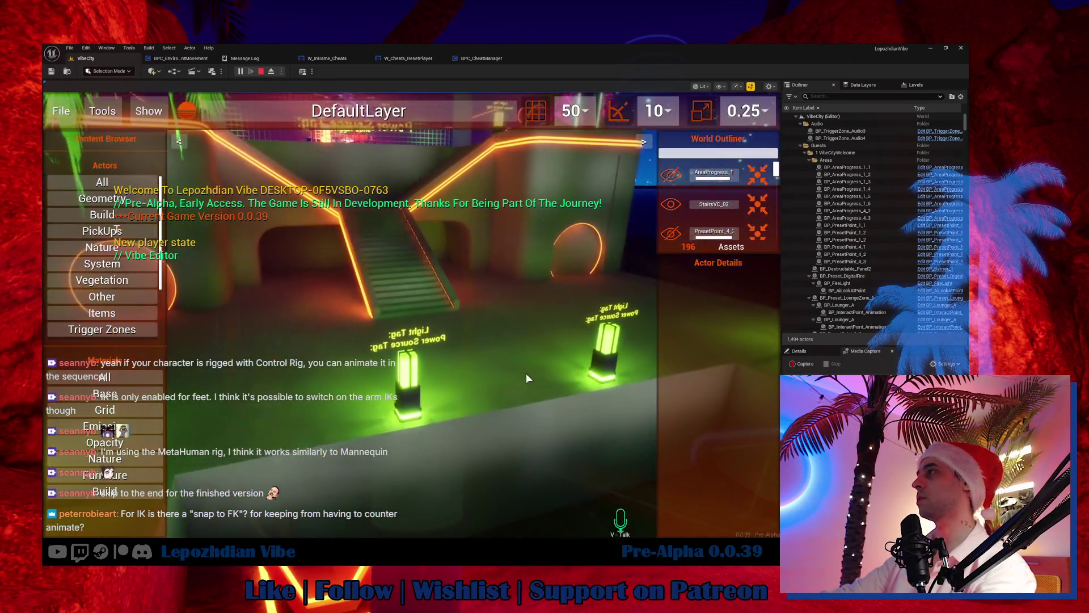
left_click(529, 349)
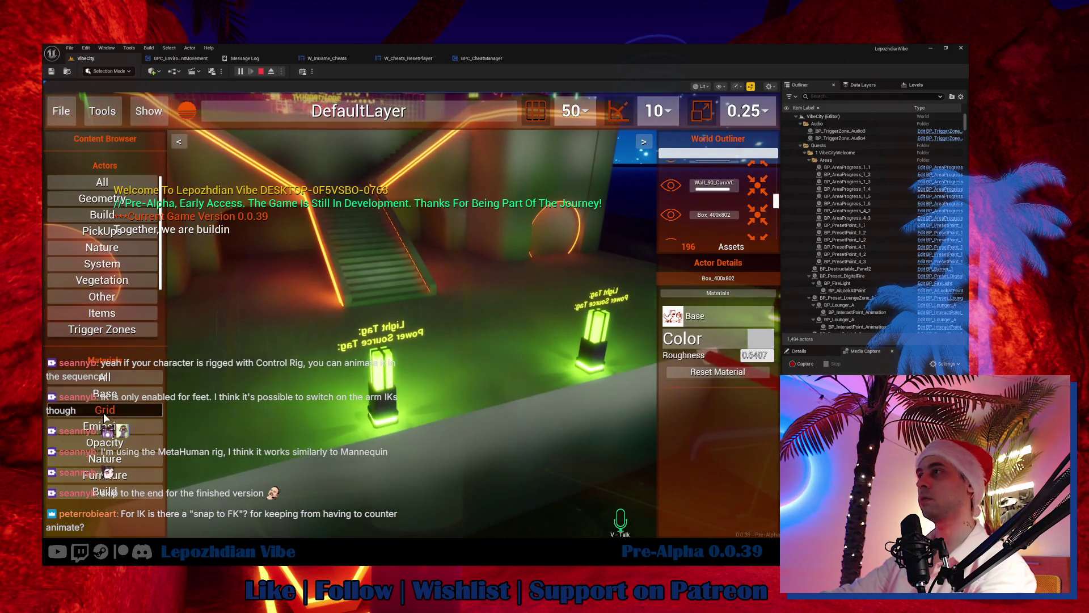
left_click(104, 410)
left_click_drag(88, 455, 475, 308)
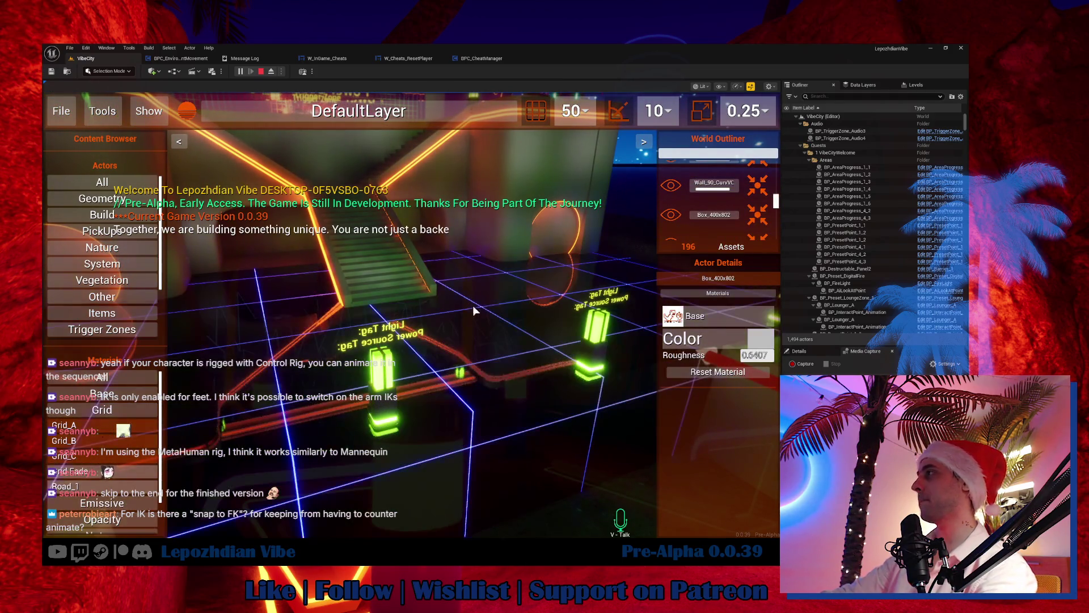
Step: Fly the camera around the glowing Grid box and toward the staircase
left_click(510, 432)
key("shift+F1")
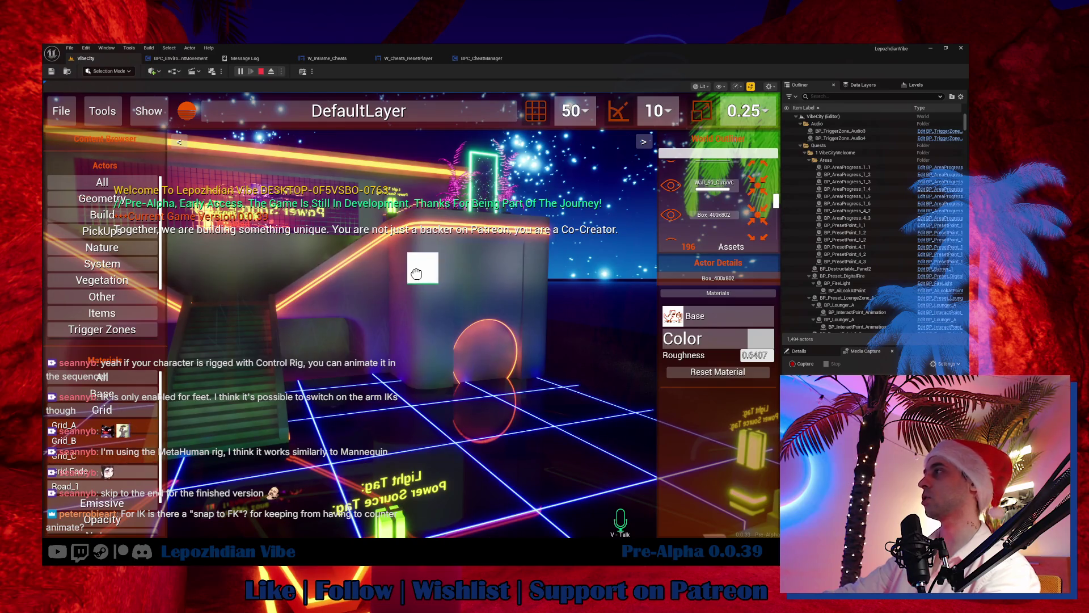
key("w")
left_click(288, 440)
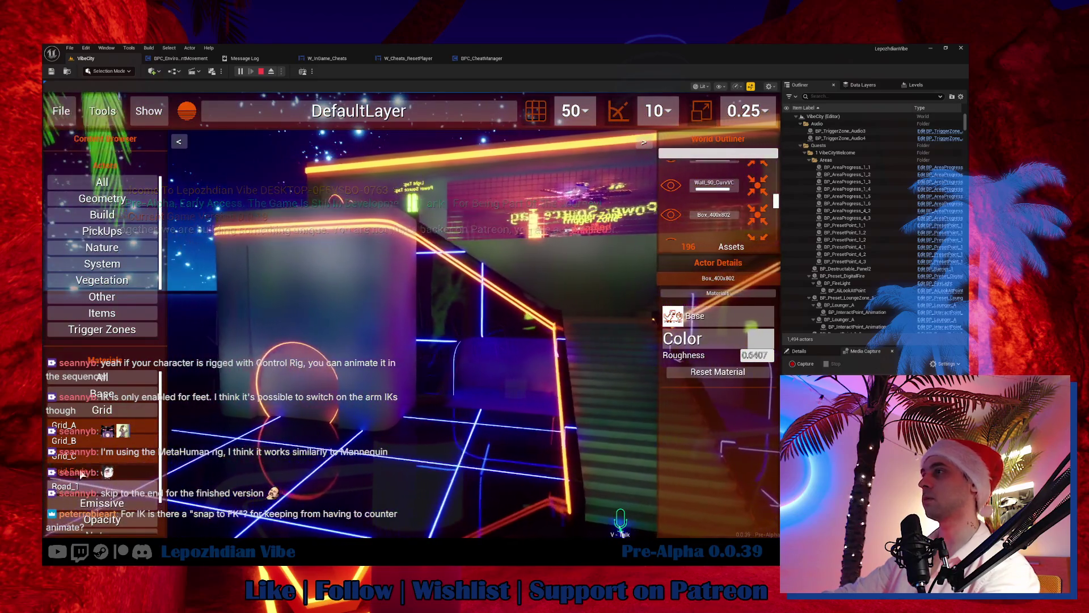
key("shift+F1")
key("s")
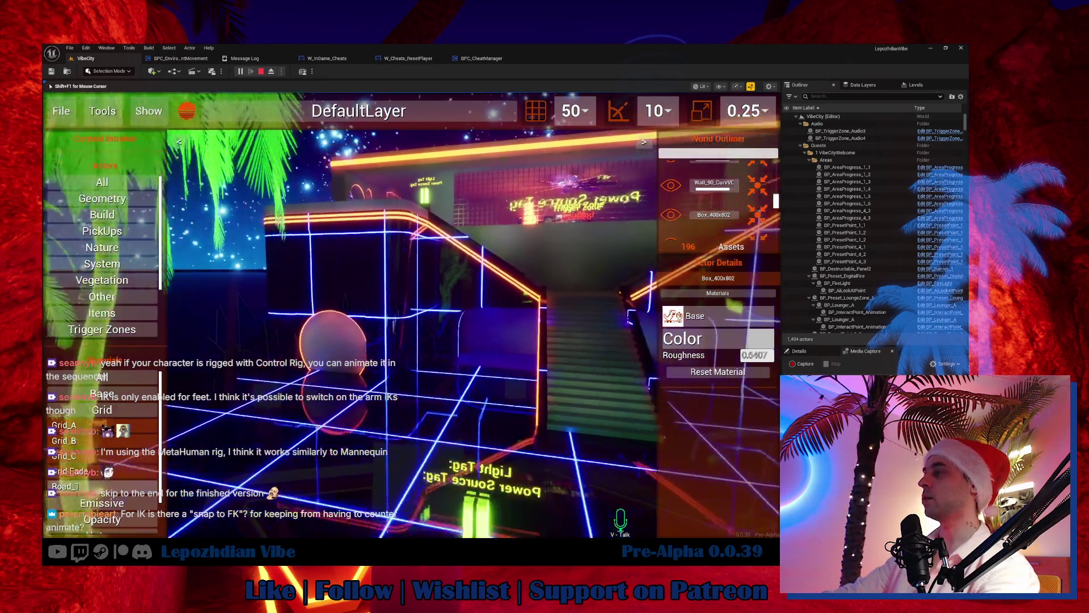
left_click(379, 354)
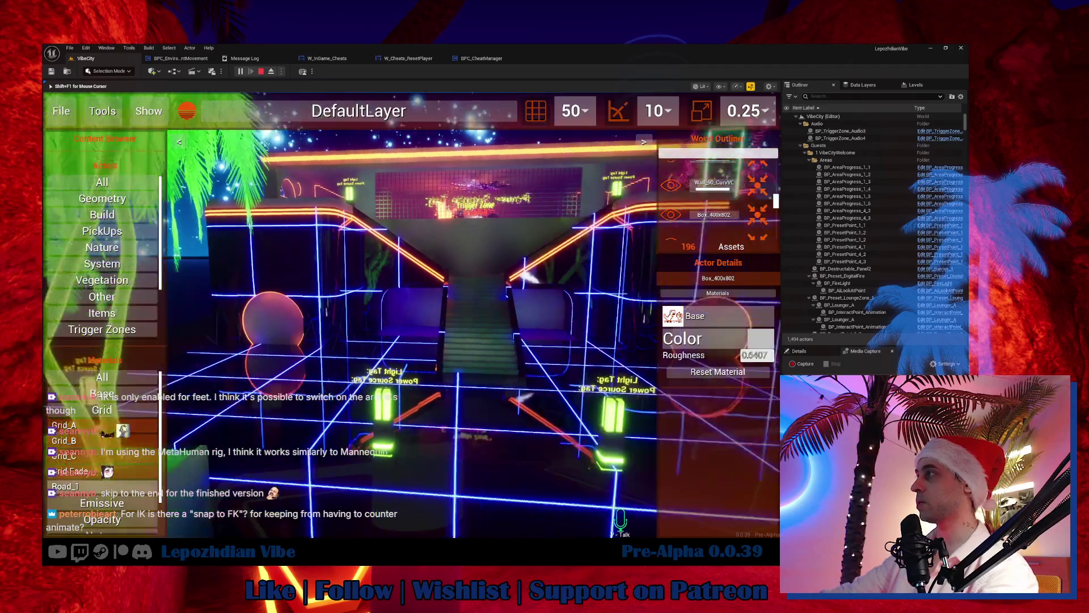
key("w")
key("shift+F1")
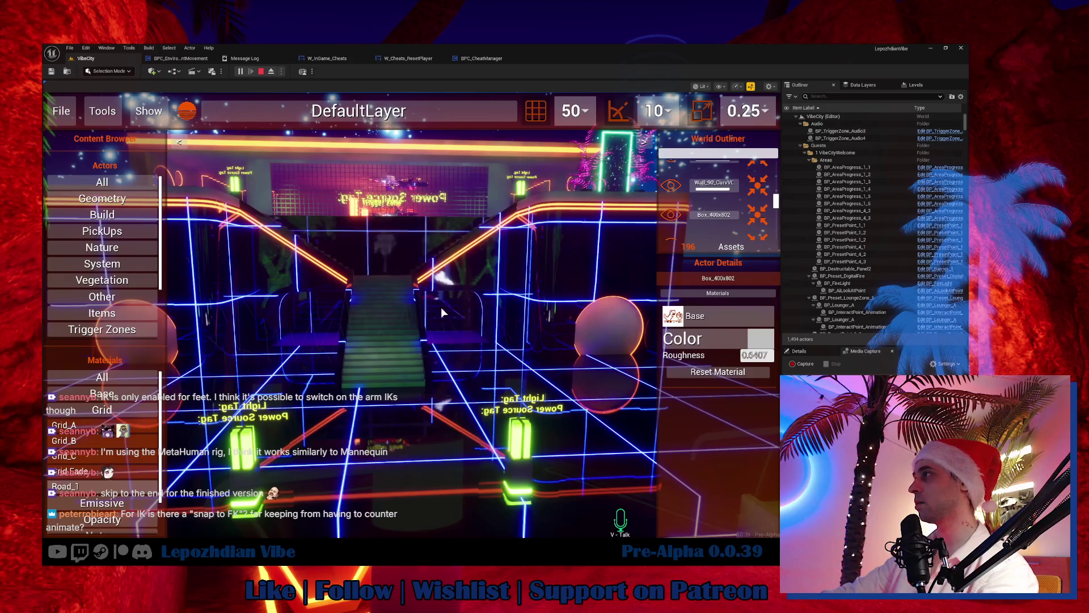
left_click(441, 307)
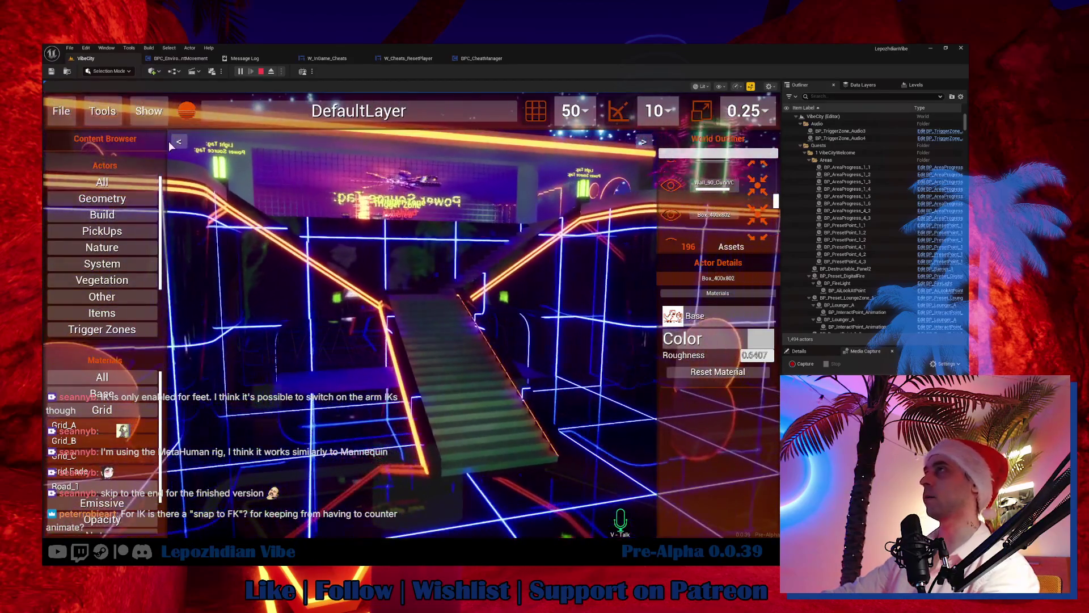
Step: Save the restyled map with Save Map As and confirm
key("Escape")
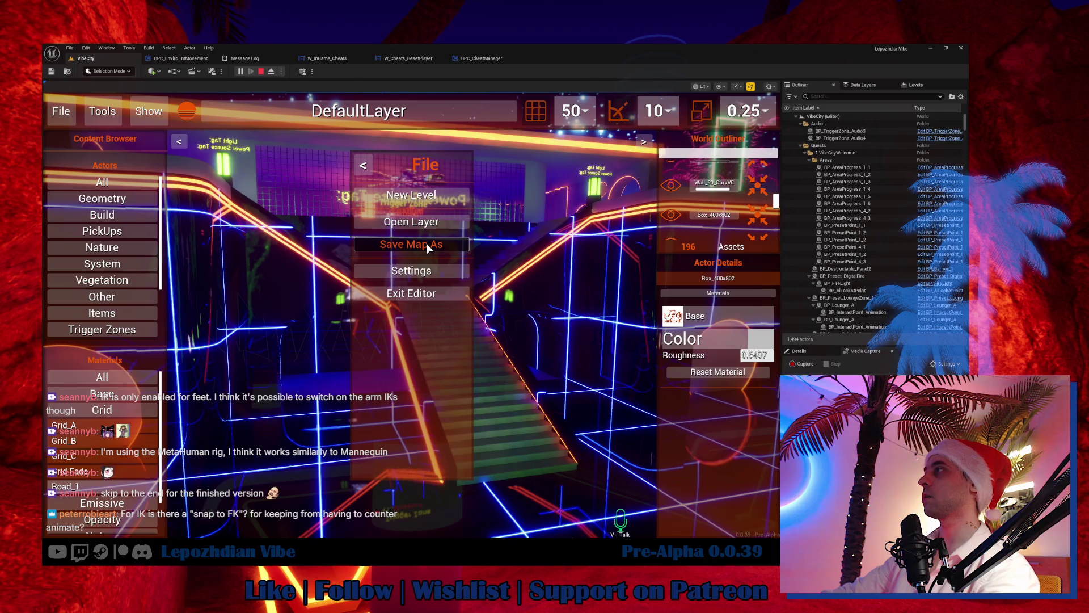
left_click(427, 244)
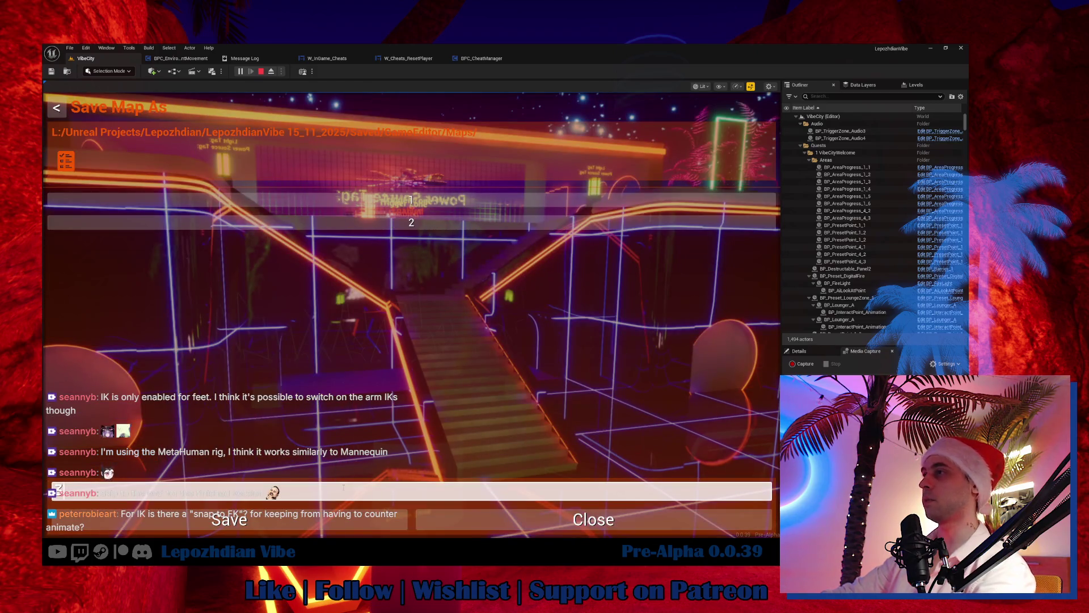
left_click(317, 518)
left_click(461, 362)
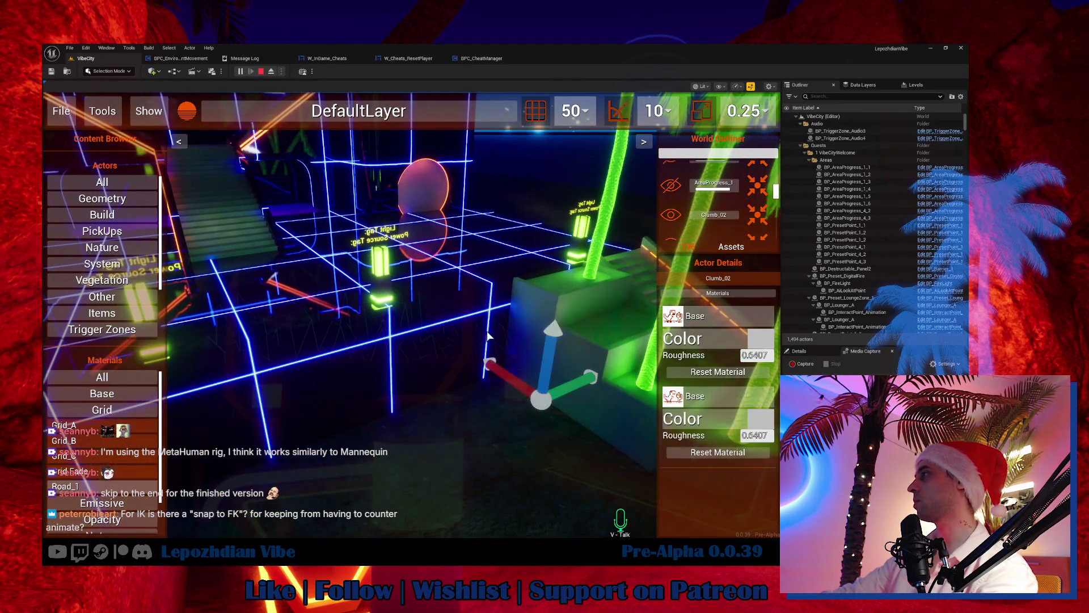
Step: Set the box's GridColor to orange in the colour picker
left_click(451, 321)
left_click(760, 368)
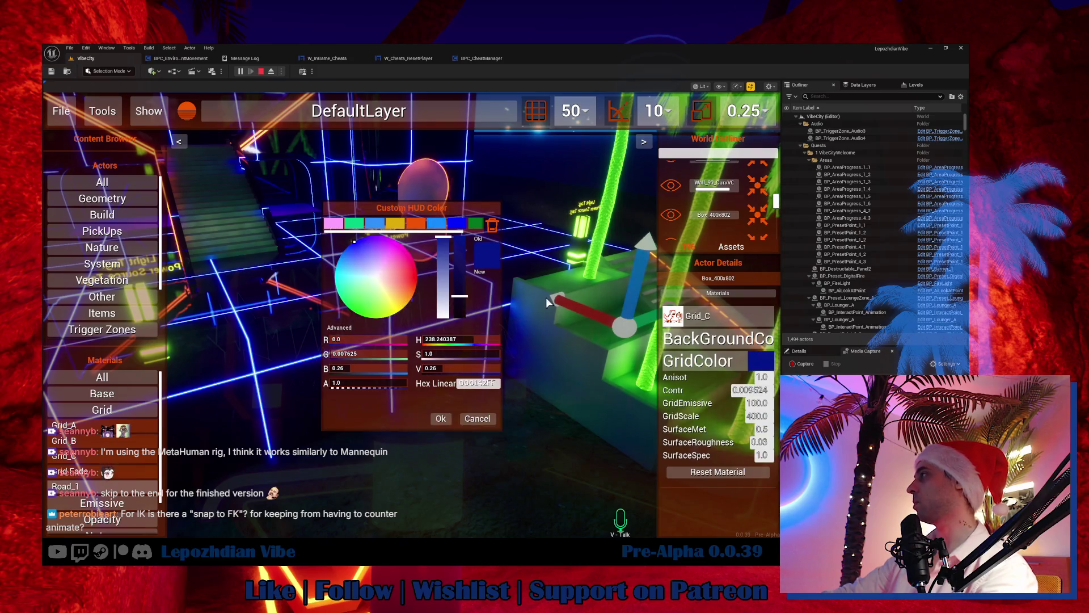
left_click(413, 225)
left_click(439, 418)
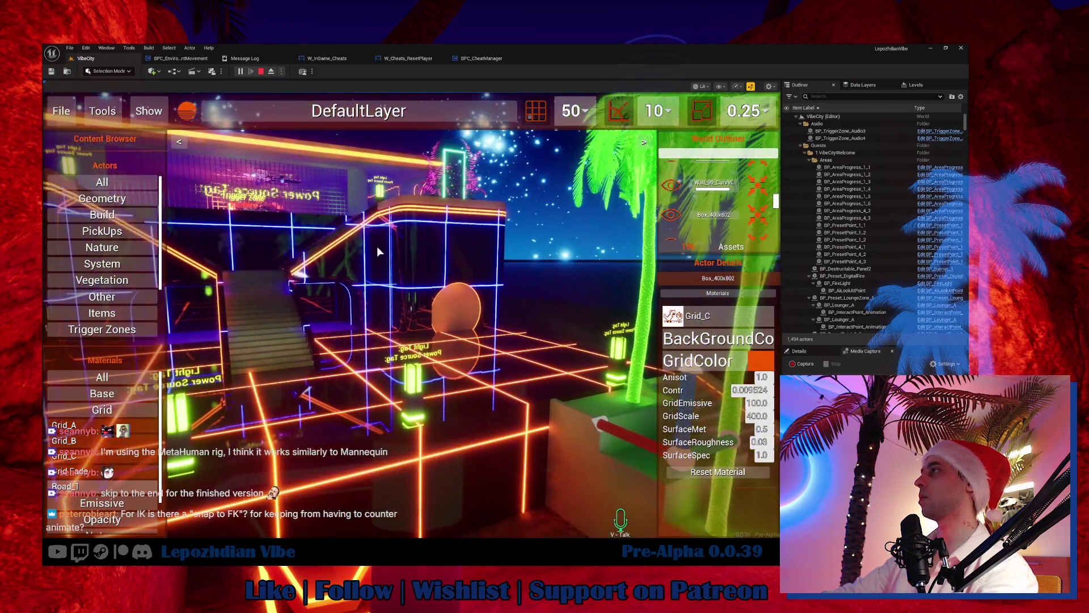
Step: Apply white material to the box's top surfaces and a dark Dots material to its side faces
left_click(377, 246)
left_click(356, 305)
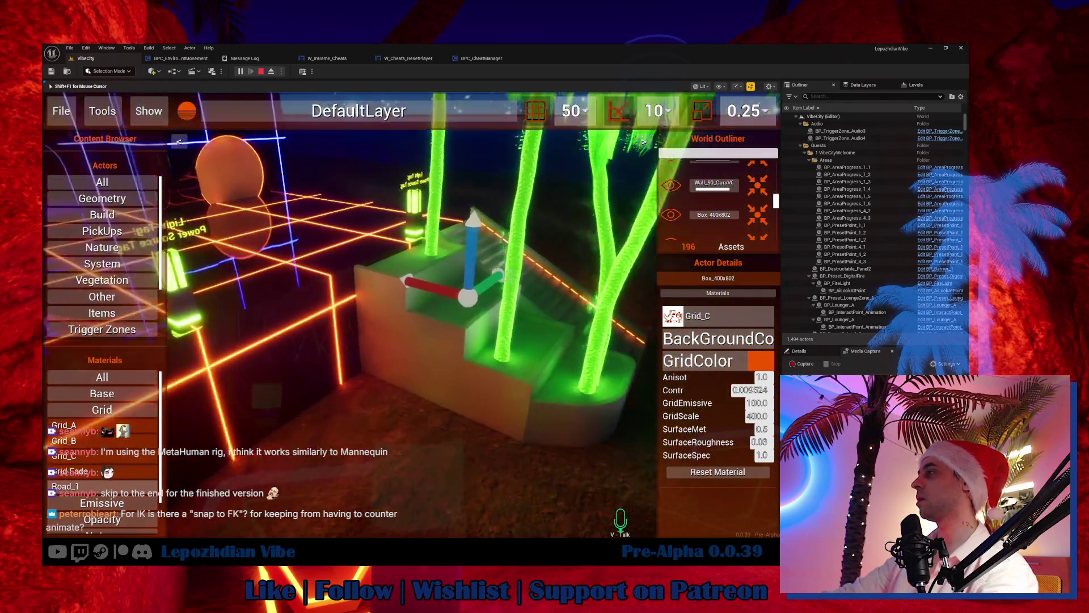
key("shift+F1")
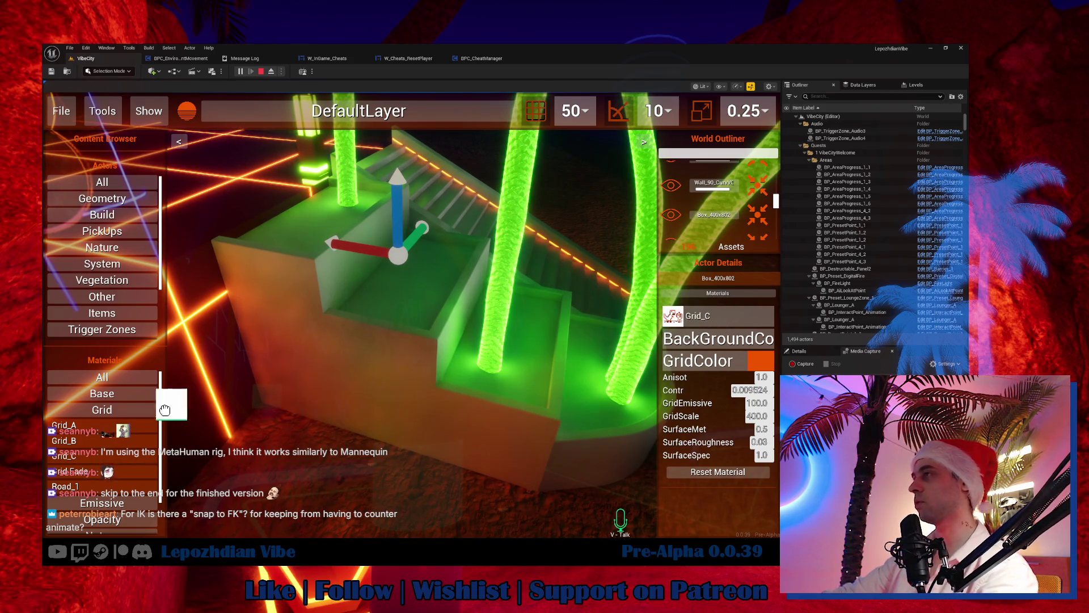
left_click(358, 129)
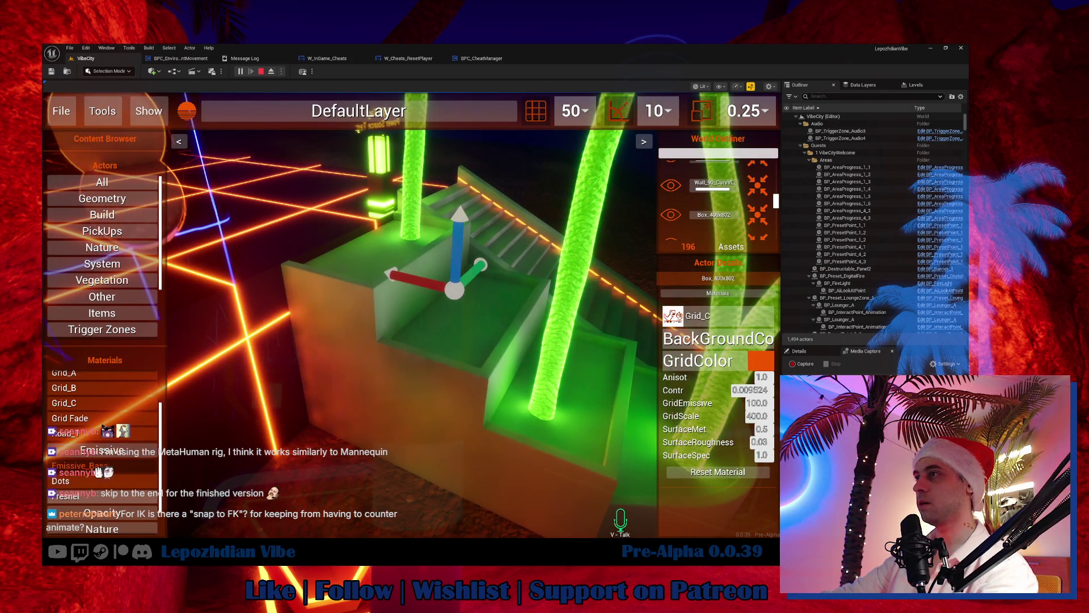
left_click_drag(463, 343, 464, 344)
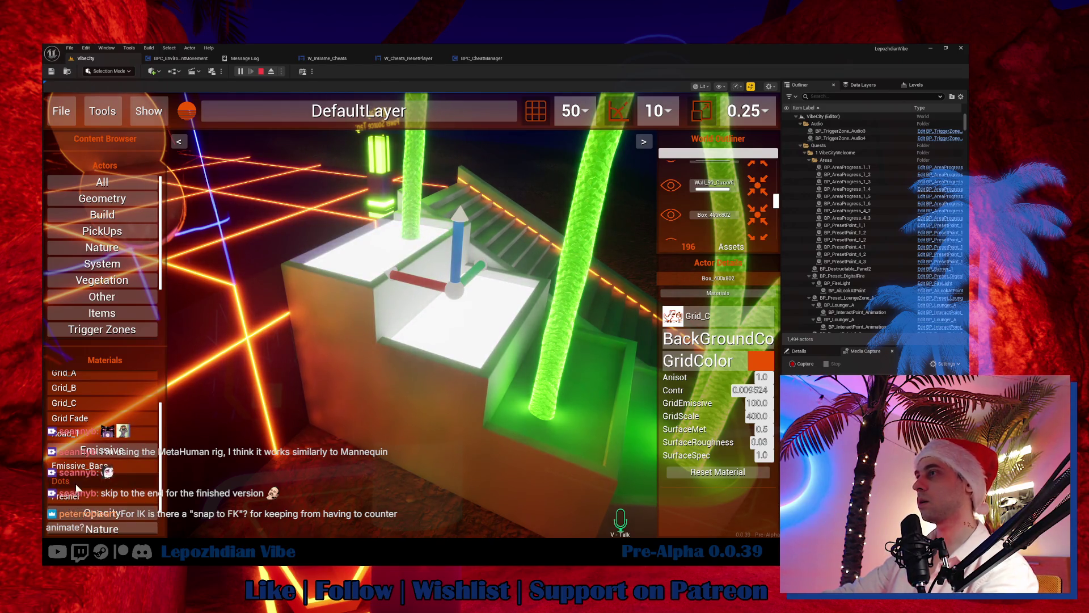
left_click_drag(350, 329, 350, 330)
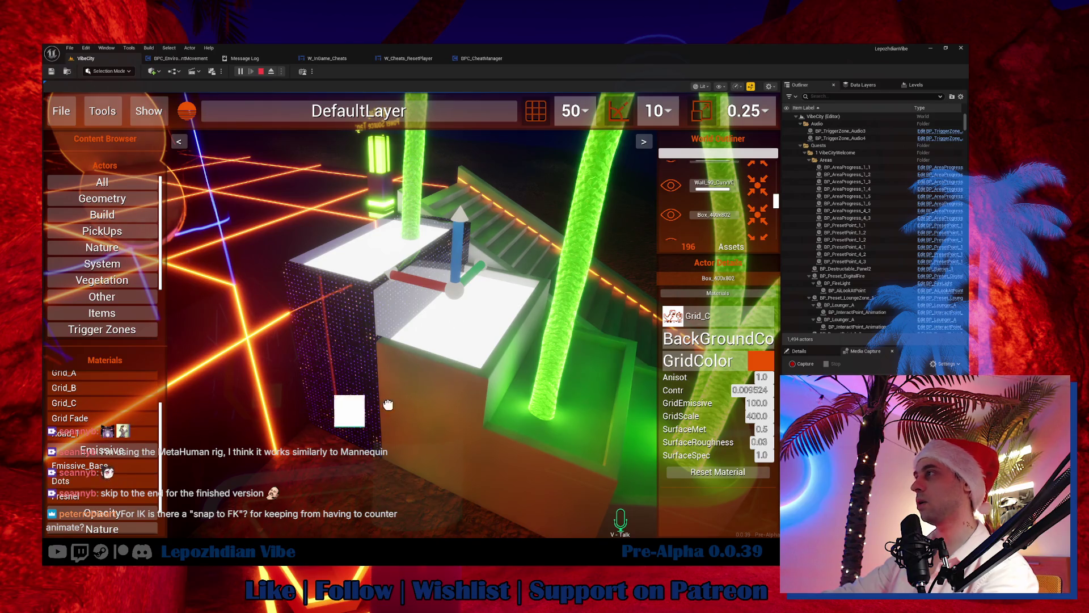
left_click_drag(388, 404, 396, 414)
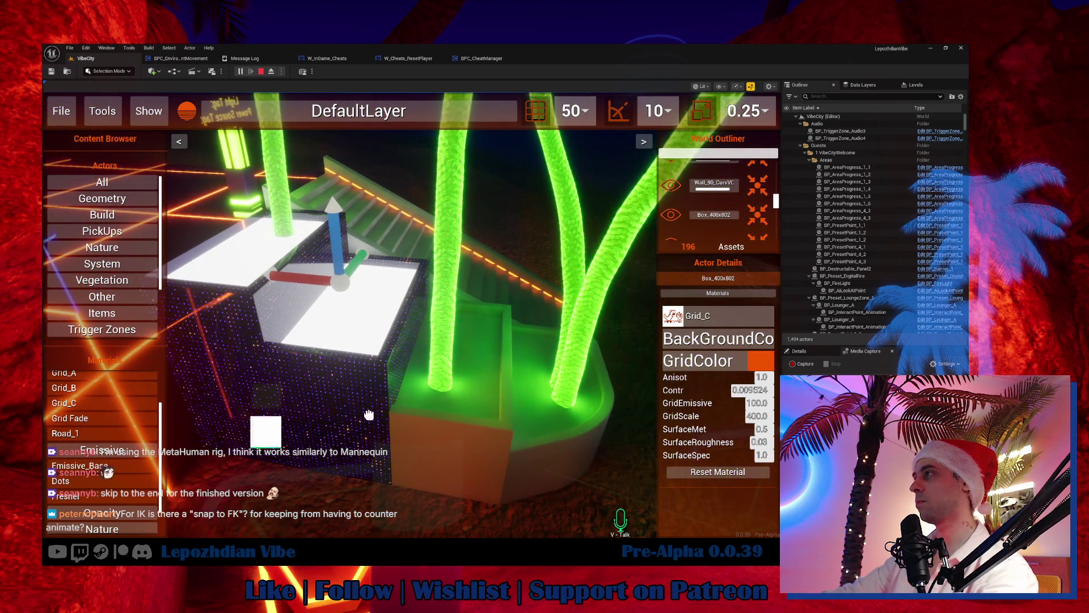
left_click_drag(481, 402, 481, 403)
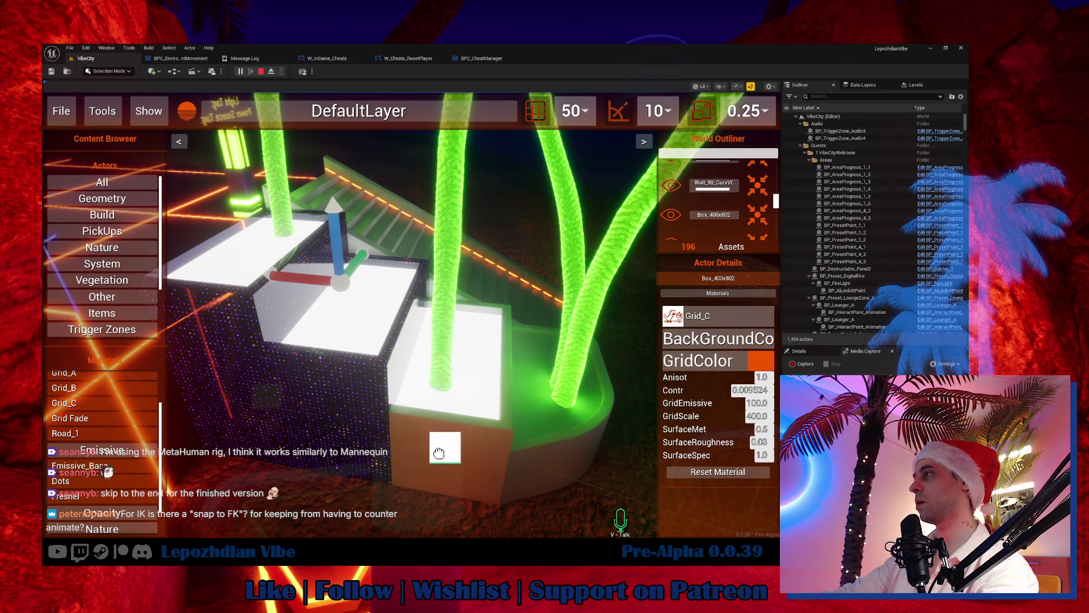
left_click_drag(439, 452, 439, 454)
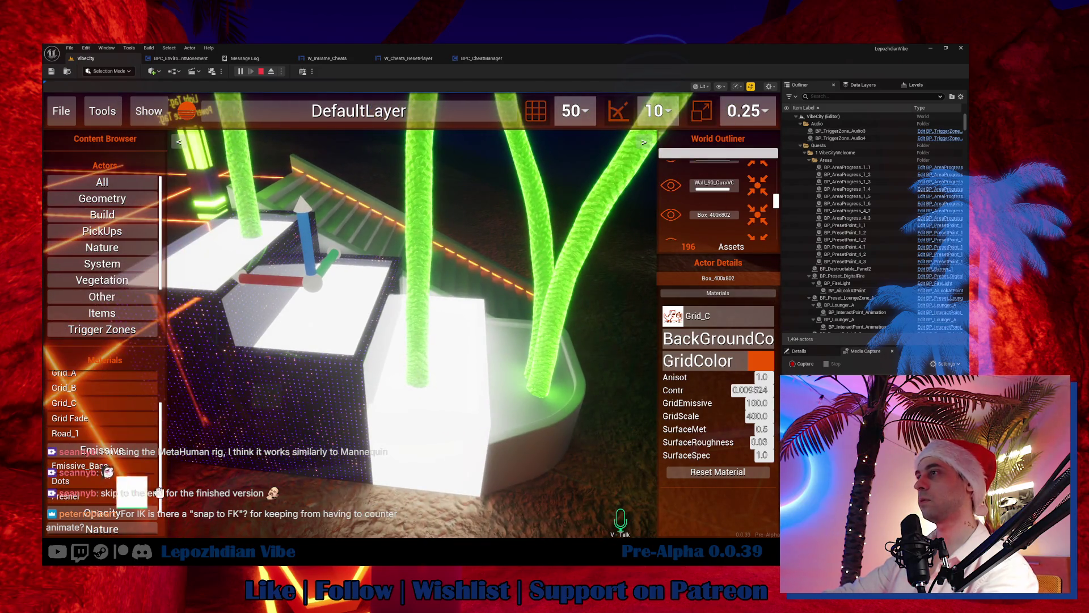
Step: Put the green Digital rain material on the box's inner and front faces
left_click(414, 445)
key("shift+F1")
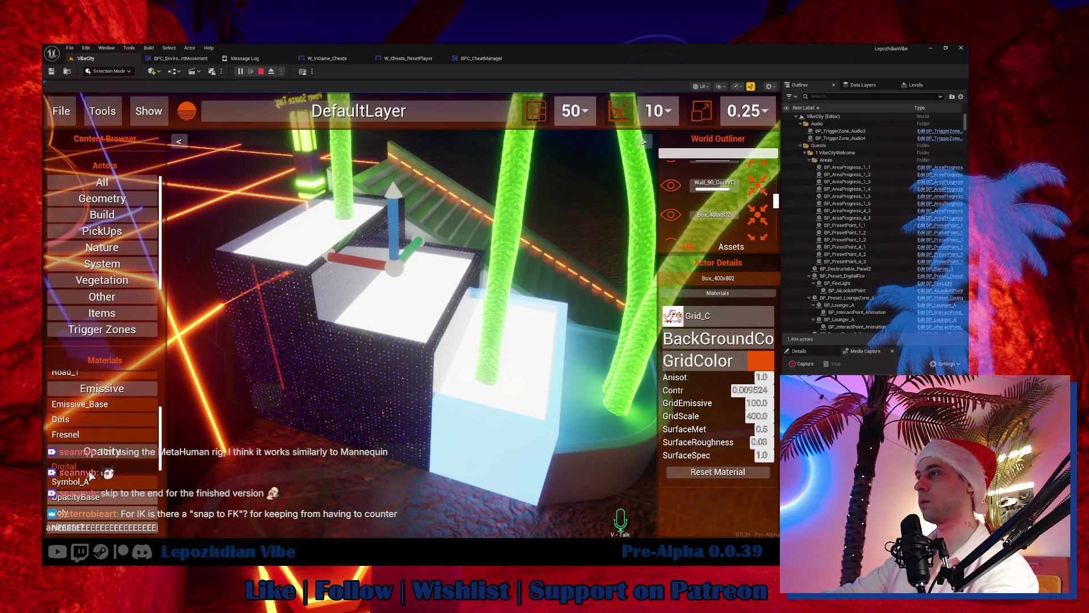
left_click_drag(337, 416, 344, 401)
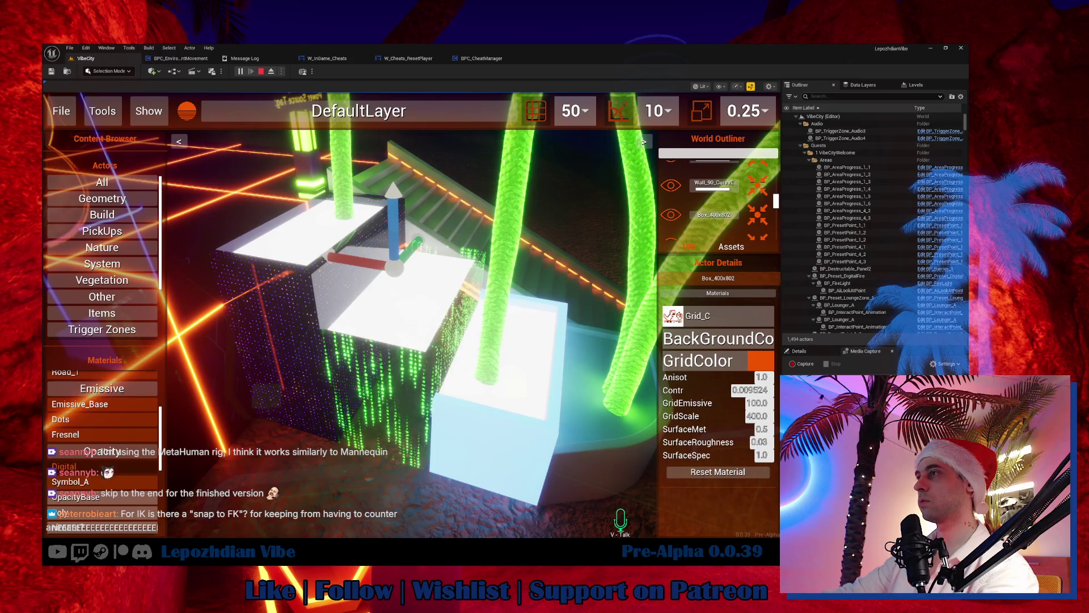
left_click_drag(286, 380, 283, 383)
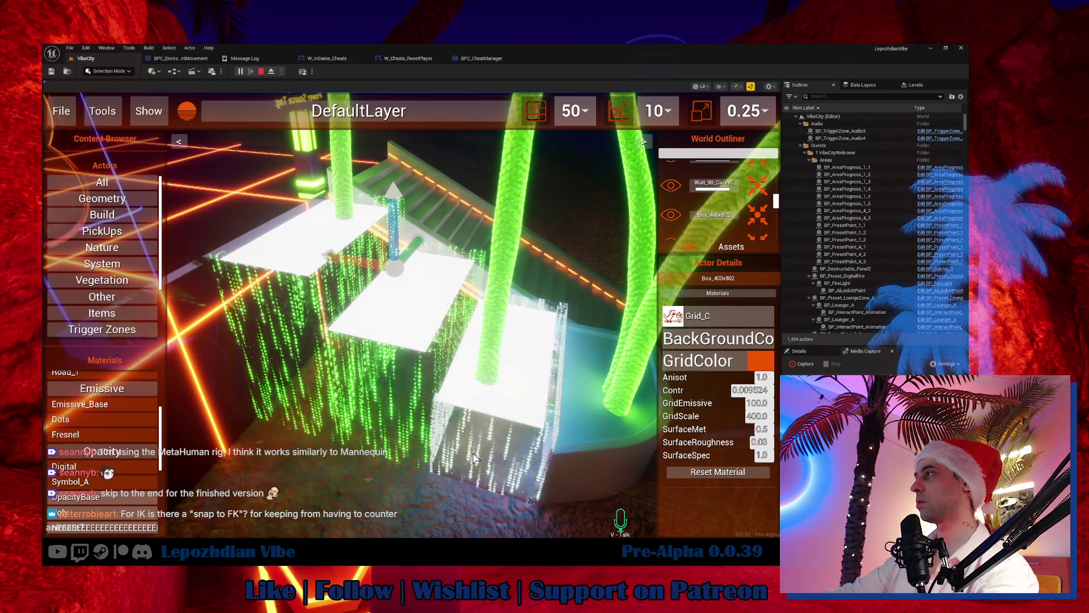
Step: Move the view back and turn it toward the staircase to review the restyled box
key("s")
key("a")
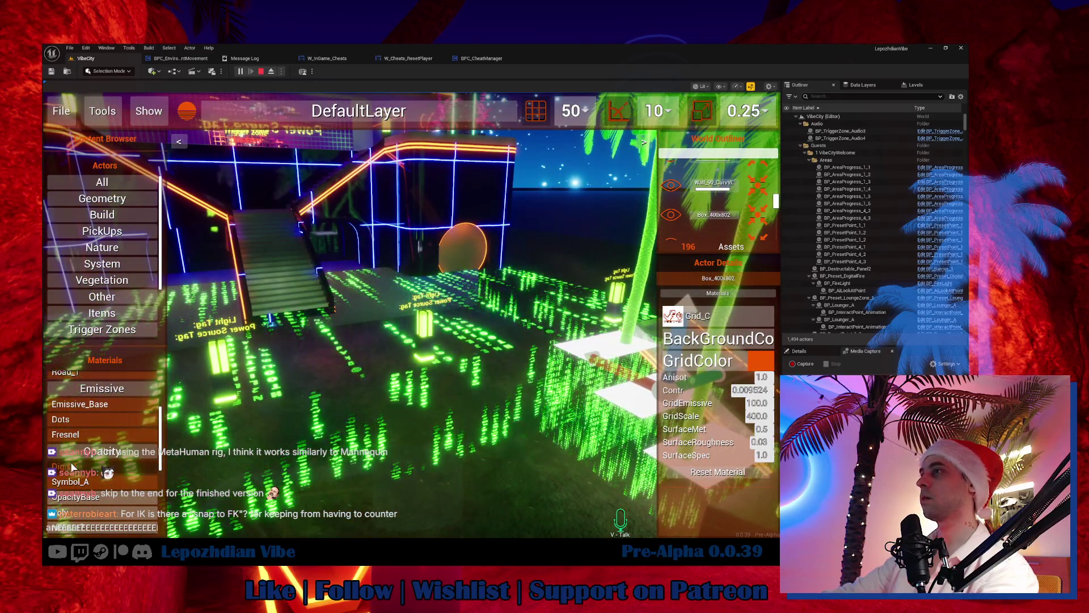
key("w")
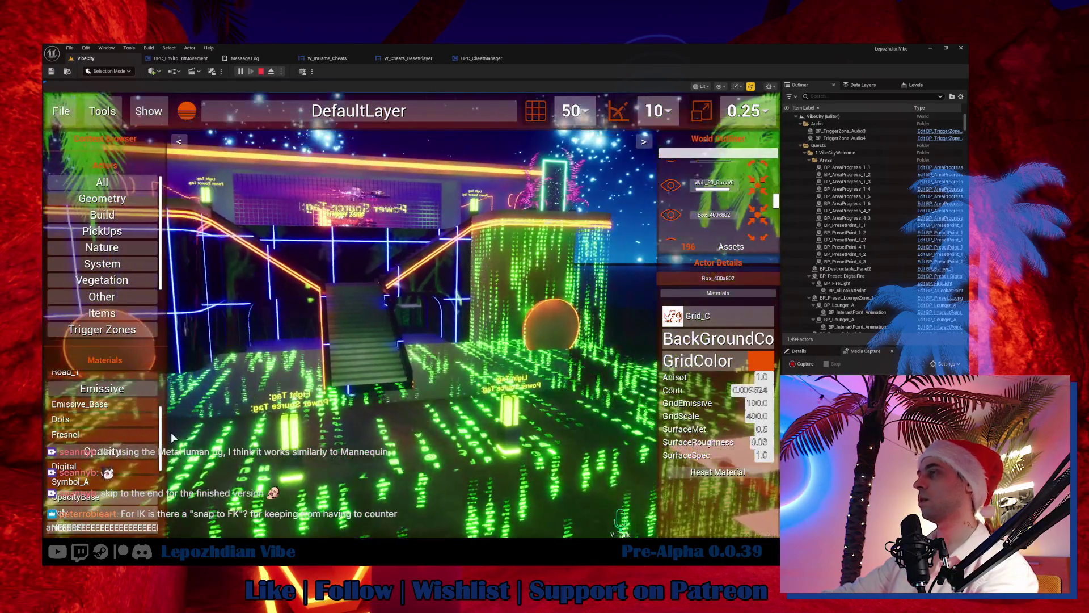
key("shift+F1")
left_click(369, 278)
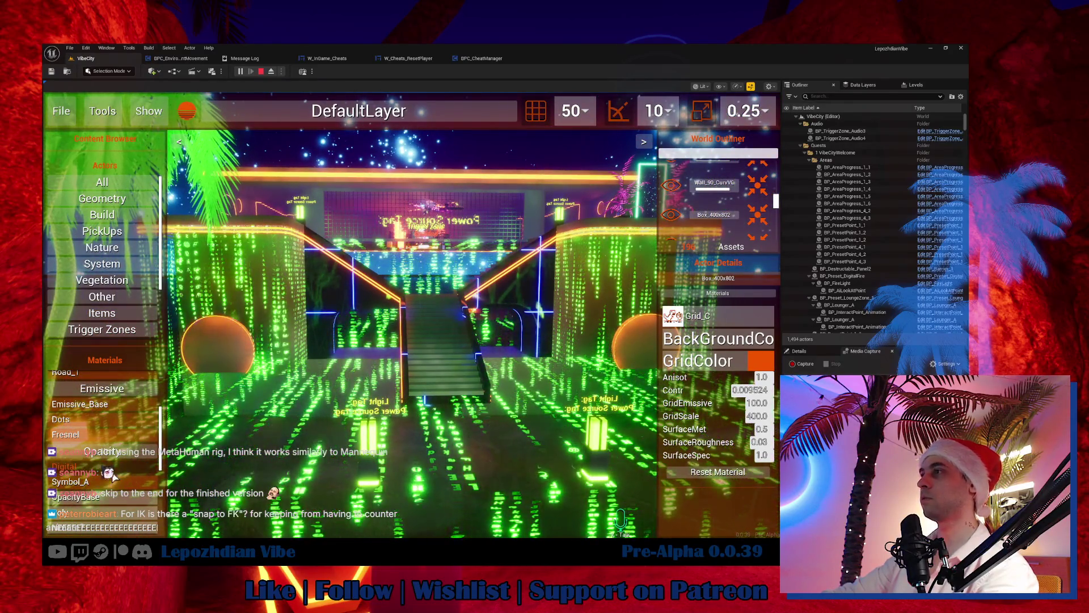
left_click(324, 297)
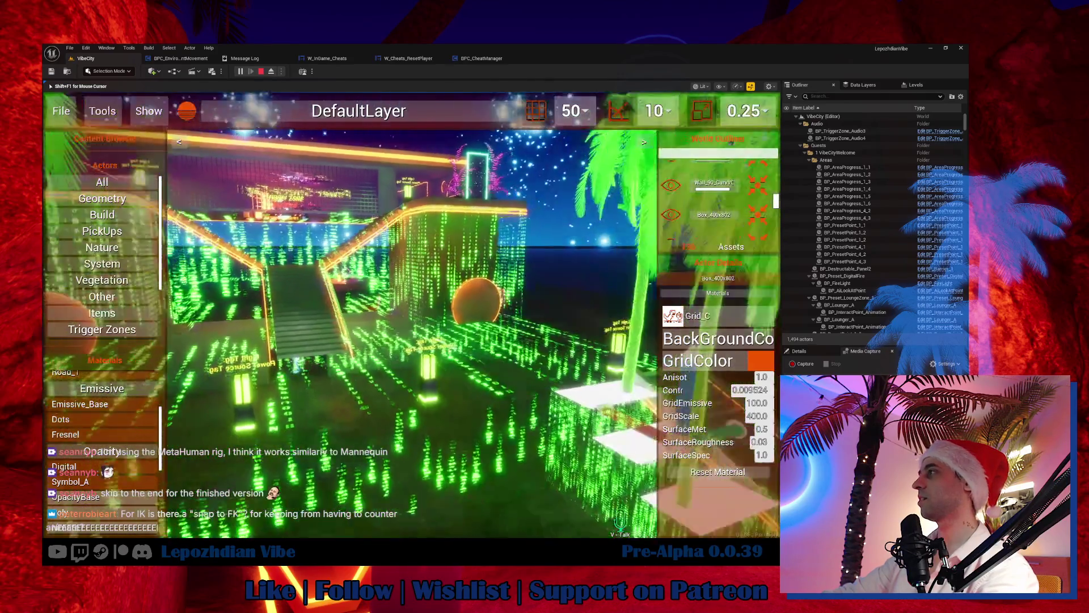
key("shift+F1")
Step: Exit the in-game Vibe Editor via File > Exit Editor to resume play
left_click(69, 111)
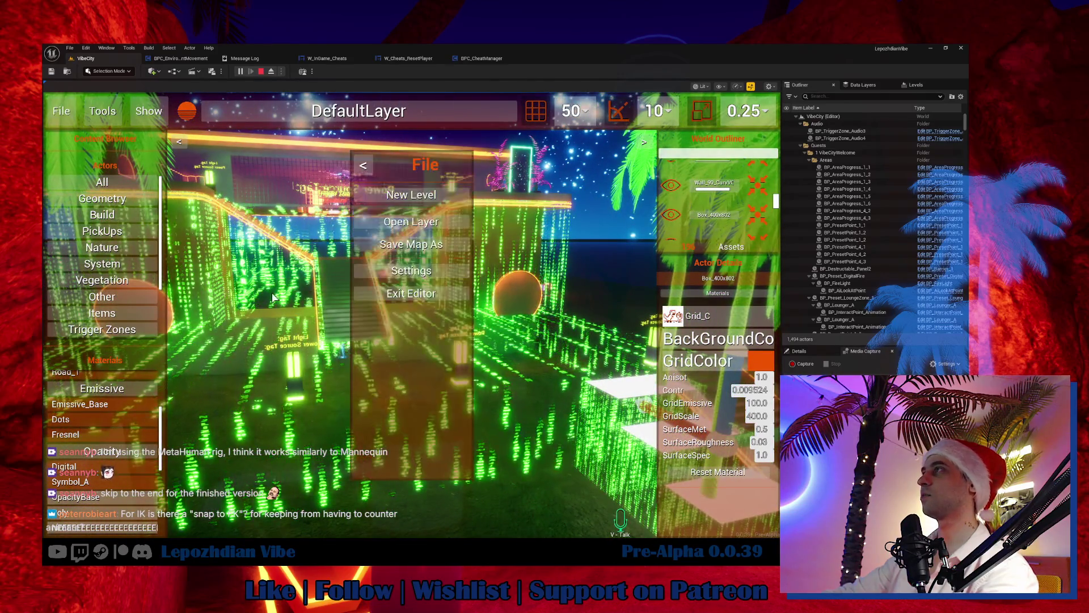
left_click(442, 298)
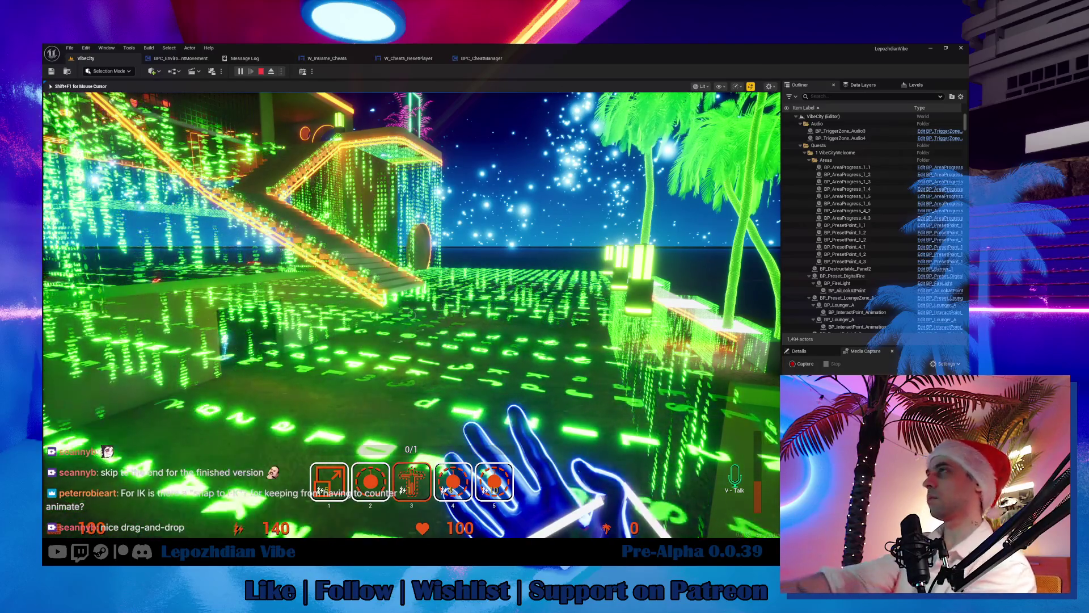
Step: Open the map's event graph from the Tools menu of the in-game Vibe Editor
key("Tab")
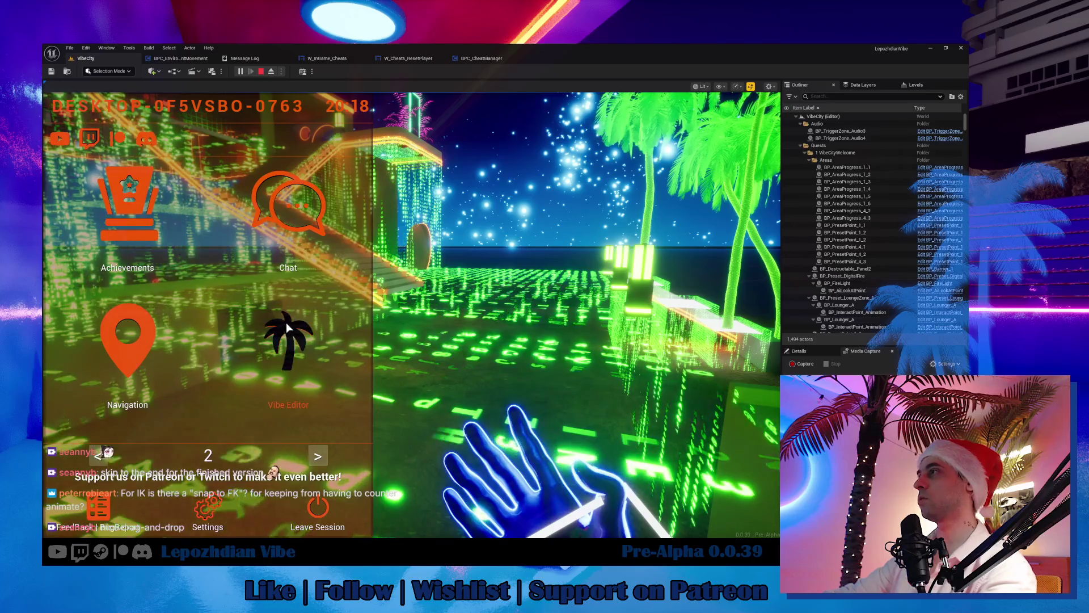
left_click(107, 116)
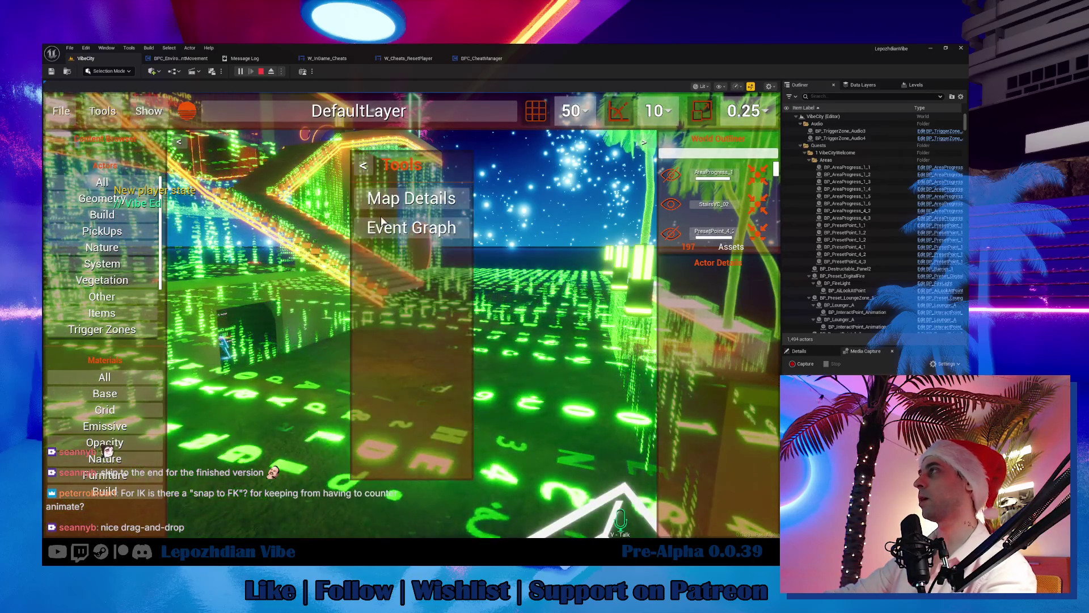
left_click(408, 227)
Step: Add Delay and Print String 'Hello' nodes after BeginPlay, arrange them, and return
right_click(358, 257)
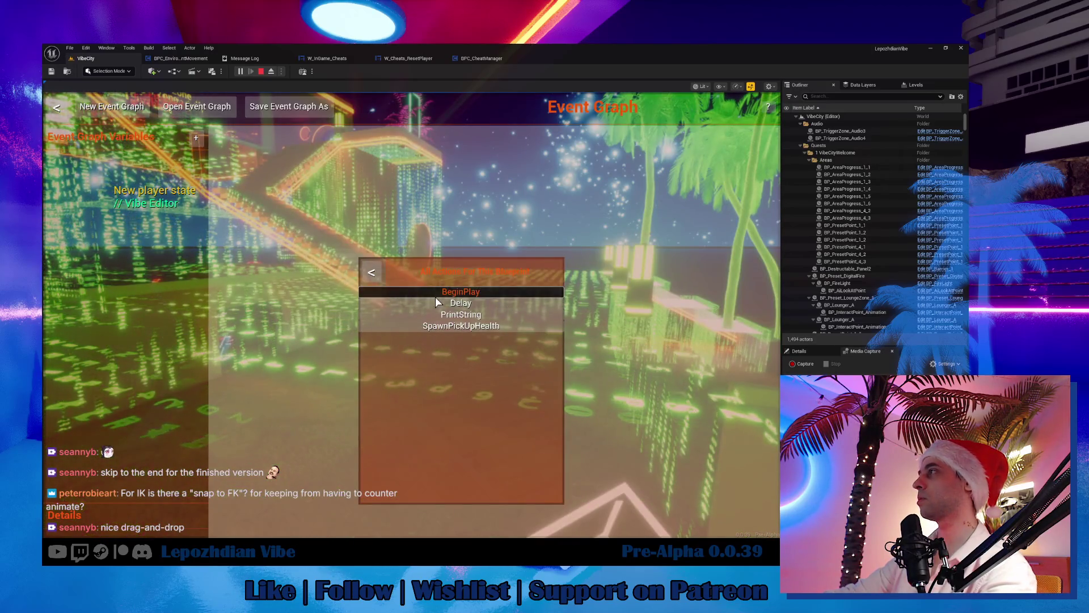
left_click(461, 303)
left_click(460, 315)
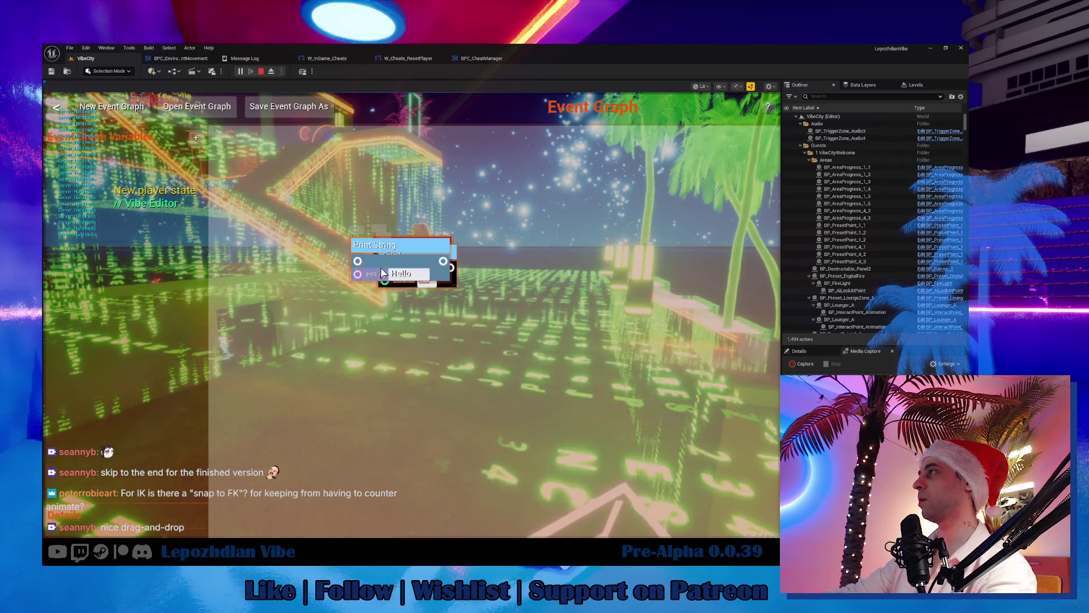
left_click_drag(380, 267, 543, 238)
left_click_drag(408, 252, 499, 162)
mouse_move(423, 236)
left_mouse_down()
mouse_move(352, 208)
mouse_move(511, 182)
mouse_move(475, 176)
mouse_move(490, 246)
mouse_move(556, 236)
left_mouse_up()
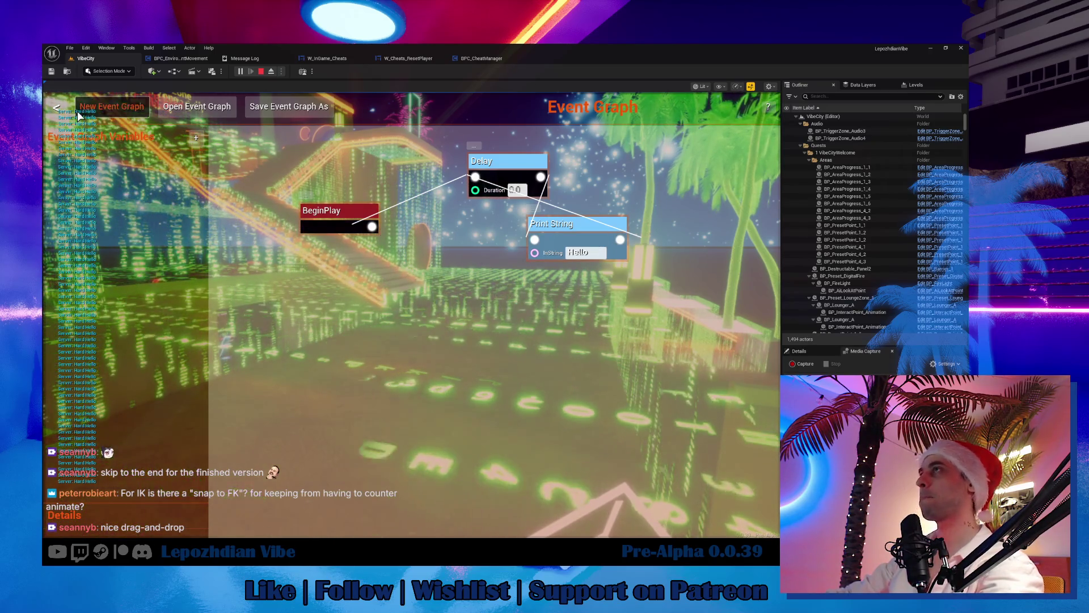
left_click(57, 107)
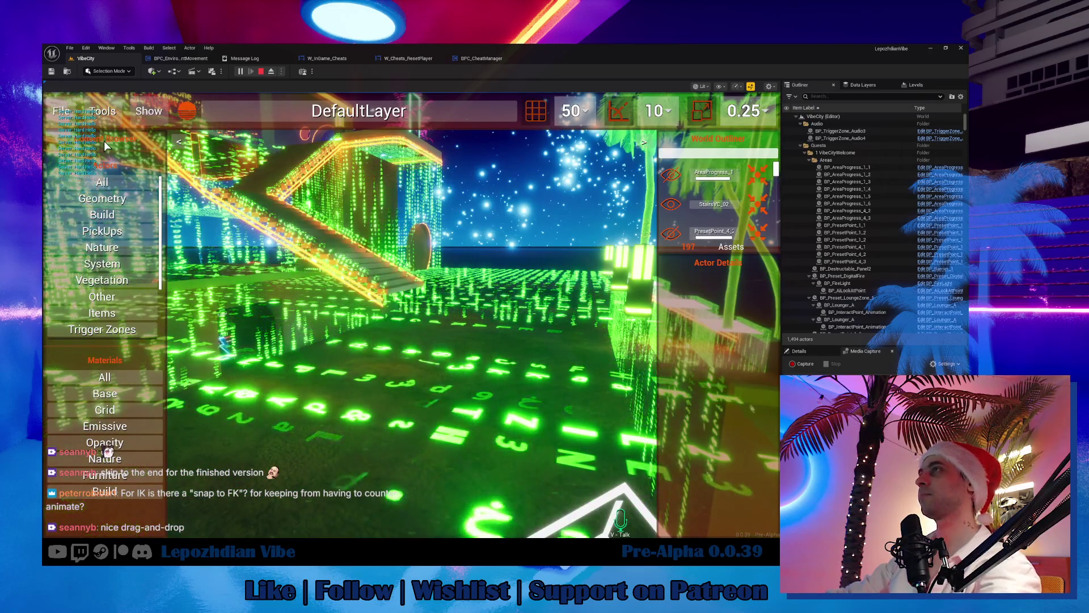
Step: Exit the Vibe Editor, stop the play session and return to the VibeCity level tab
left_click(63, 111)
left_click(401, 287)
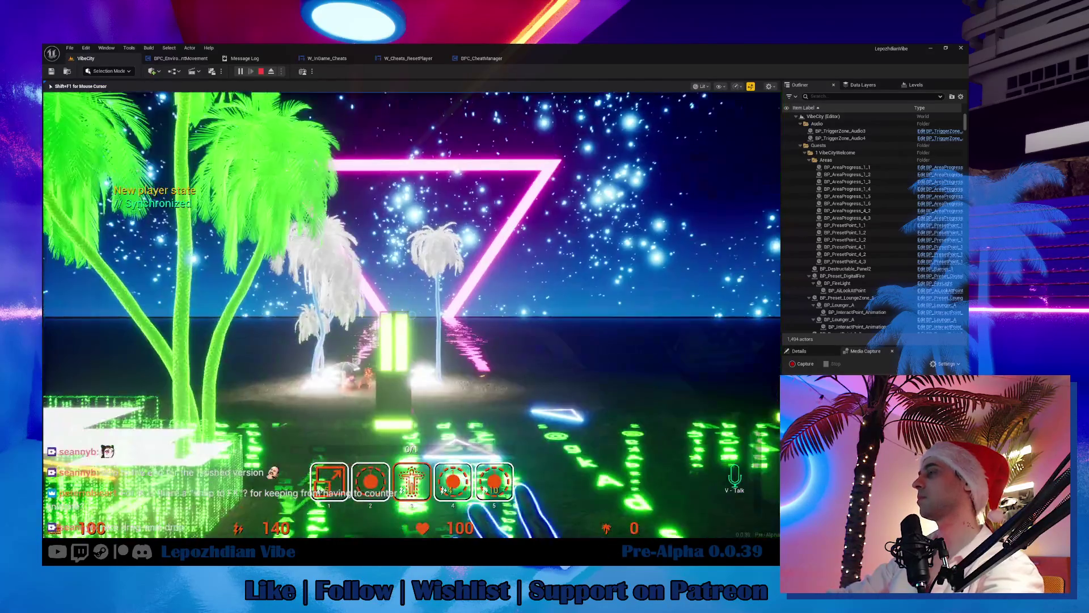
key("Escape")
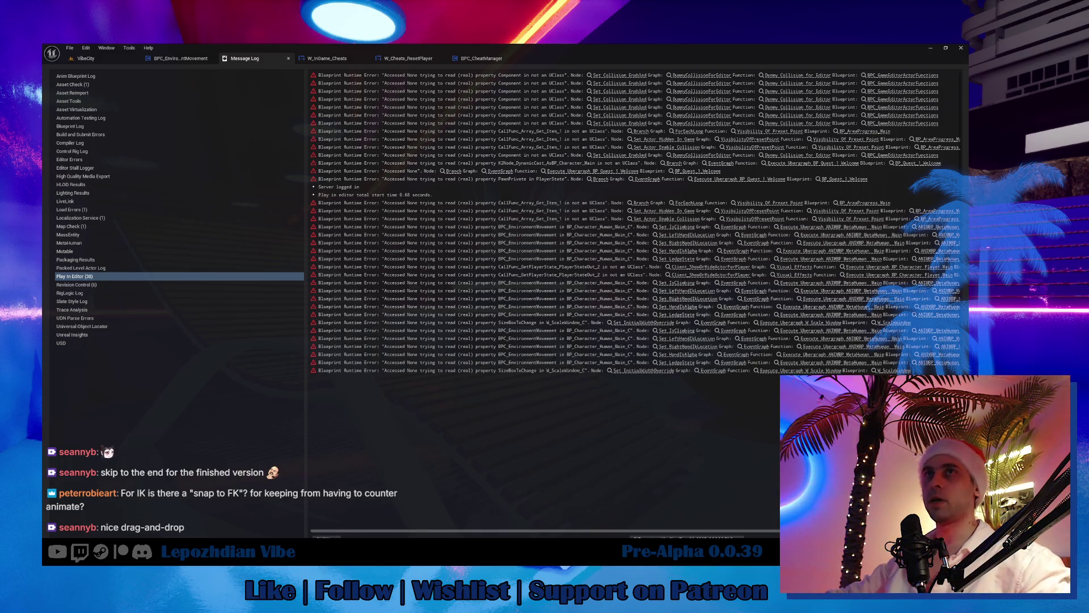
left_click(107, 56)
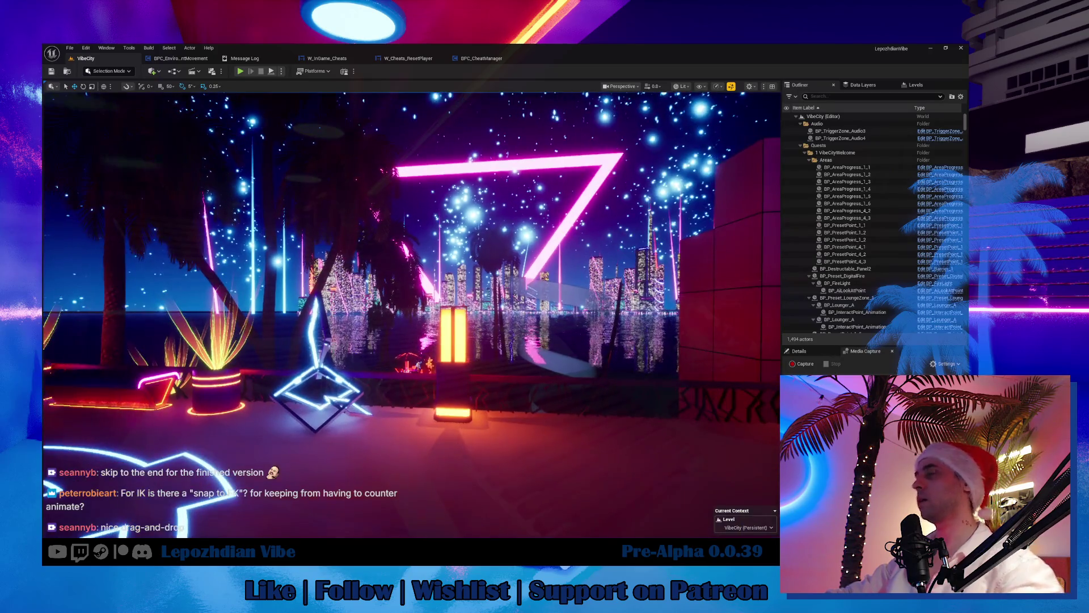
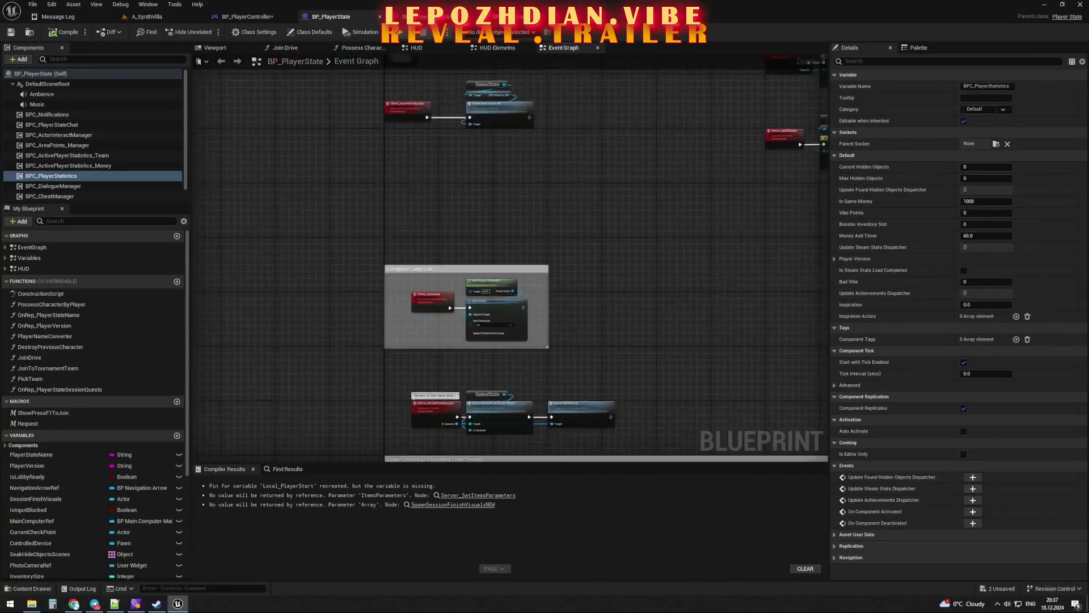
Step: Add a custom event node to BP_PlayerState's event graph and start naming it 'Server'
right_click(426, 199)
type("custom")
left_click(492, 294)
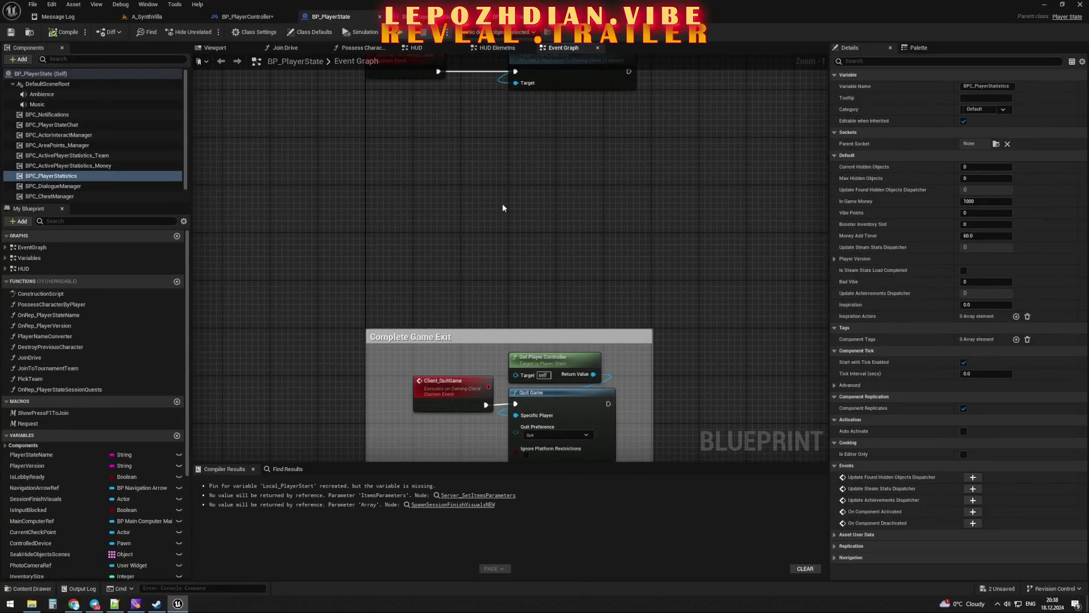
type("Server")
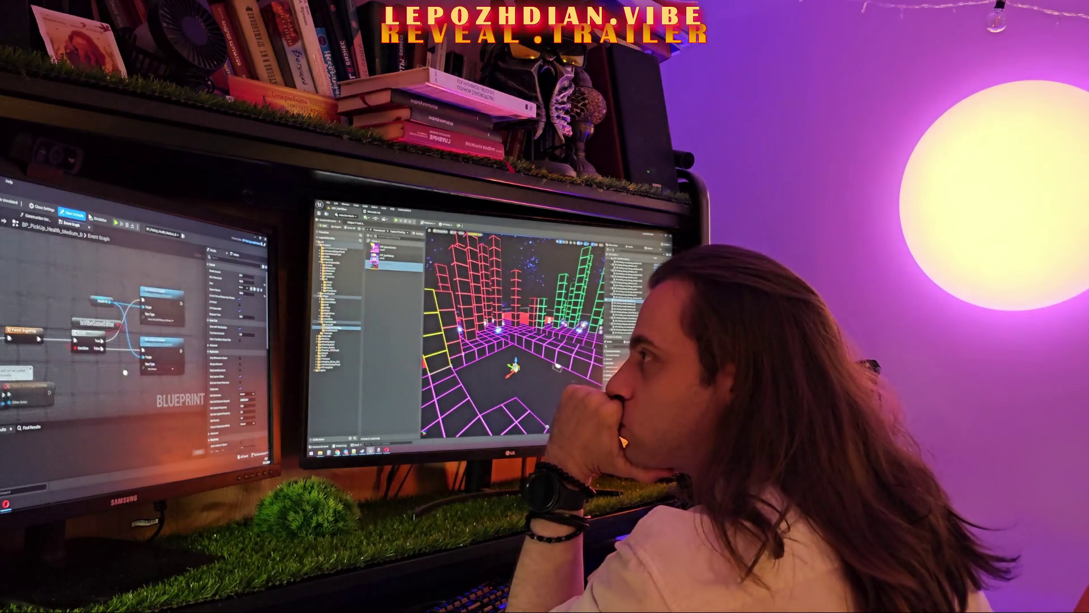
Step: Glance at the Construction Script graph, then return to the Event Graph
left_click(42, 221)
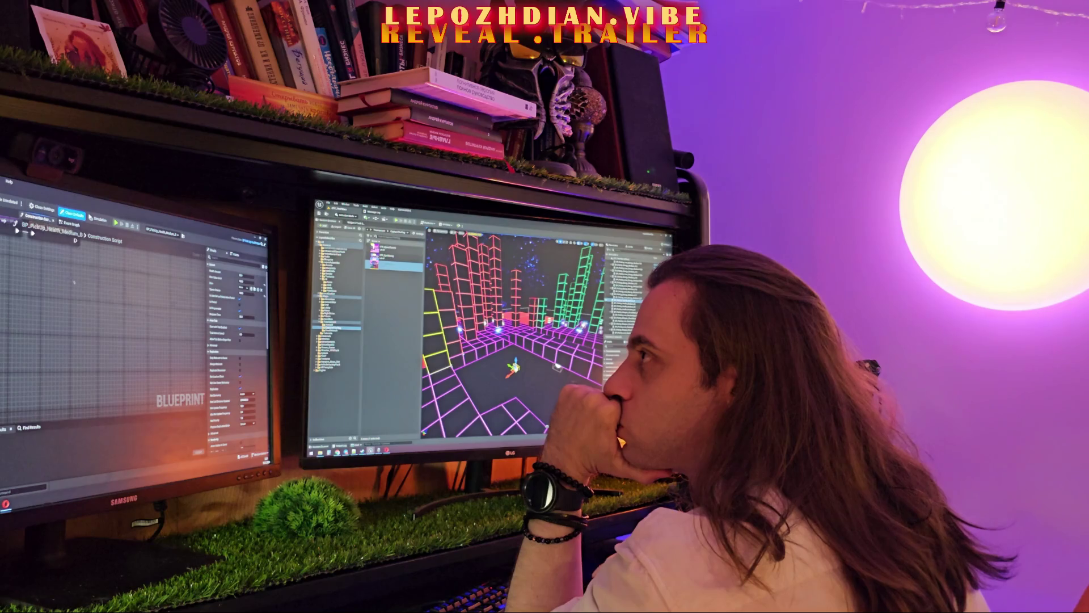
left_click(72, 224)
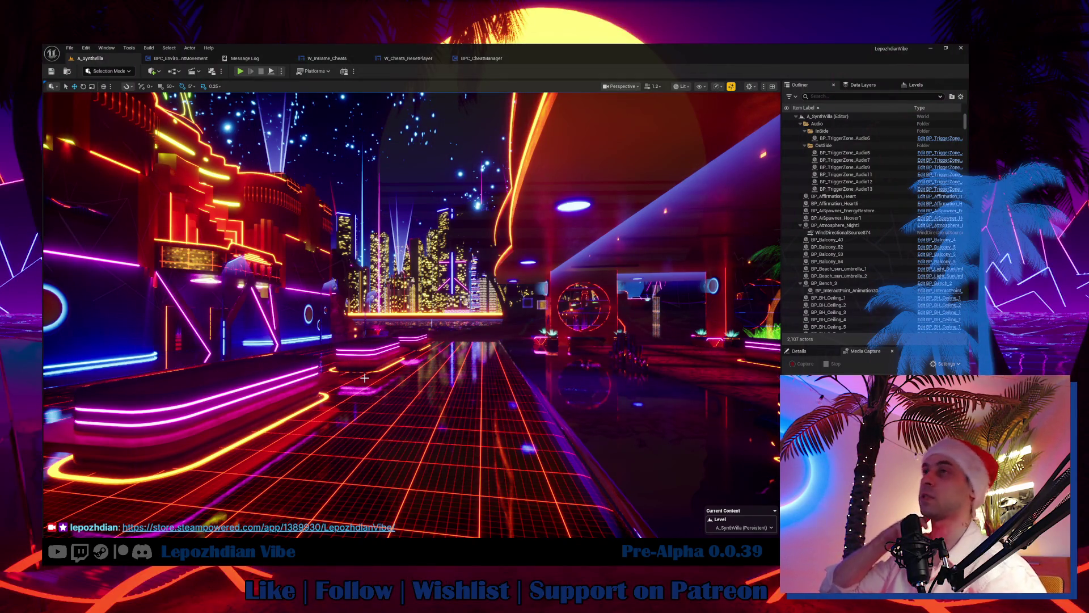
Step: Fly the viewport camera over the beach and pier, then open the Content Drawer
mouse_move(537, 360)
left_mouse_down()
mouse_move(437, 358)
mouse_move(459, 355)
mouse_move(466, 340)
mouse_move(544, 340)
left_mouse_up()
scroll(481, 341, "up", 1)
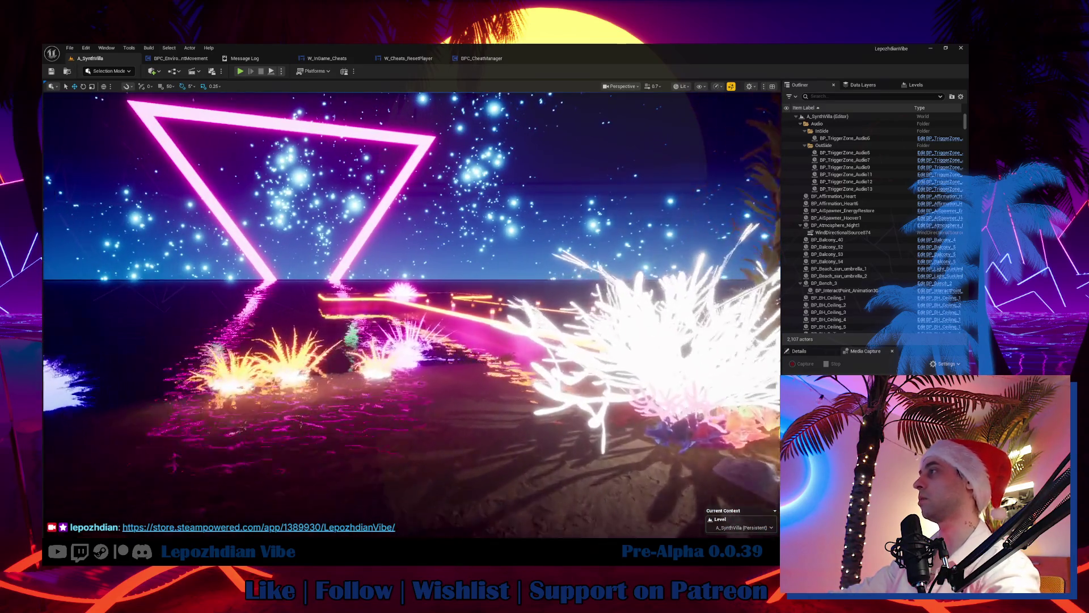
key("w")
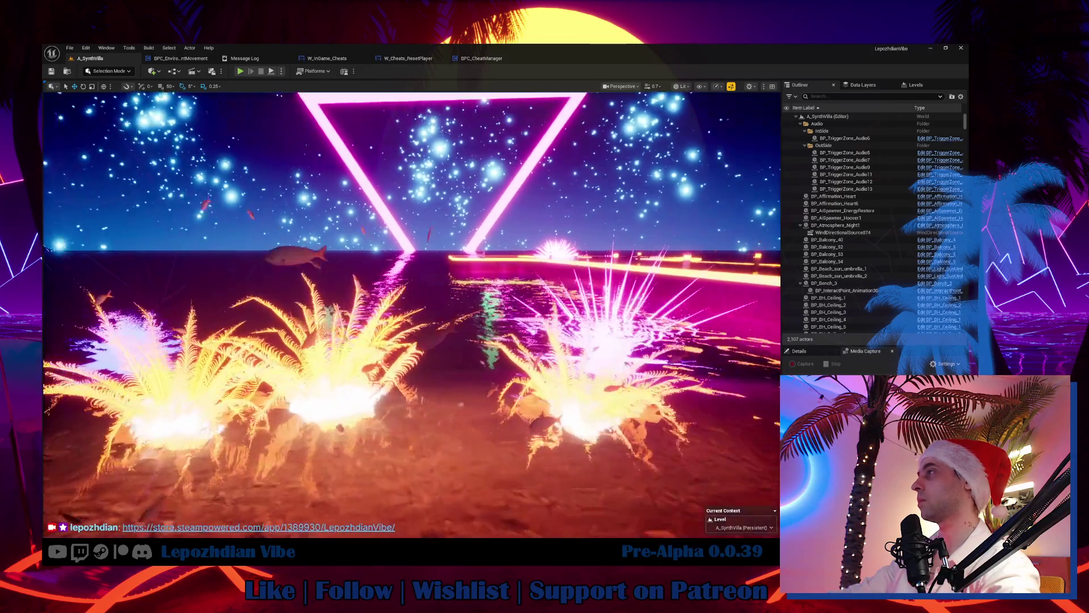
key("w")
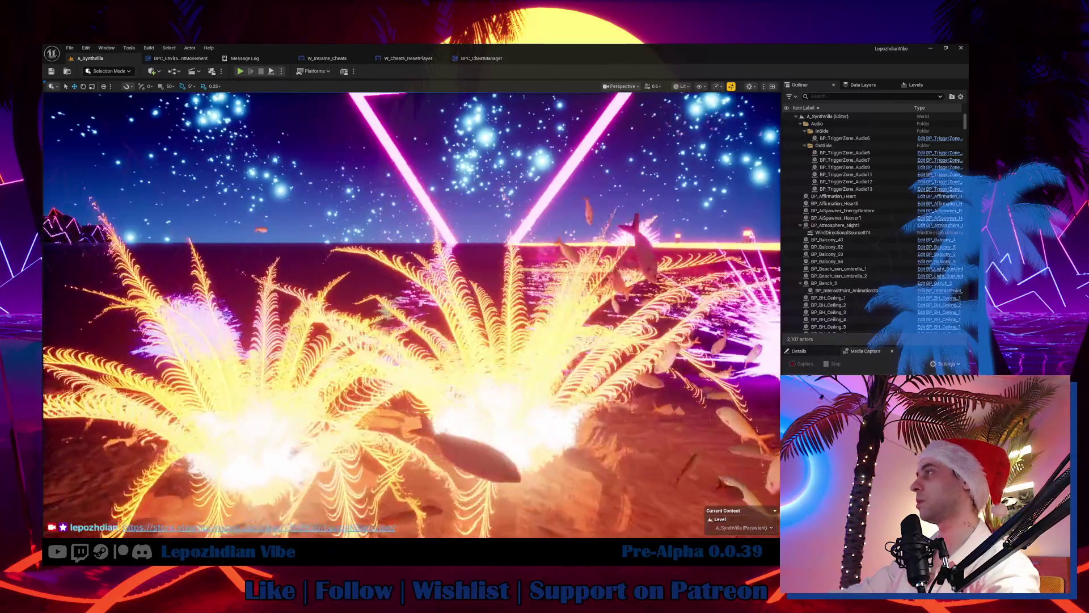
key("e")
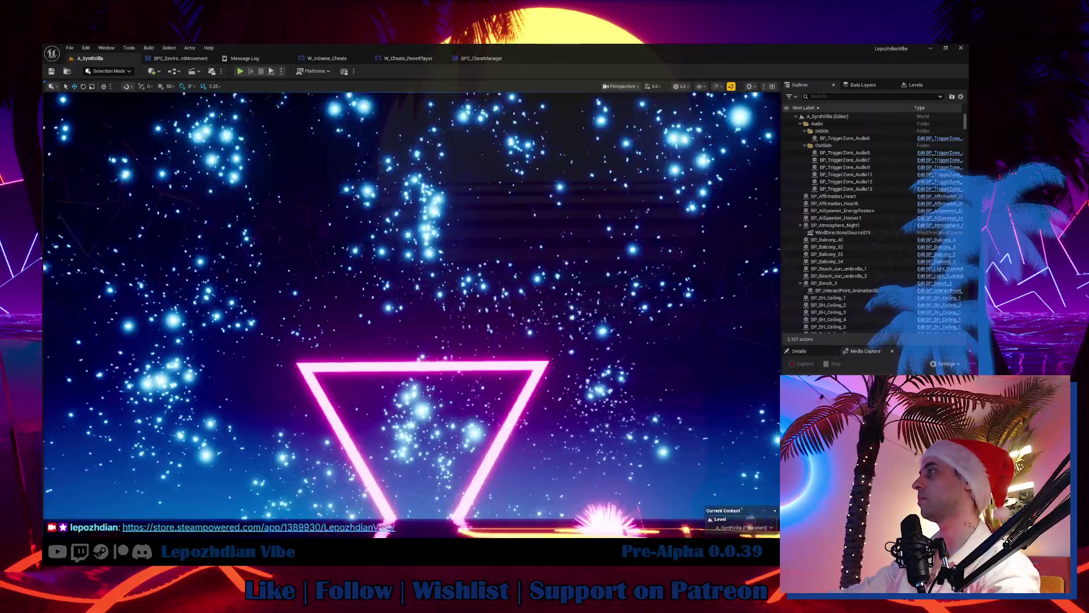
key("q")
scroll(411, 314, "up", 2)
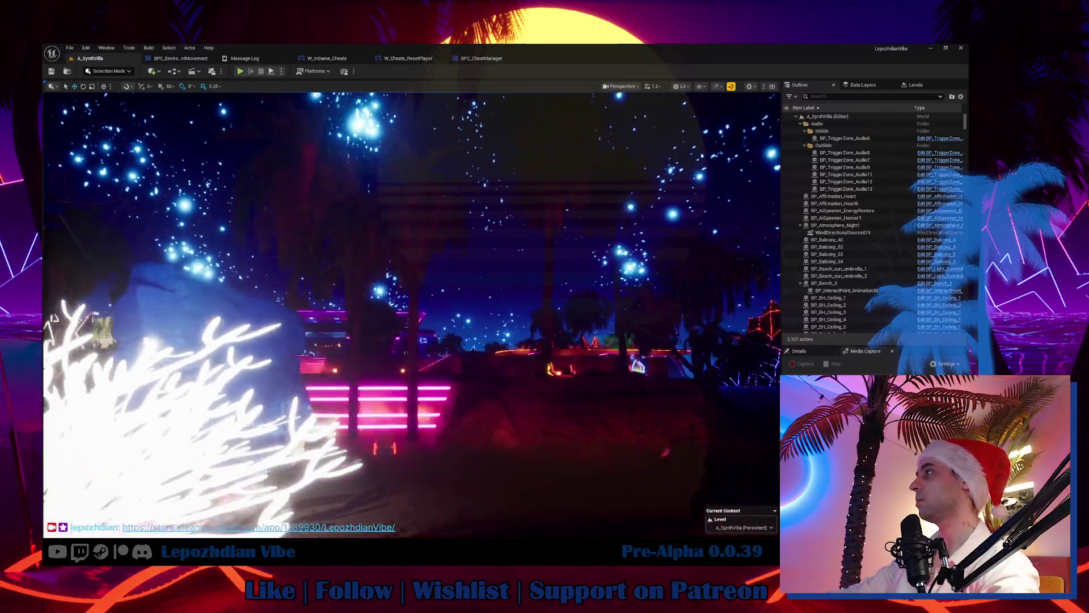
key("s")
scroll(411, 315, "down", 2)
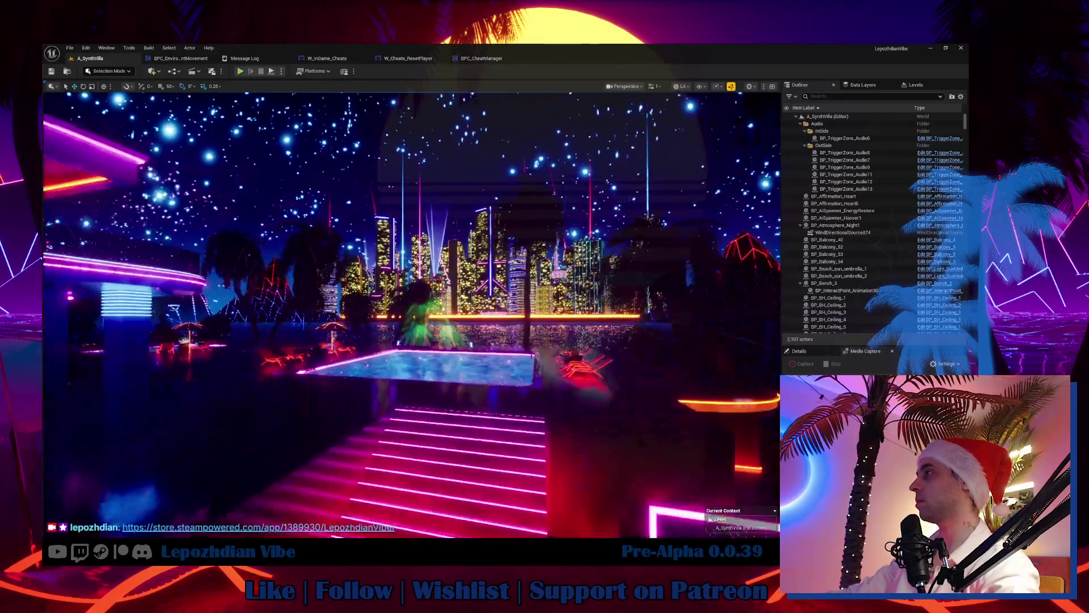
key("ctrl+space")
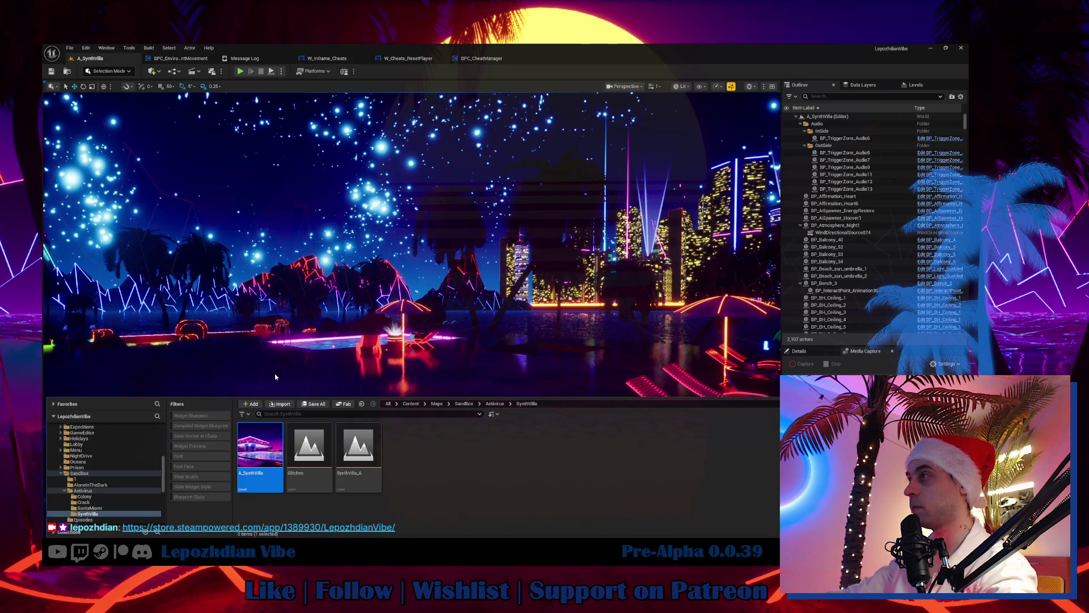
Step: Load the VibeCity level from SandBox > VibeCity and bring up the BPC_CheatManager graph
left_click_drag(279, 395, 279, 323)
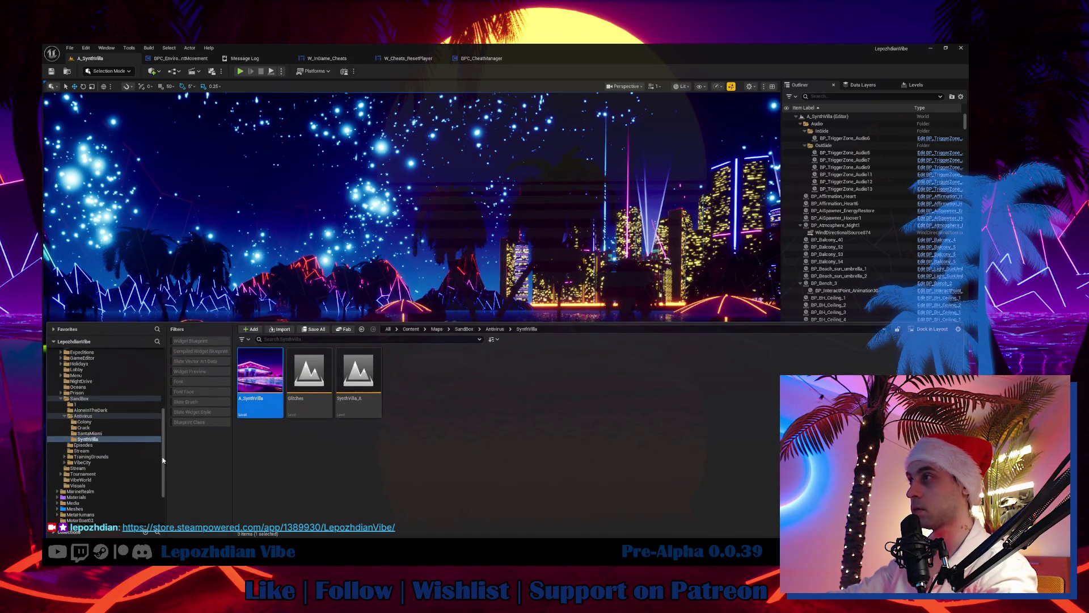
left_click(61, 399)
left_click(71, 400, "ctrl")
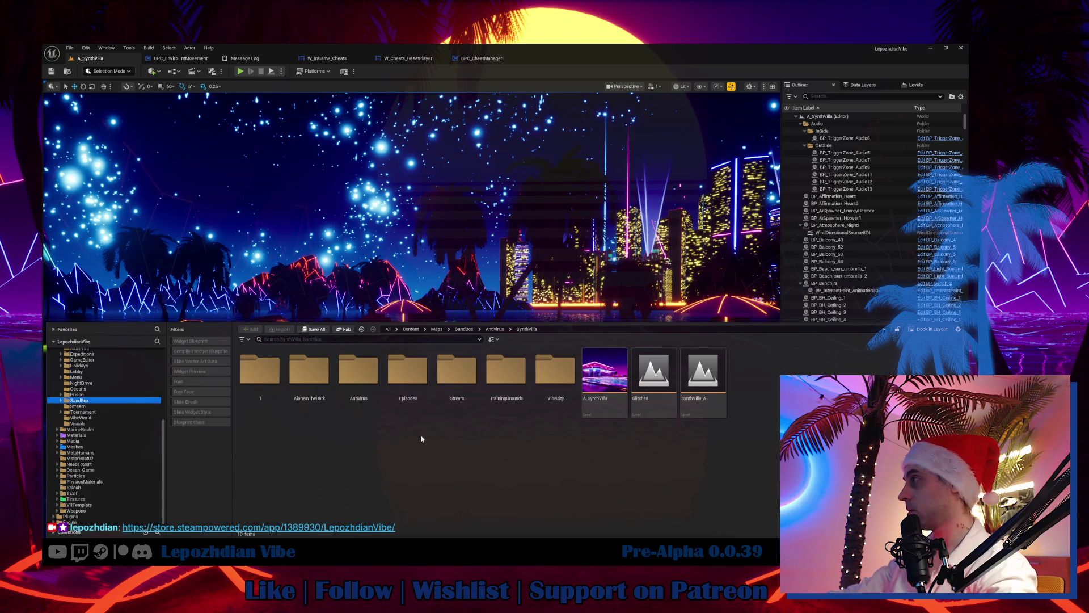
double_click(555, 372)
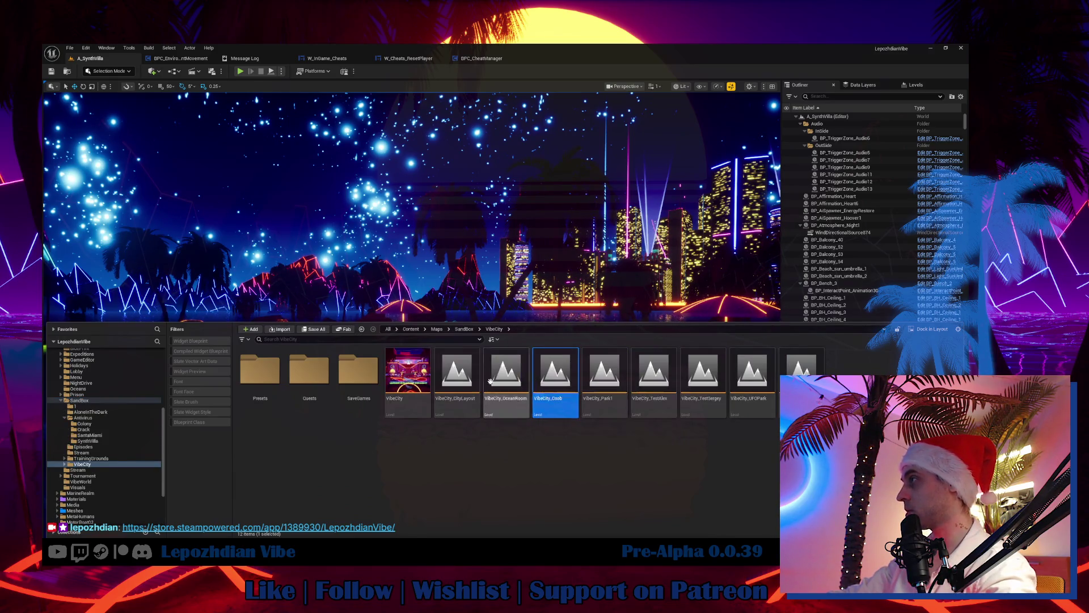
double_click(420, 377)
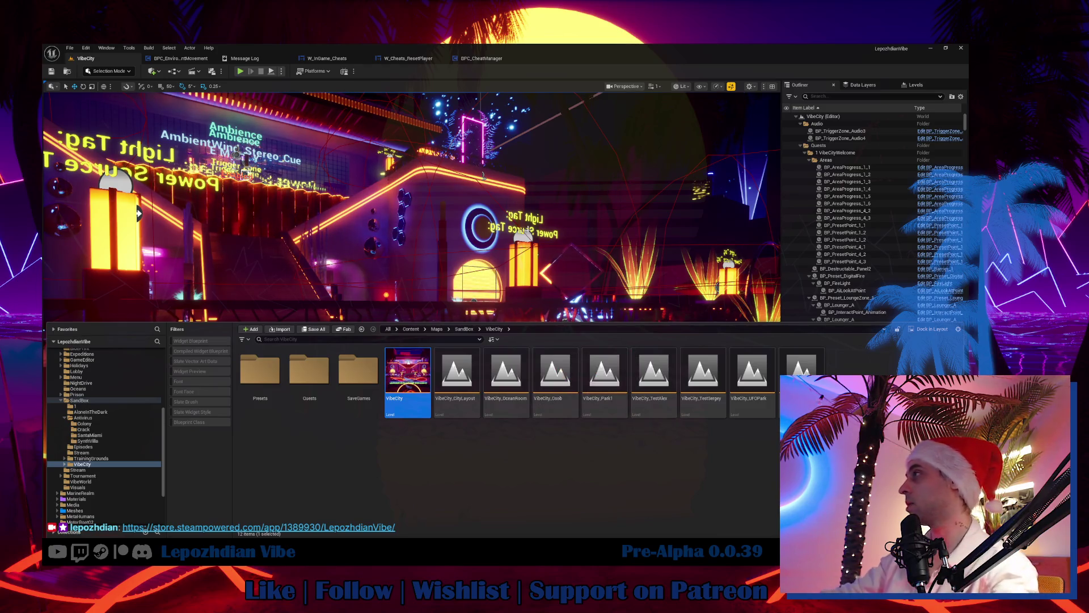
left_click_drag(547, 322, 552, 368)
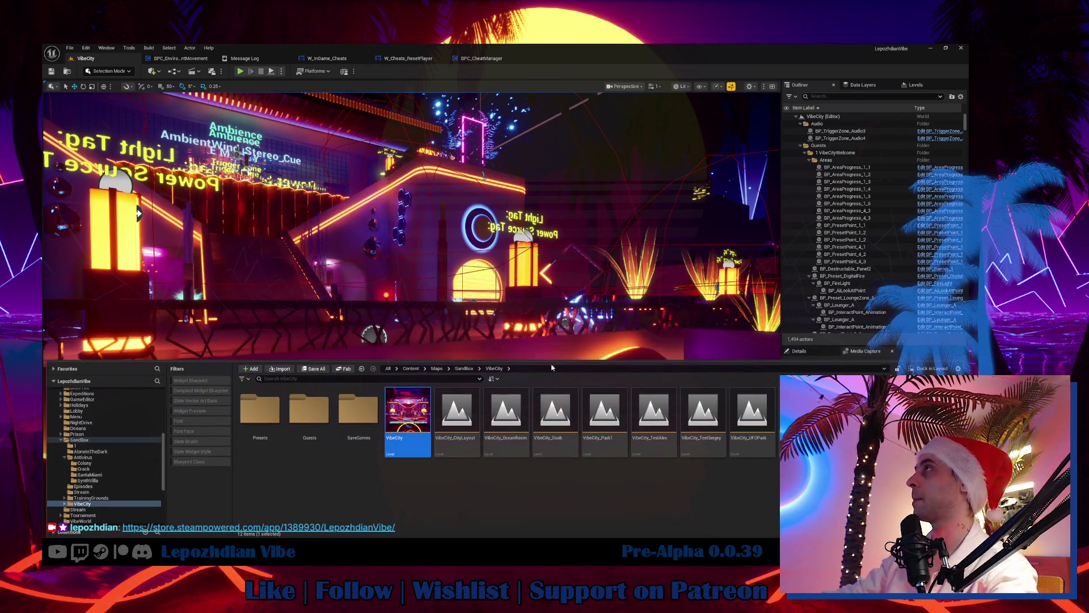
left_click(481, 59)
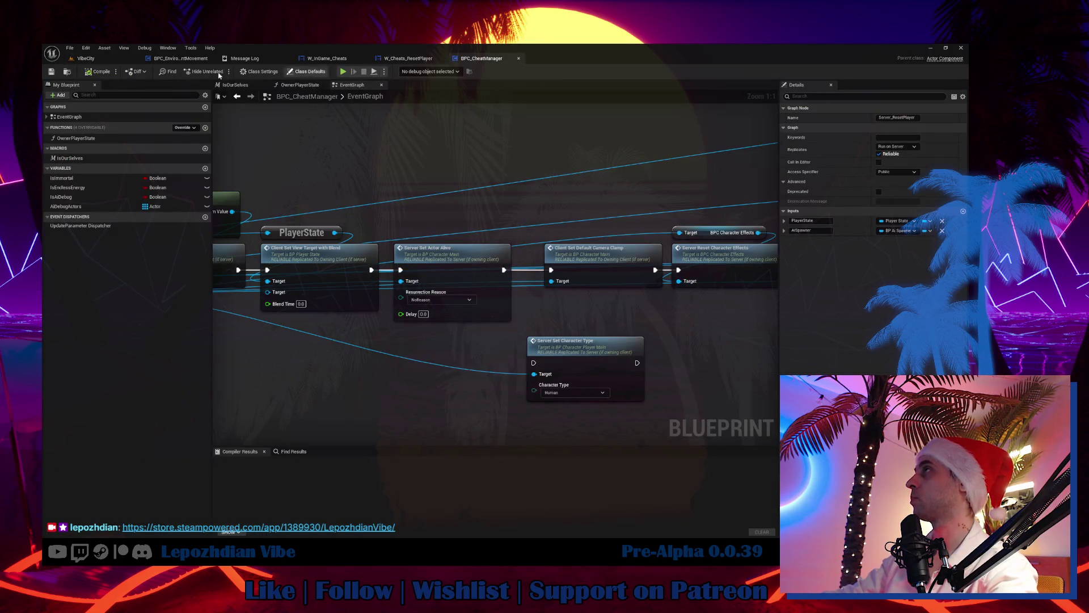
Step: Save all changed files from the VibeCity level editor
left_click(101, 59)
left_click(70, 48)
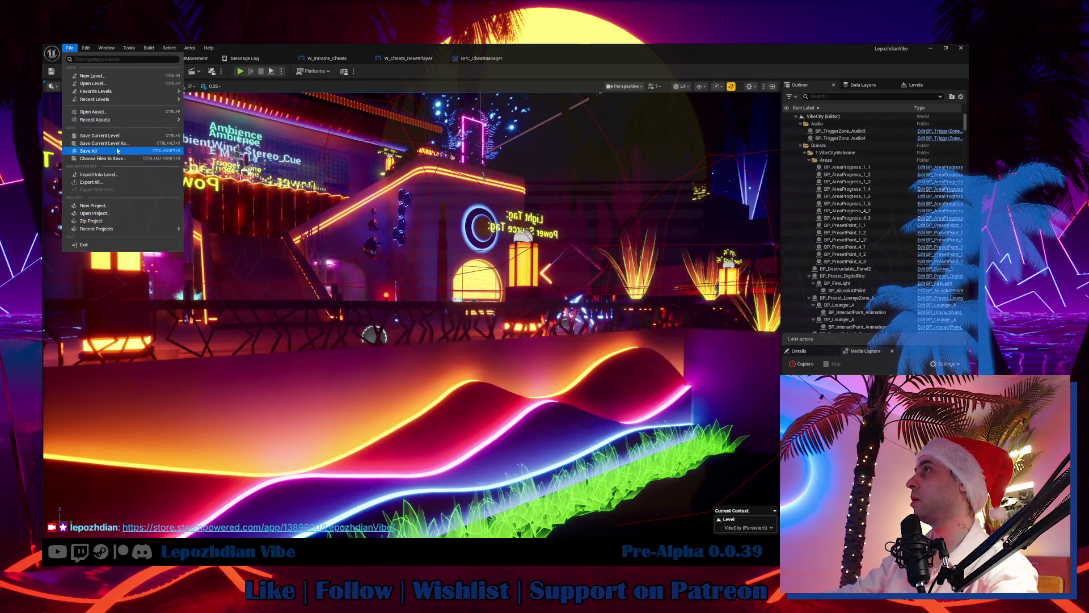
left_click(134, 213)
Step: Fly the camera toward the umbrella area and start a Play-in-Editor session
mouse_move(135, 212)
left_mouse_down()
mouse_move(230, 387)
mouse_move(370, 257)
mouse_move(377, 287)
left_mouse_up()
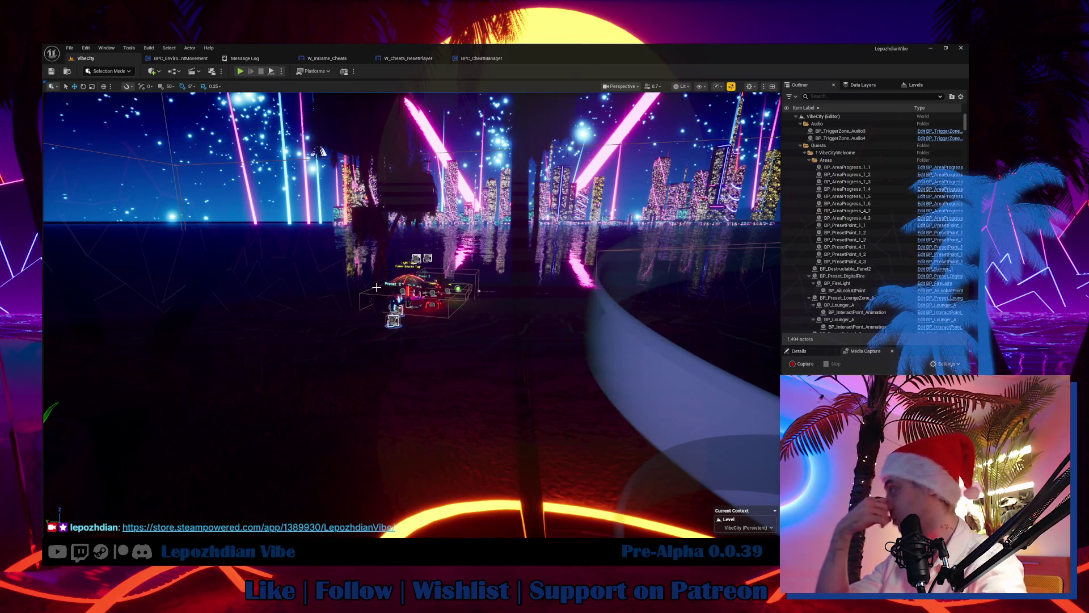
left_click_drag(376, 287, 343, 248)
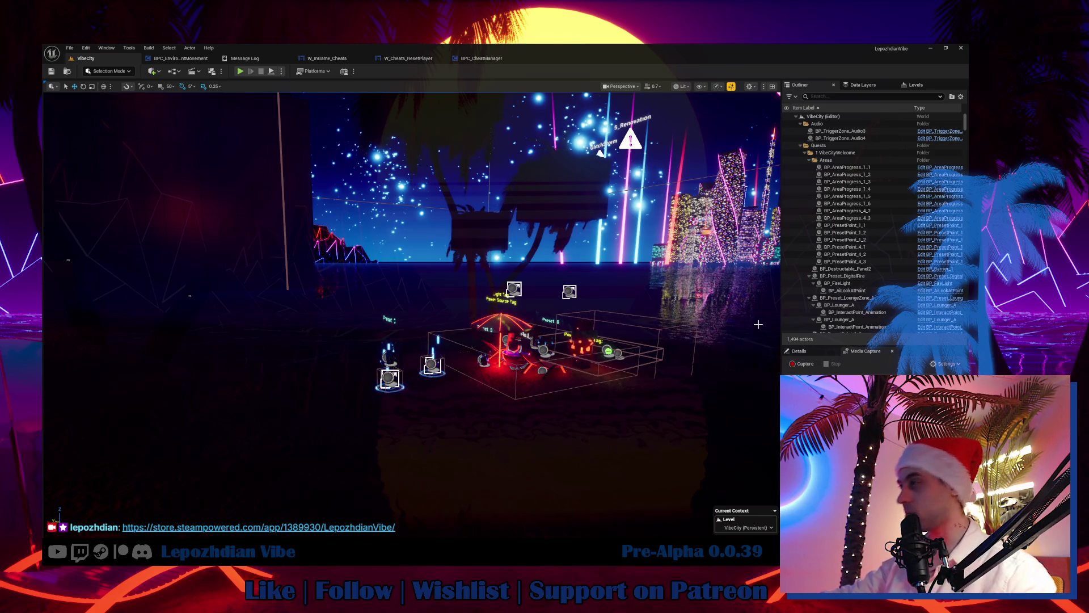
left_click_drag(573, 365, 658, 369)
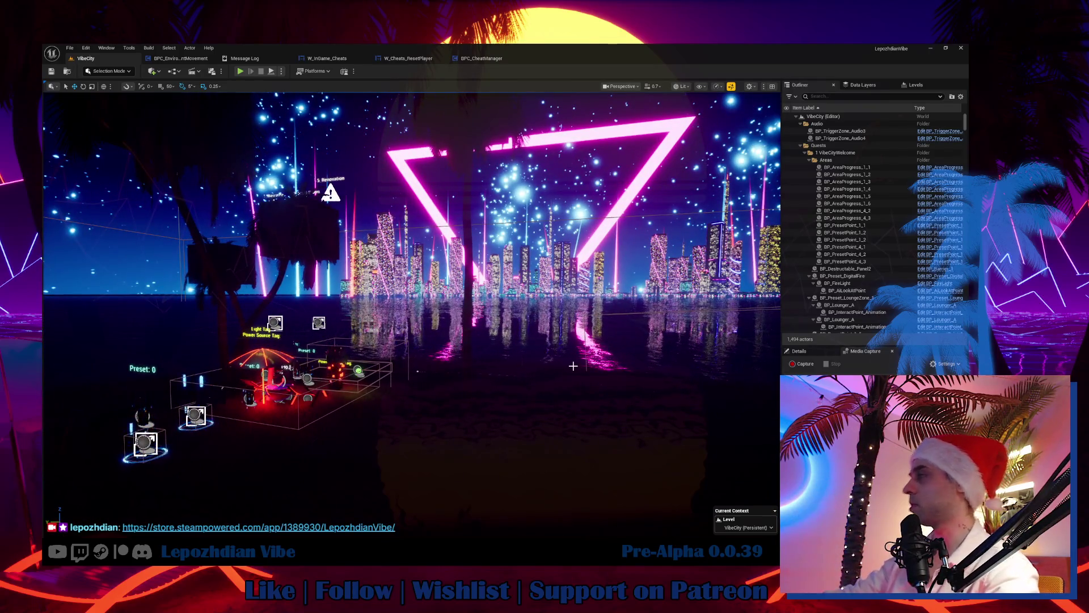
mouse_move(573, 366)
left_mouse_down()
mouse_move(612, 340)
mouse_move(602, 341)
left_mouse_up()
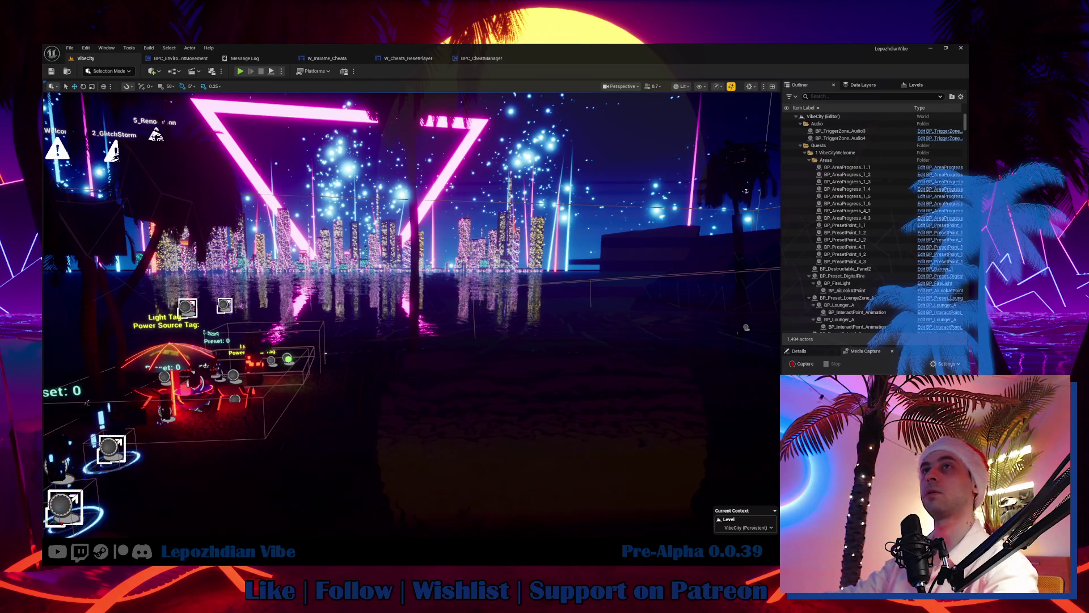
left_click_drag(746, 190, 335, 383)
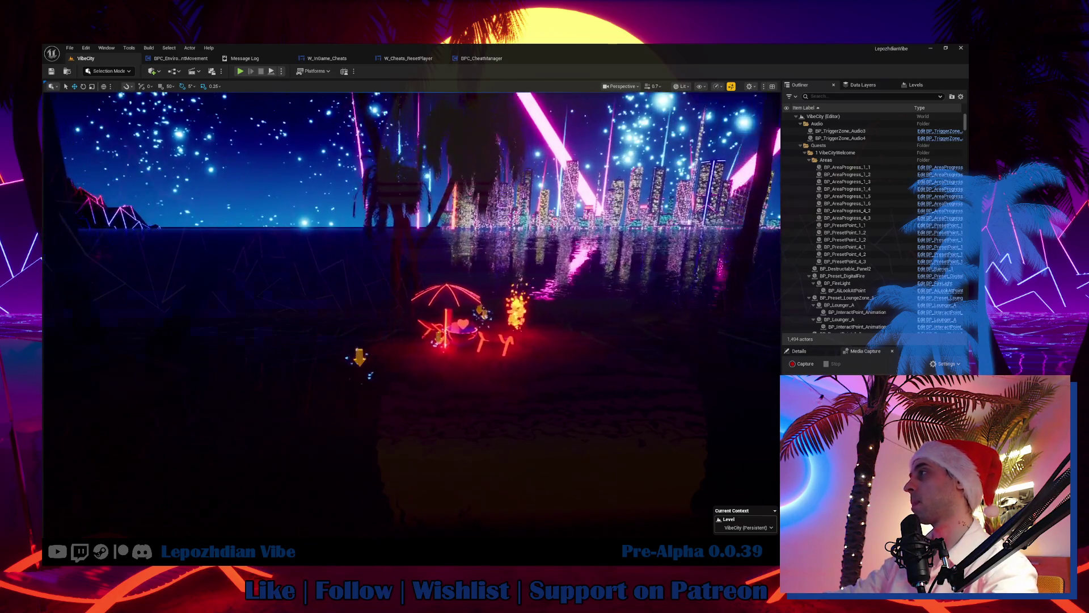
scroll(412, 315, "down", 1)
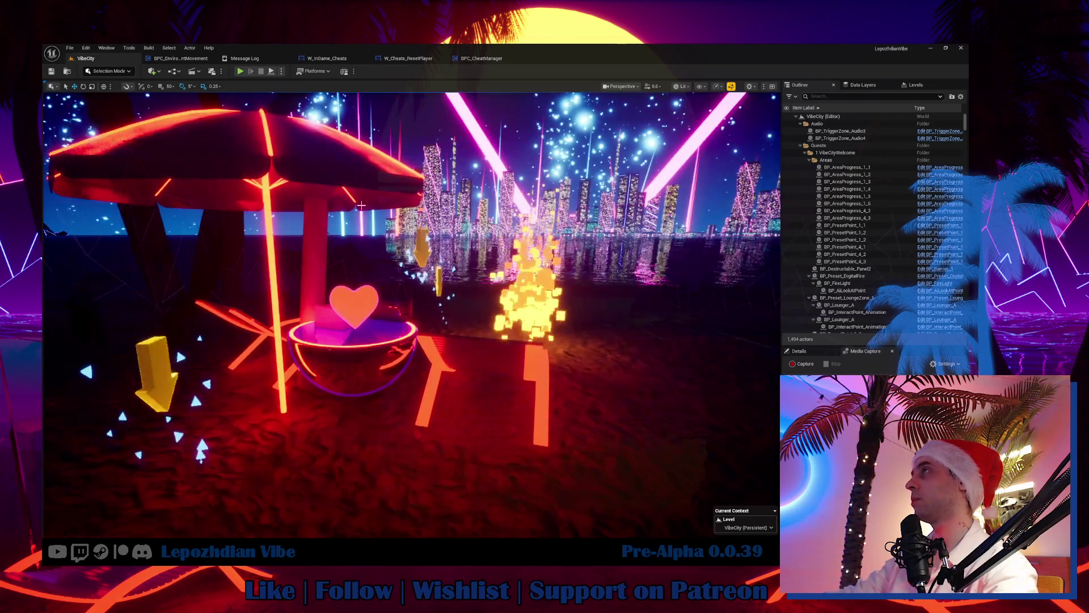
left_click(240, 72)
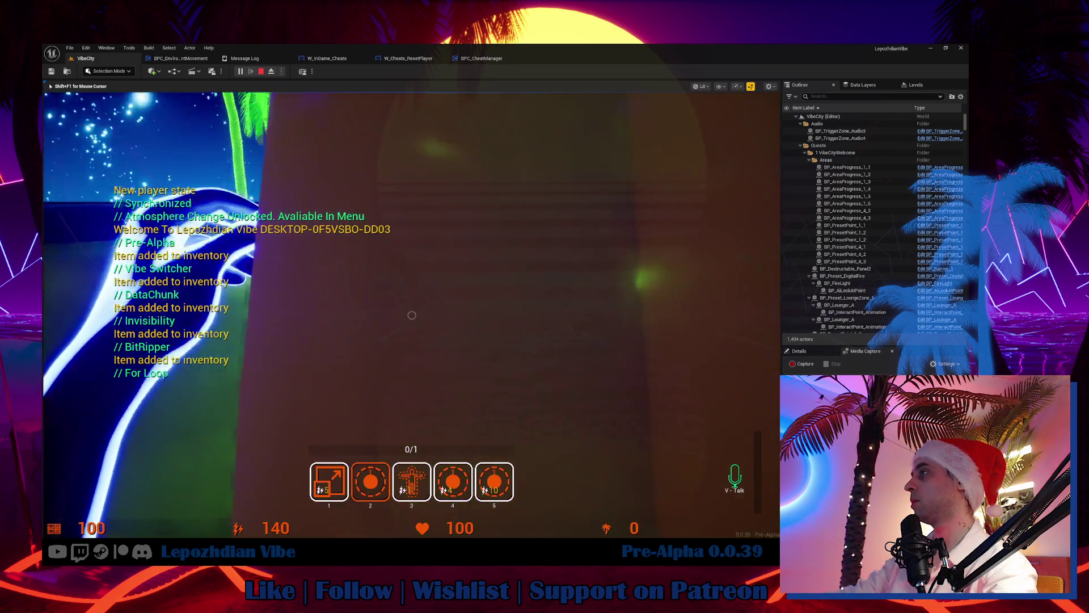
Step: Activate invisibility from hotbar slot 3, then recolour the palm: bark magenta, leaves purple
key("3")
left_click(412, 314)
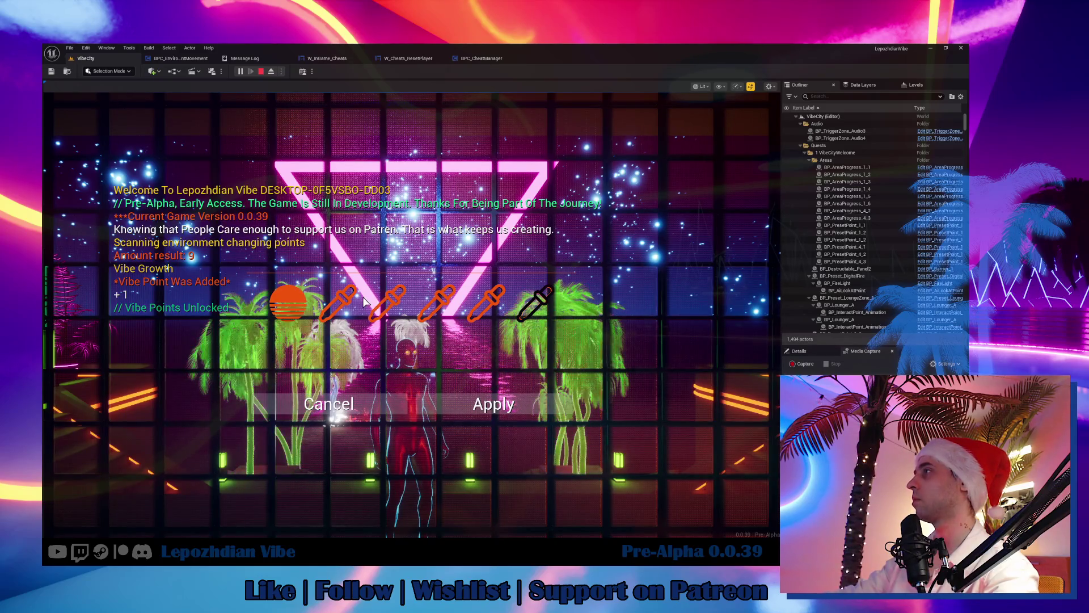
left_click(294, 310)
left_click(229, 192)
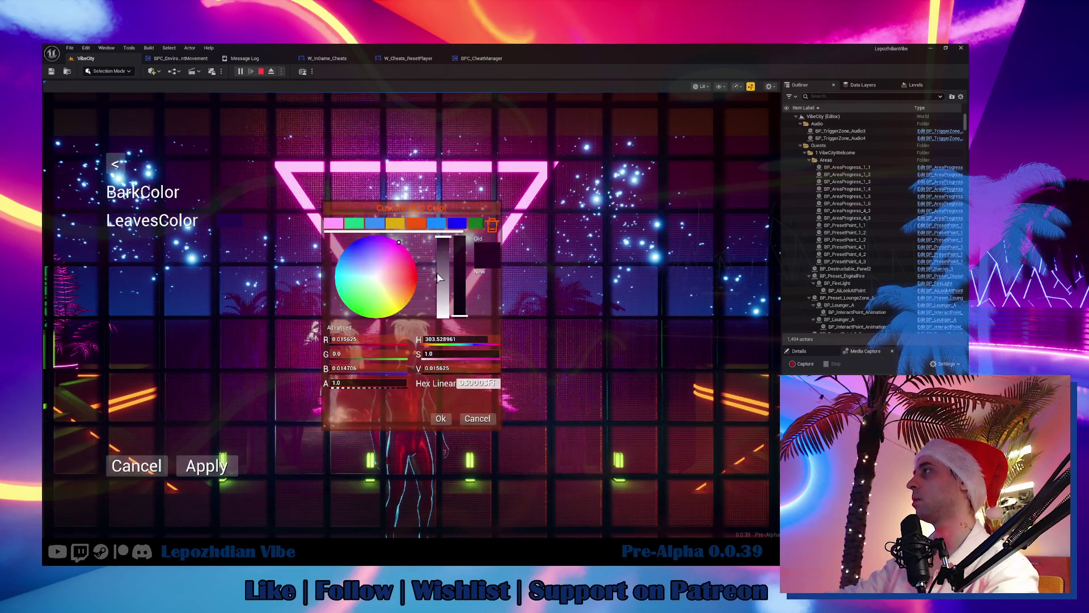
left_click_drag(462, 295, 462, 238)
left_click(442, 418)
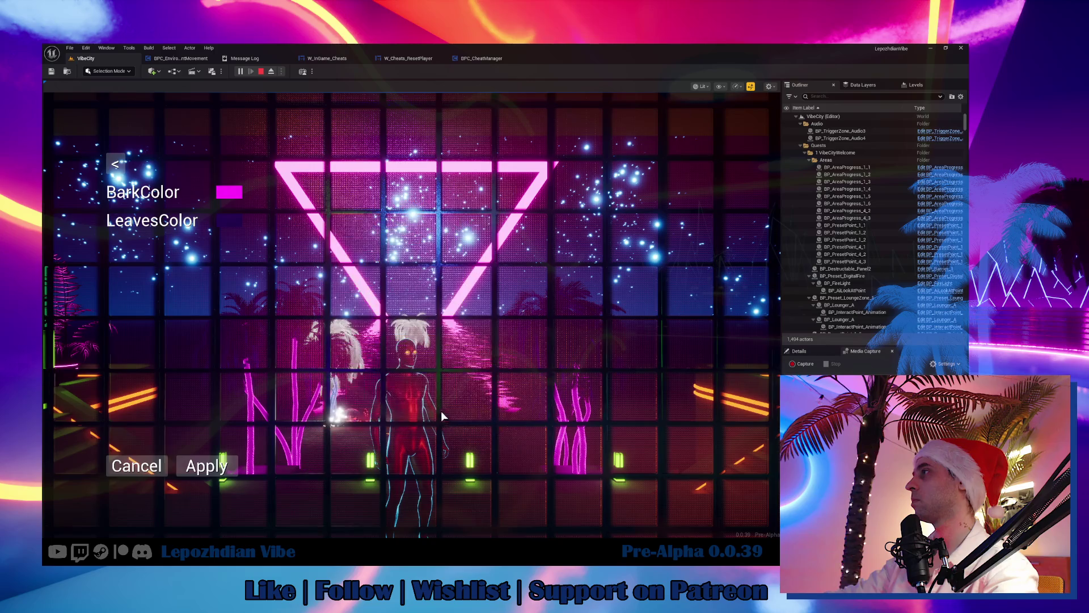
left_click(230, 221)
left_click_drag(465, 271, 463, 237)
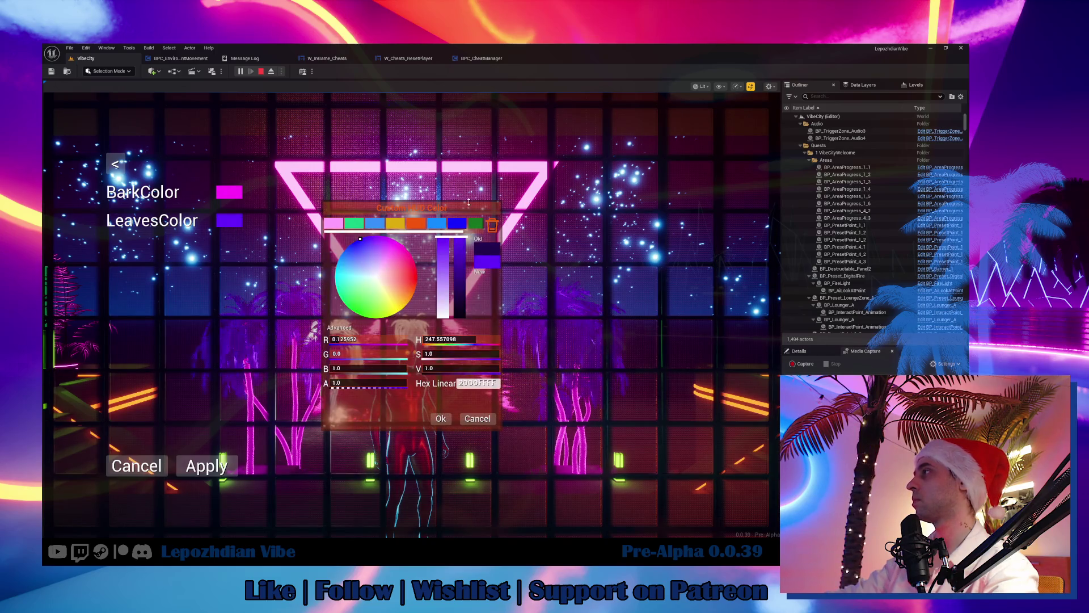
left_click(442, 418)
left_click(229, 461)
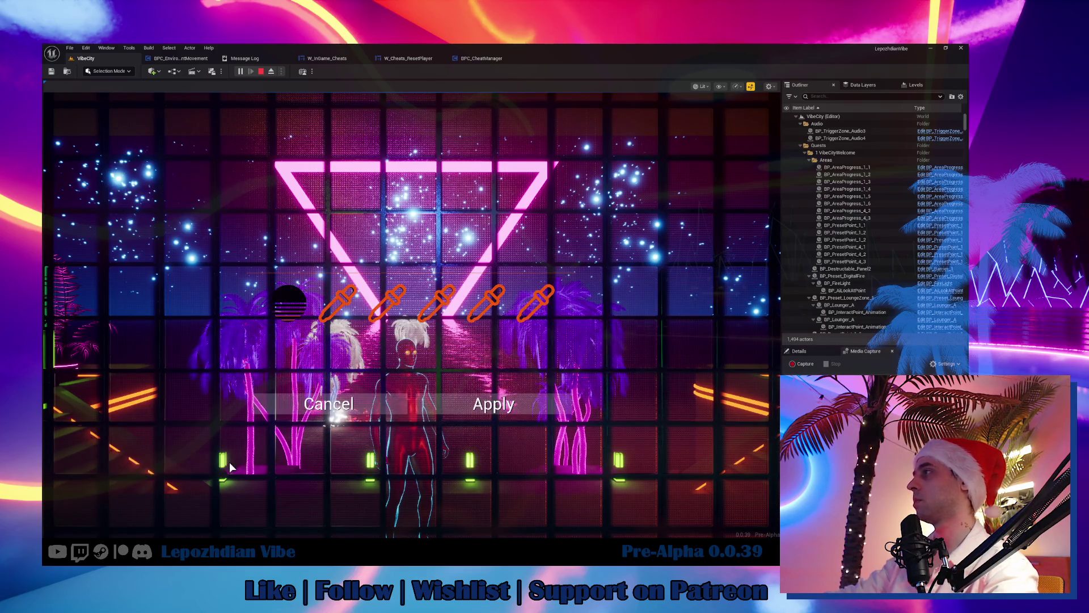
left_click(492, 414)
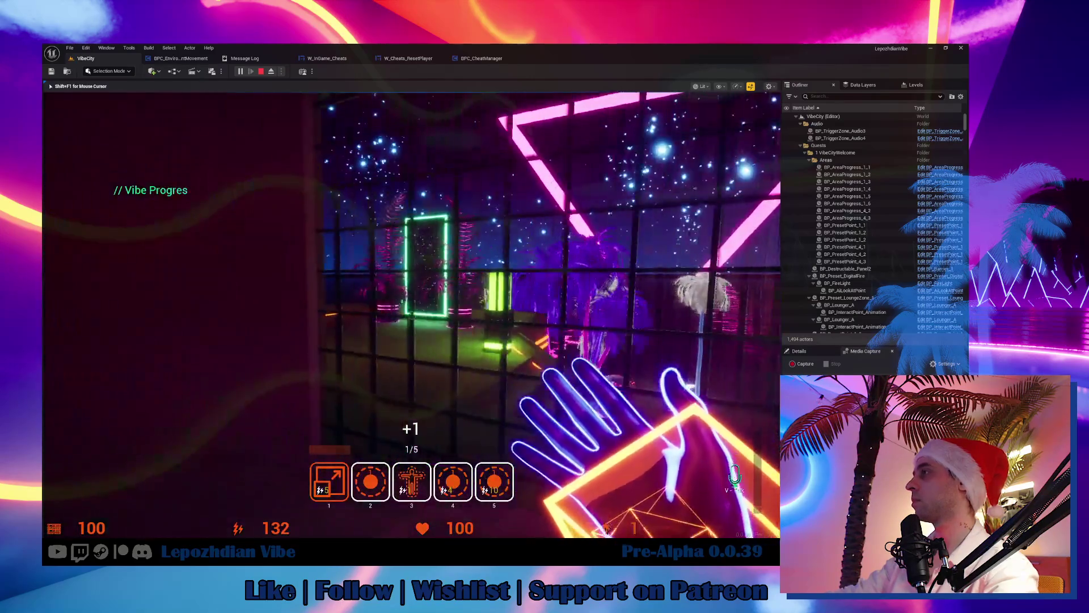
Step: Close the character editor, walk to the glowing NPC and end the dialogue with the third reply
key("w")
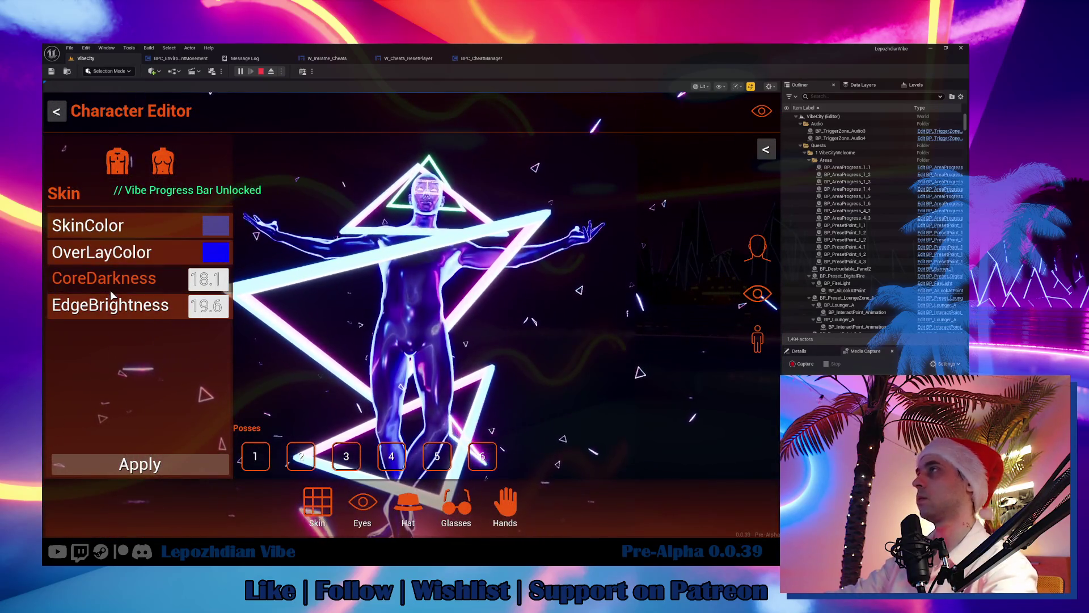
key("Escape")
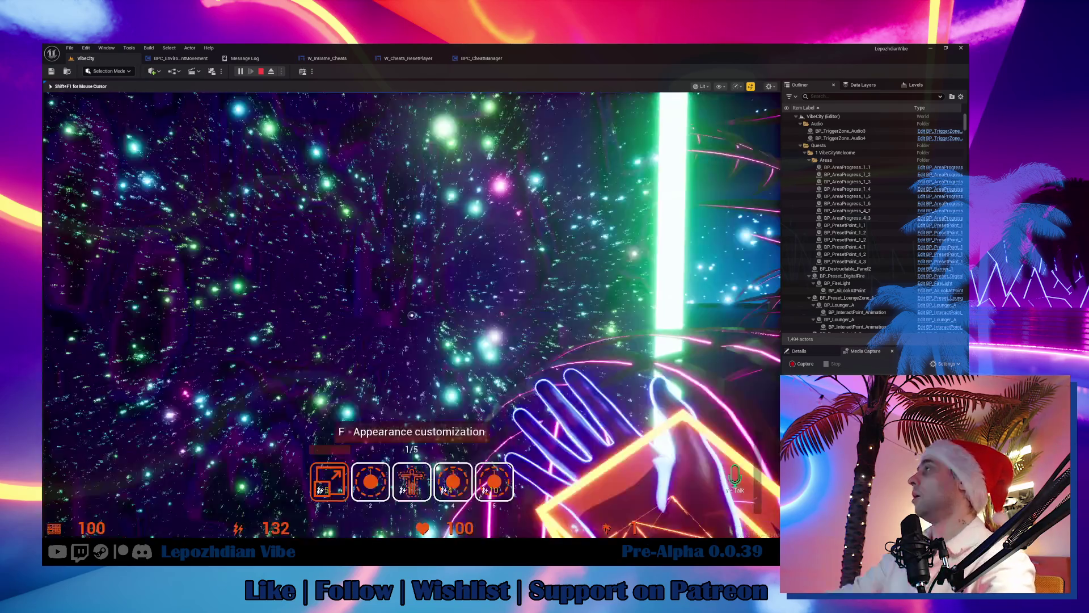
key("w")
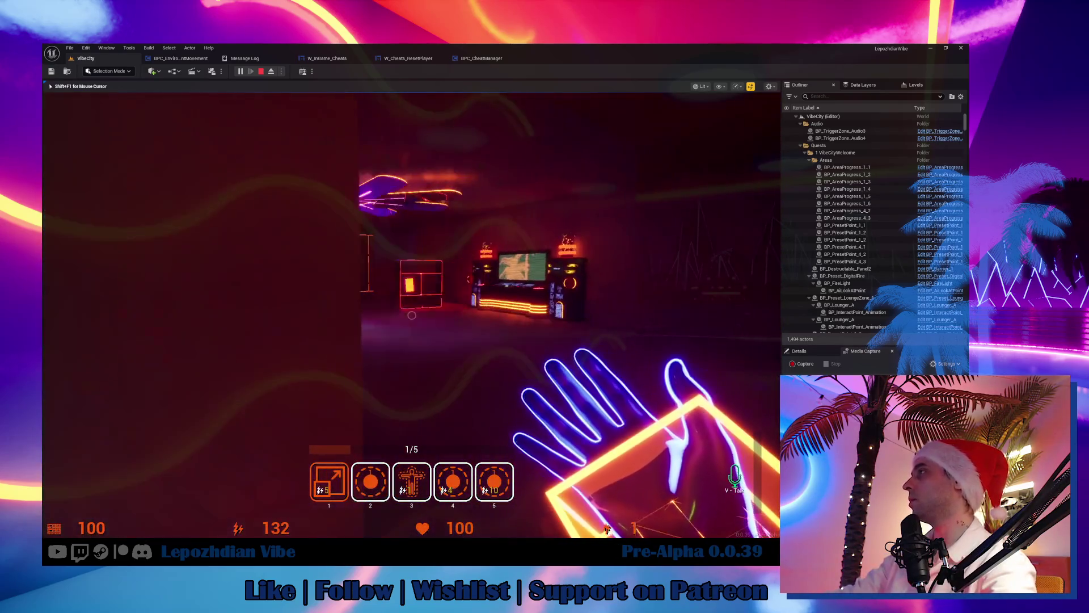
key("w")
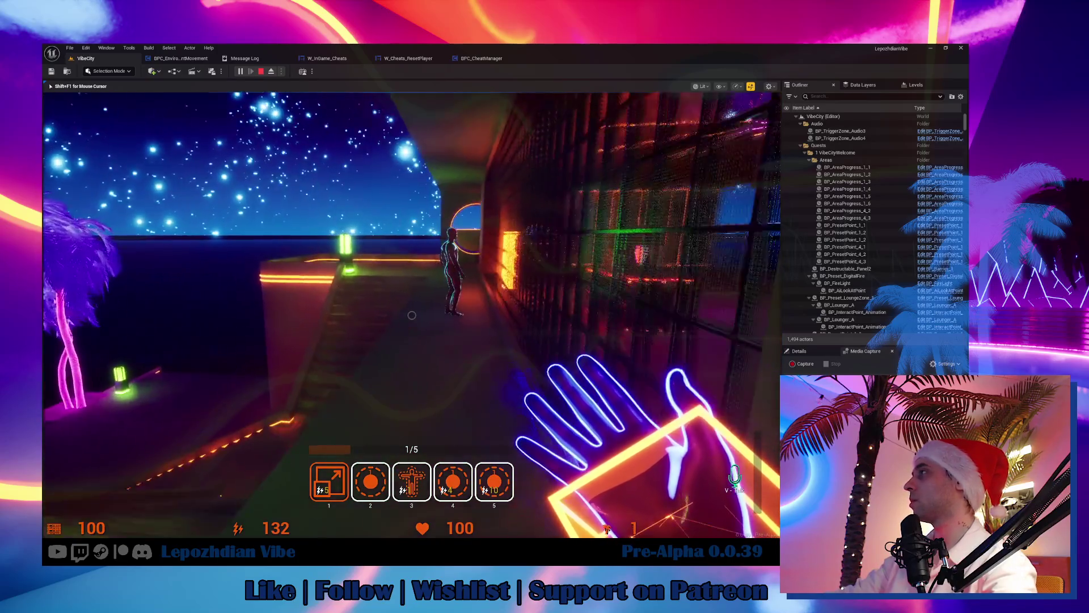
key("e")
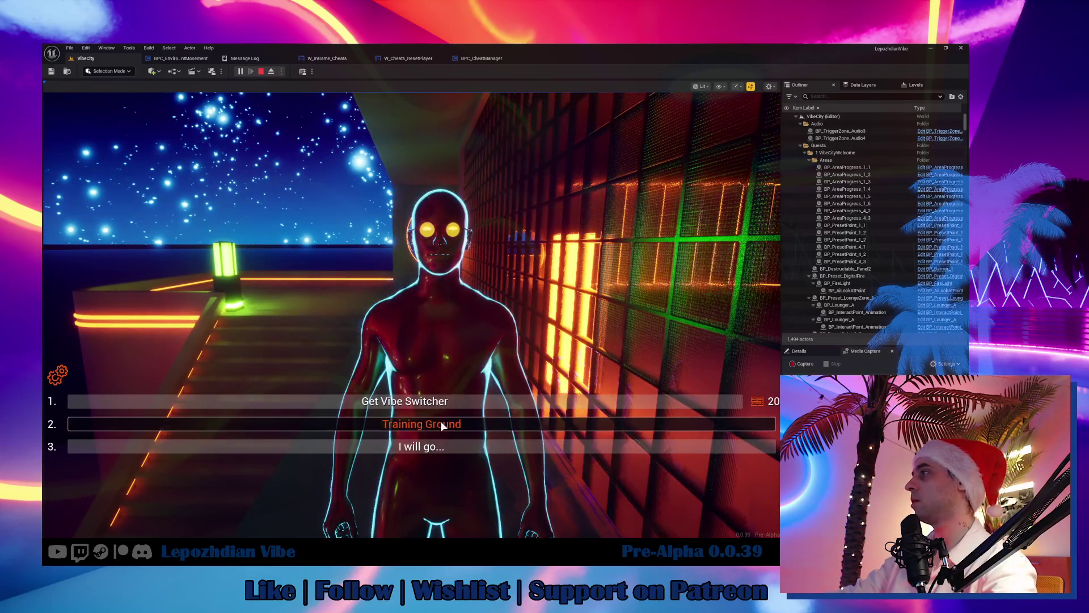
left_click(448, 451)
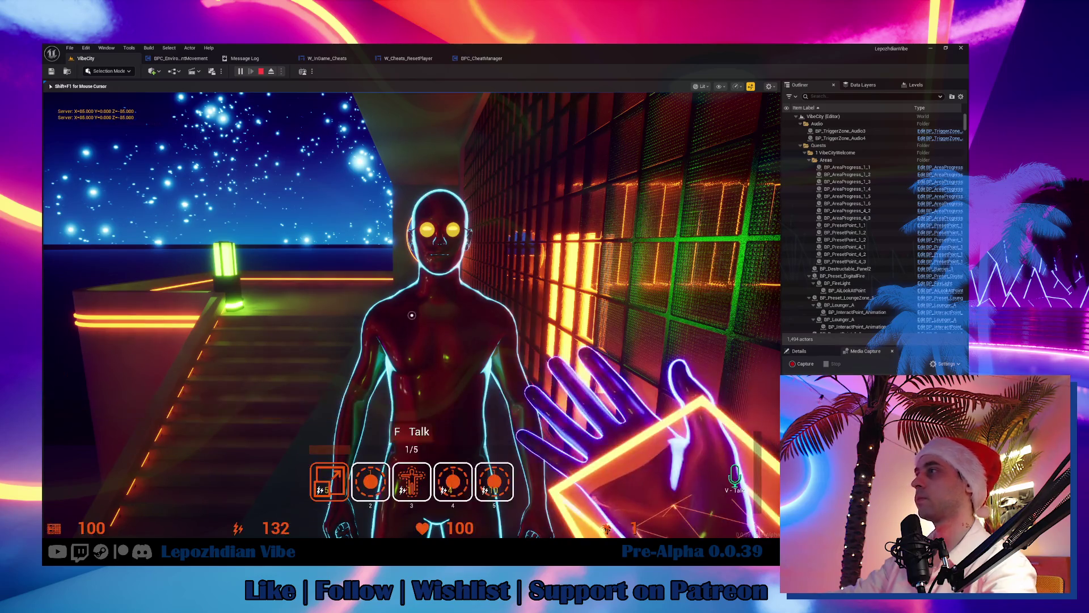
Step: Walk along the ledge past the palms, then stop the play session
key("w")
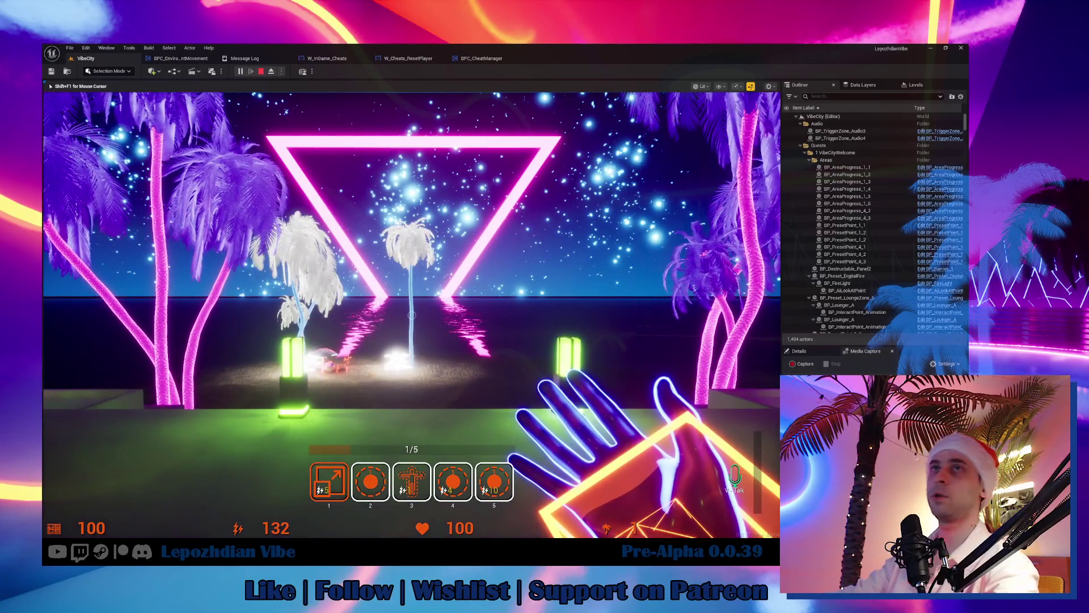
key("w")
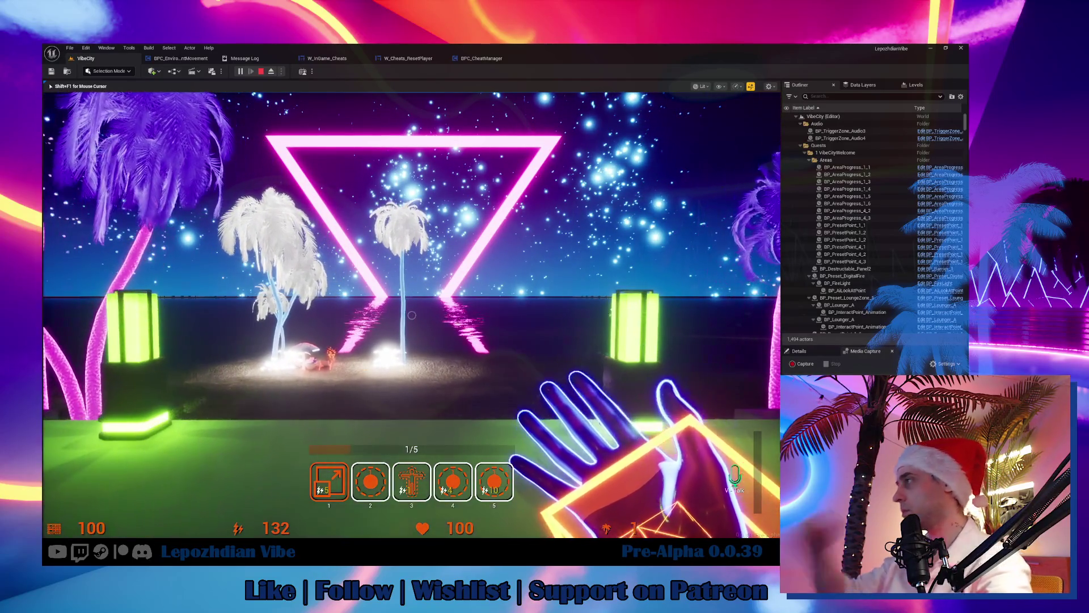
key("a")
key("a")
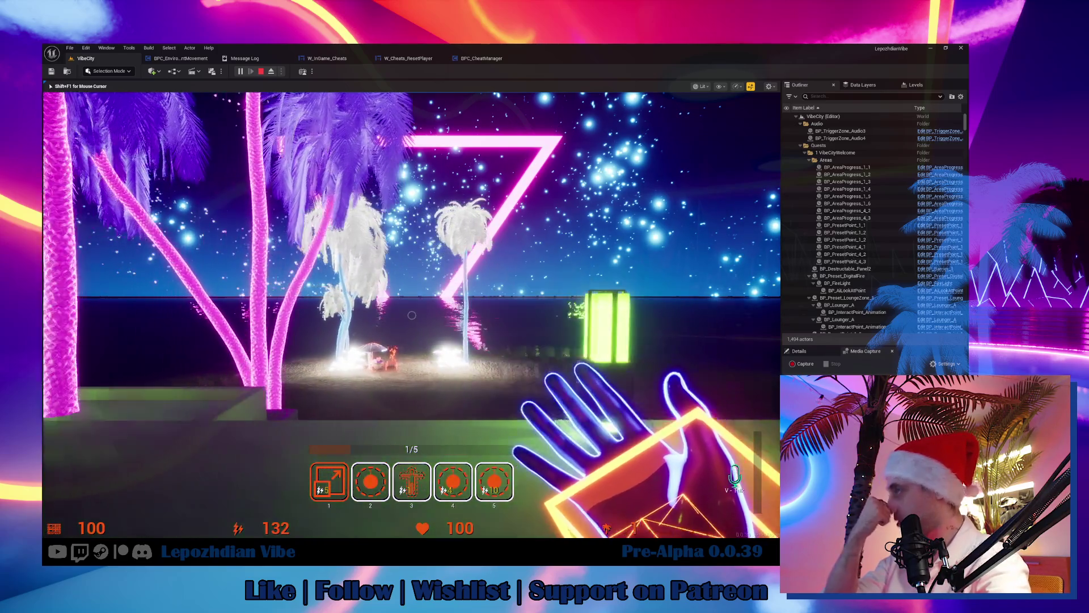
key("w")
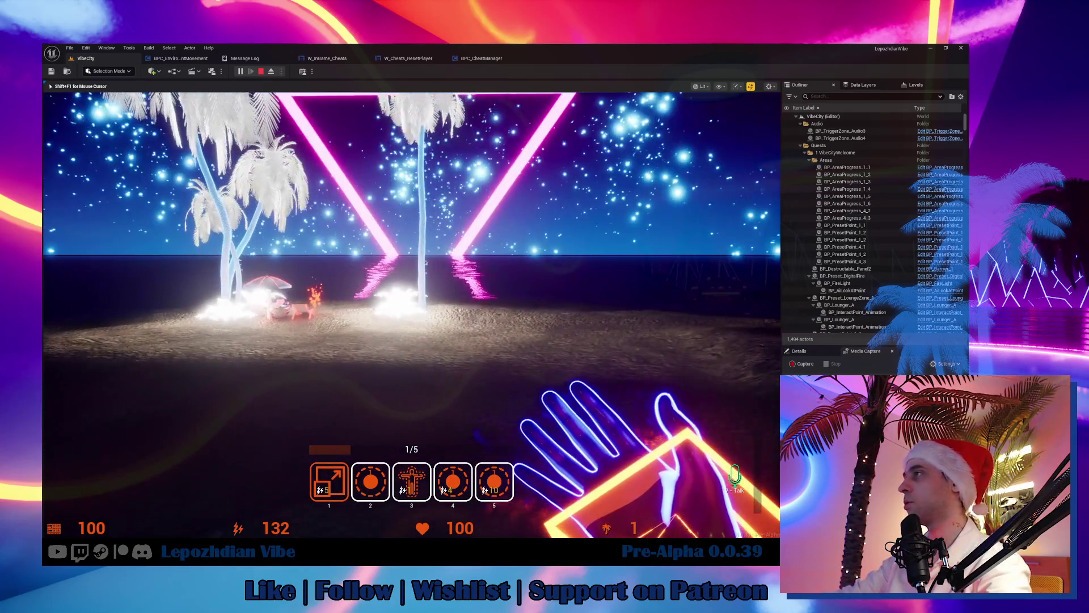
key("Escape")
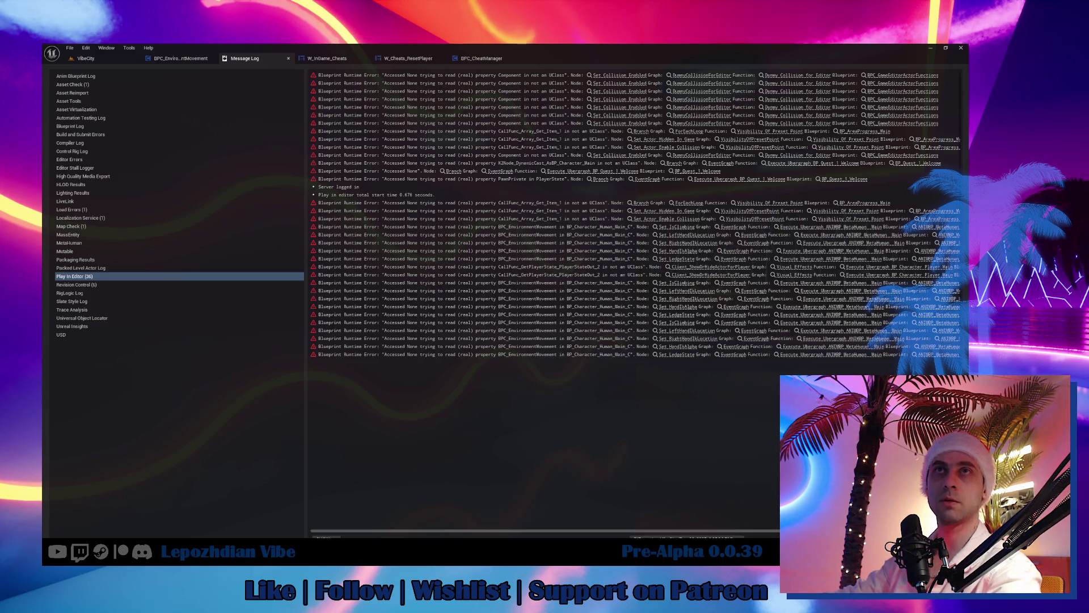
Step: Return to the VibeCity viewport, then open BPC_CheatManager and pan to the reset chain
key("1")
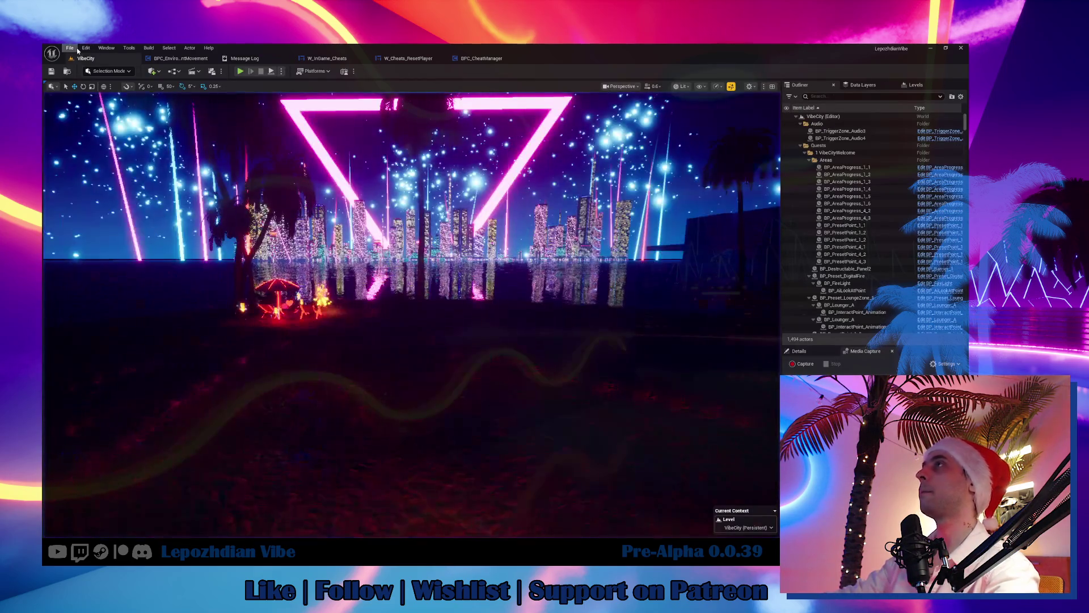
left_click(76, 48)
key("Escape")
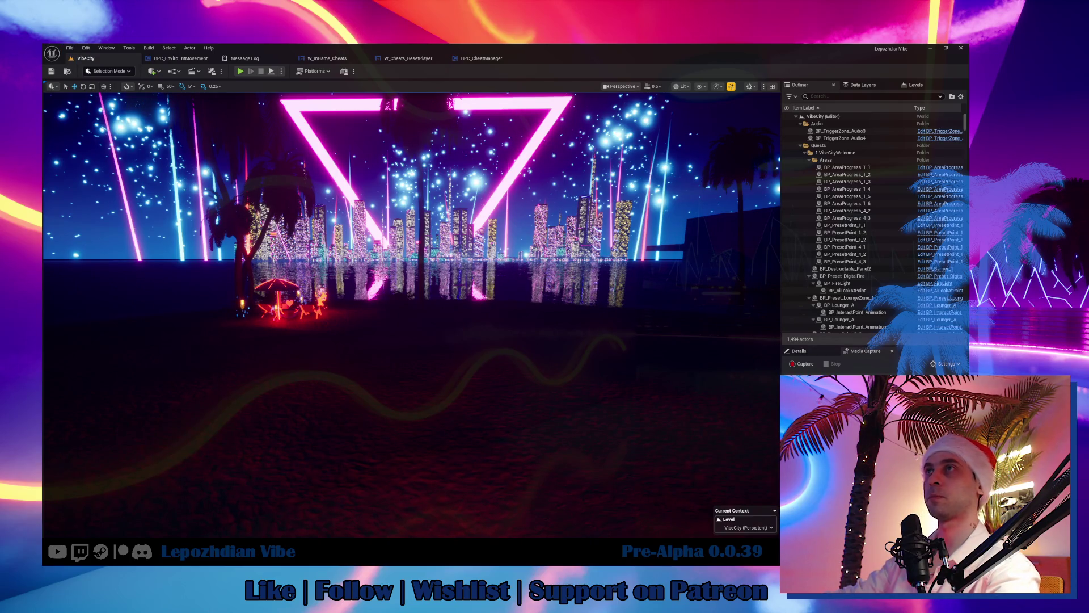
left_click_drag(353, 356, 349, 346)
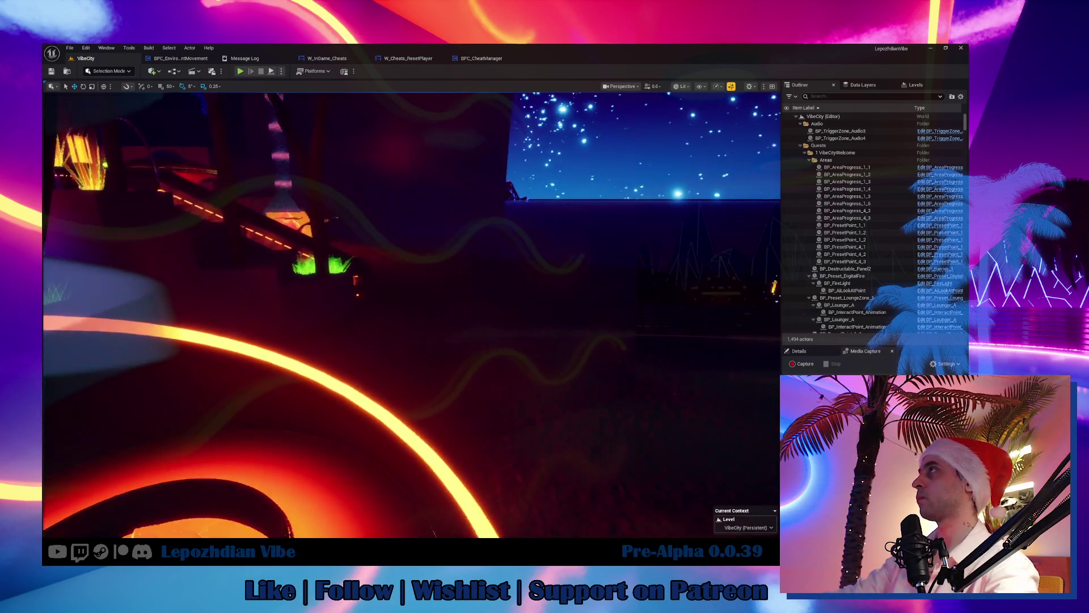
left_click(491, 59)
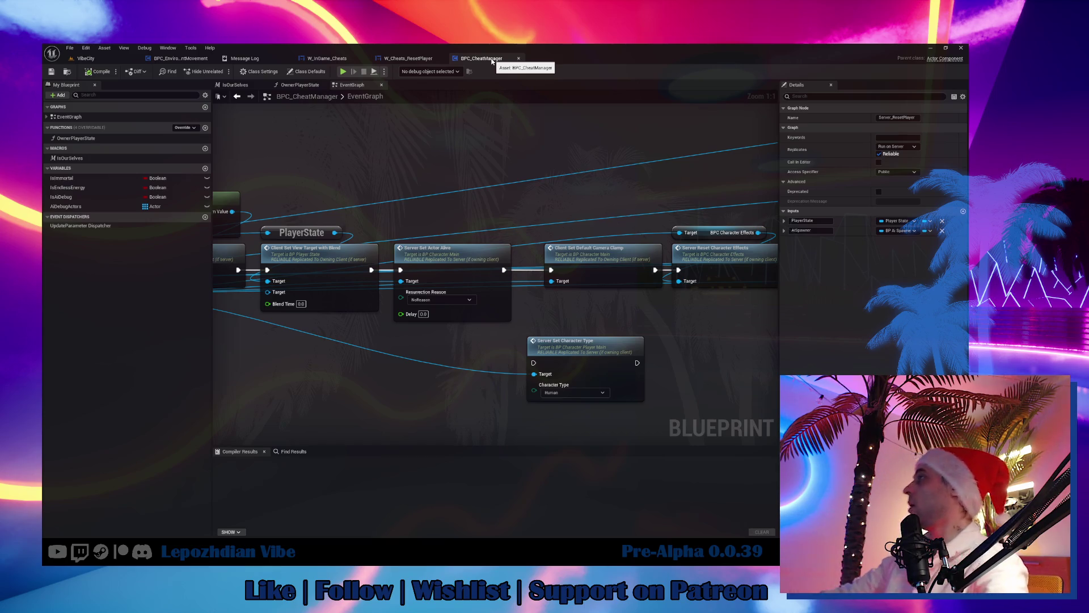
left_click_drag(523, 165, 714, 170)
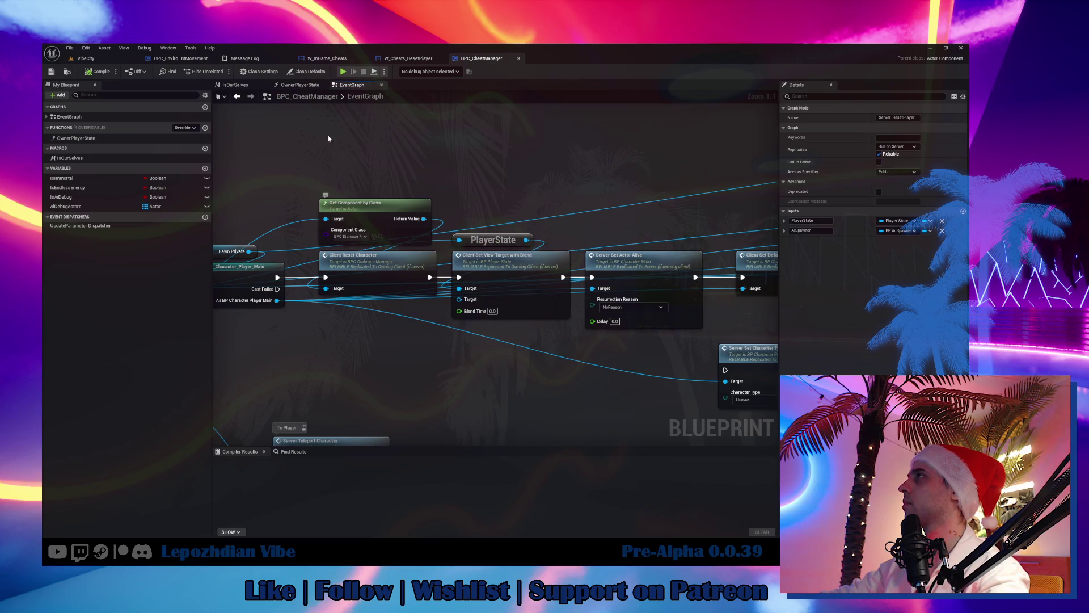
Step: In BPC_EnvironmentMovement, inspect the Multicast_SetCrouch and Crouch events
left_click(195, 63)
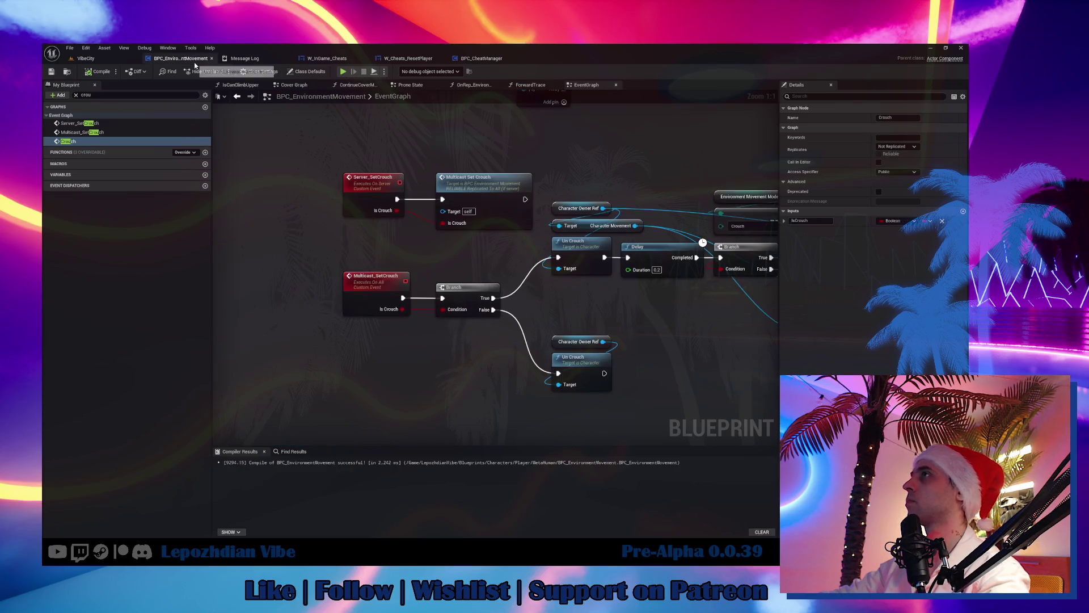
double_click(81, 132)
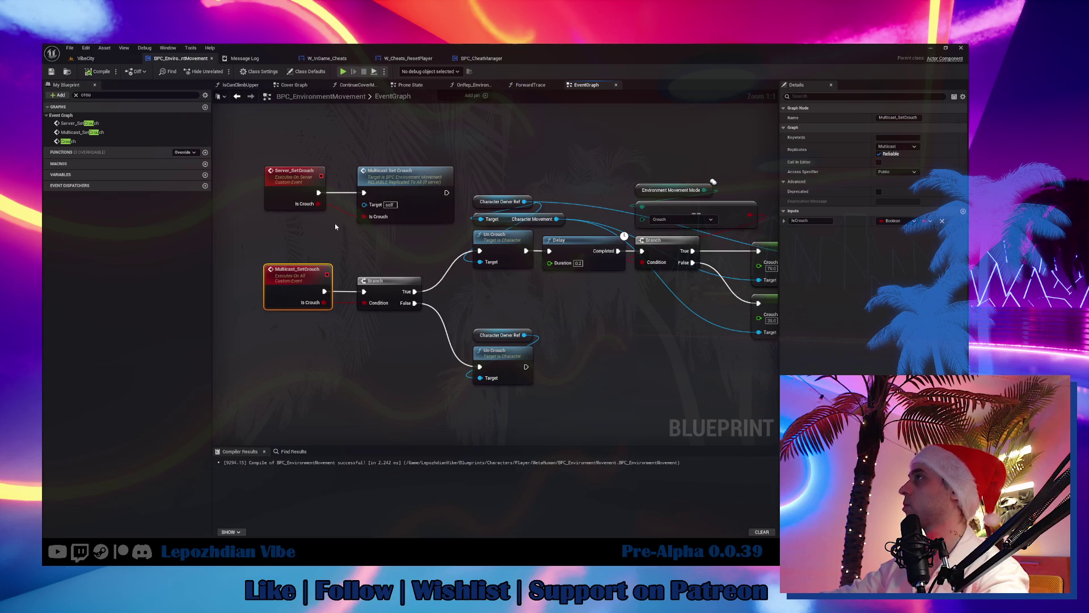
left_click(290, 266)
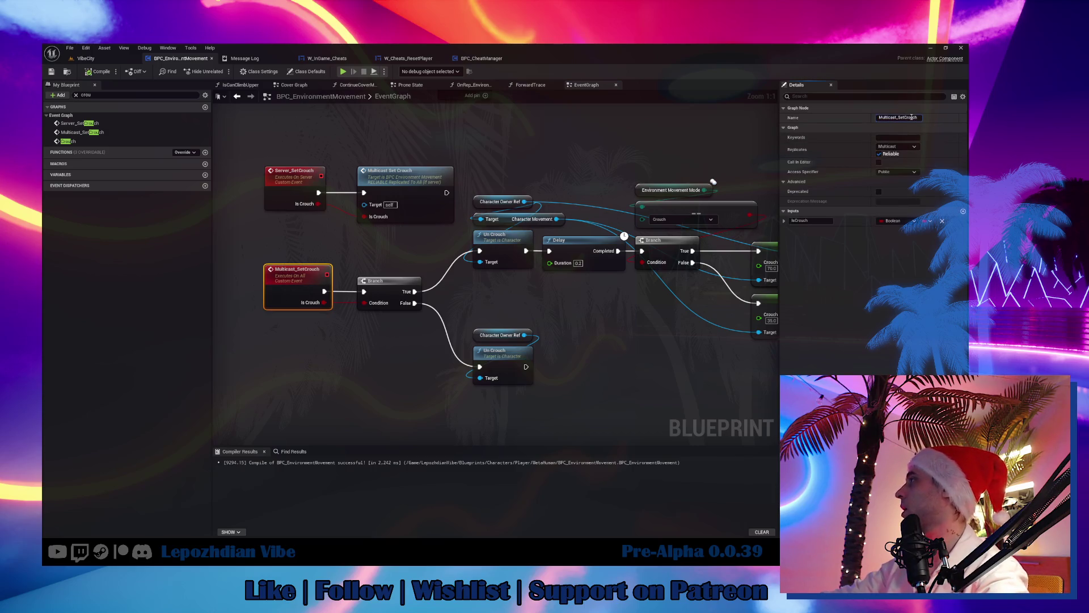
scroll(645, 212, "down", 7)
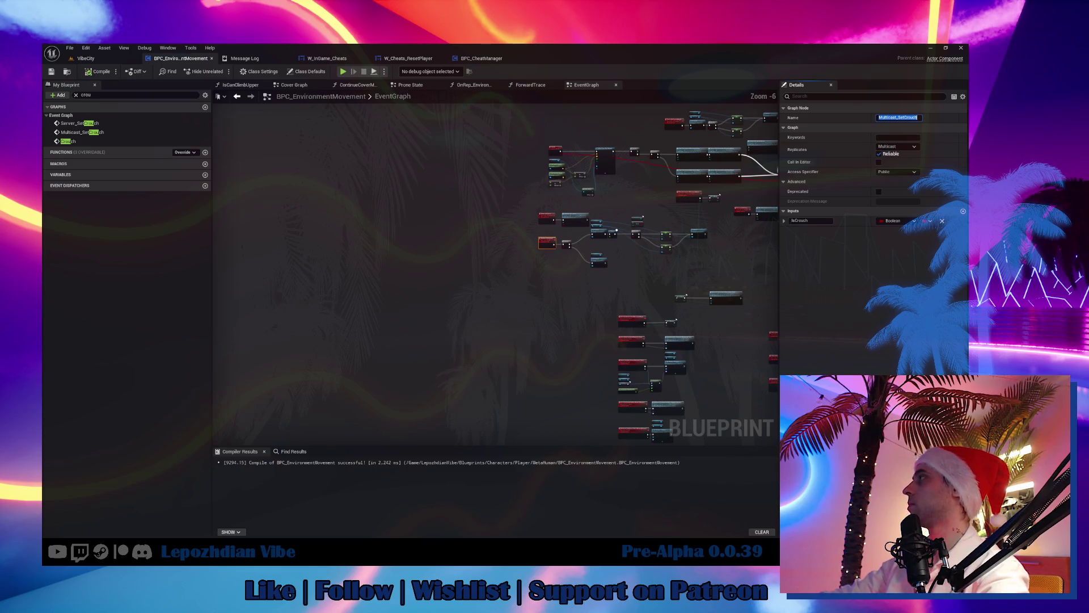
double_click(68, 141)
scroll(265, 306, "up", 7)
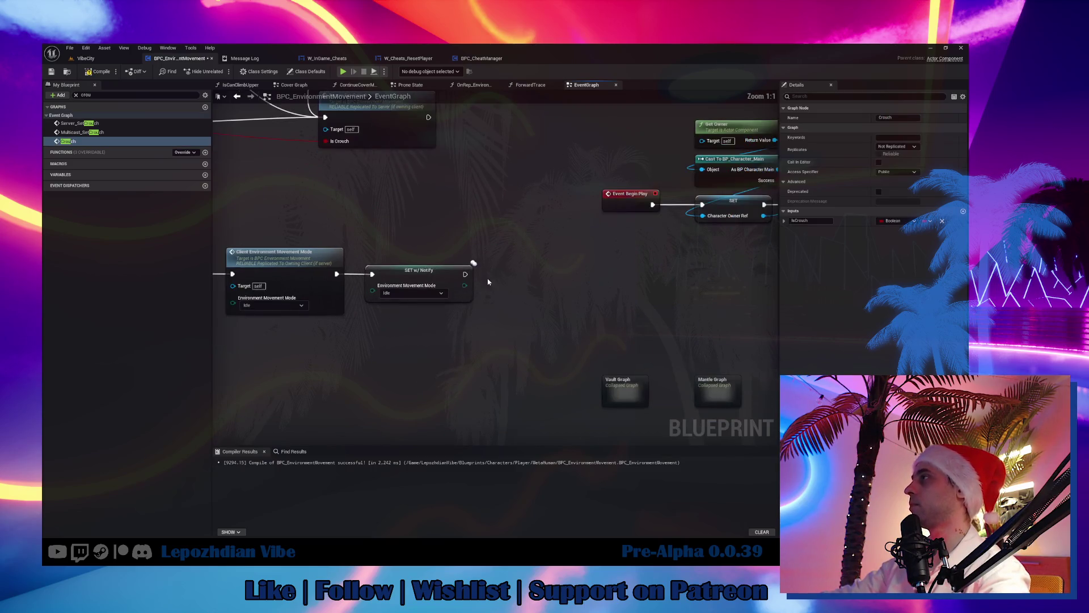
Step: Add a Multicast Set Crouch call node beside the idle-state chain
right_click(507, 269)
type("Multicast_SetCrouch")
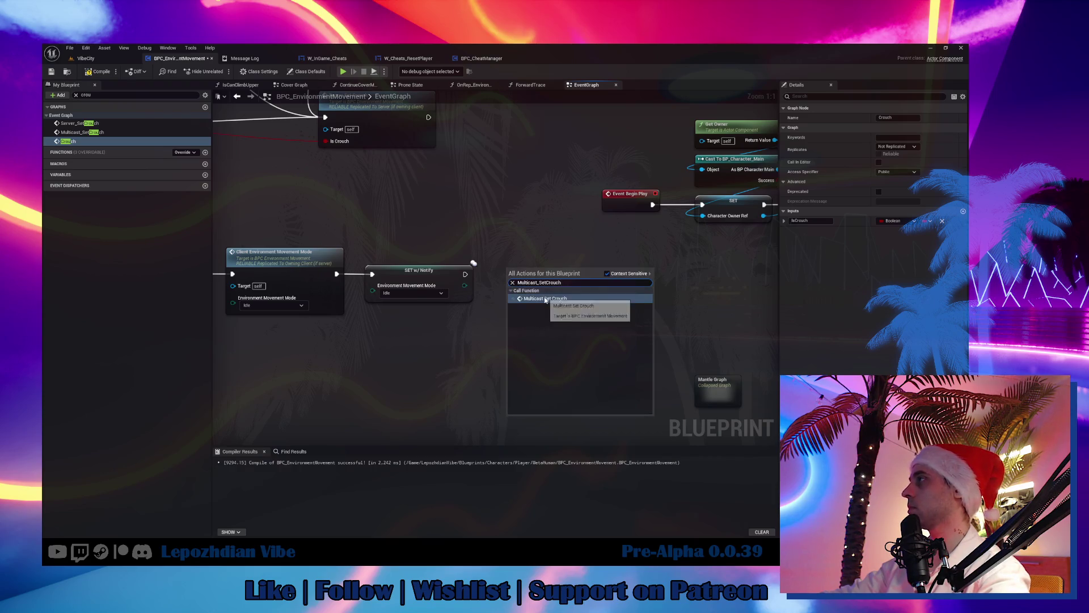
left_click(547, 296)
mouse_move(465, 275)
left_mouse_down()
mouse_move(512, 292)
mouse_move(525, 273)
left_mouse_up()
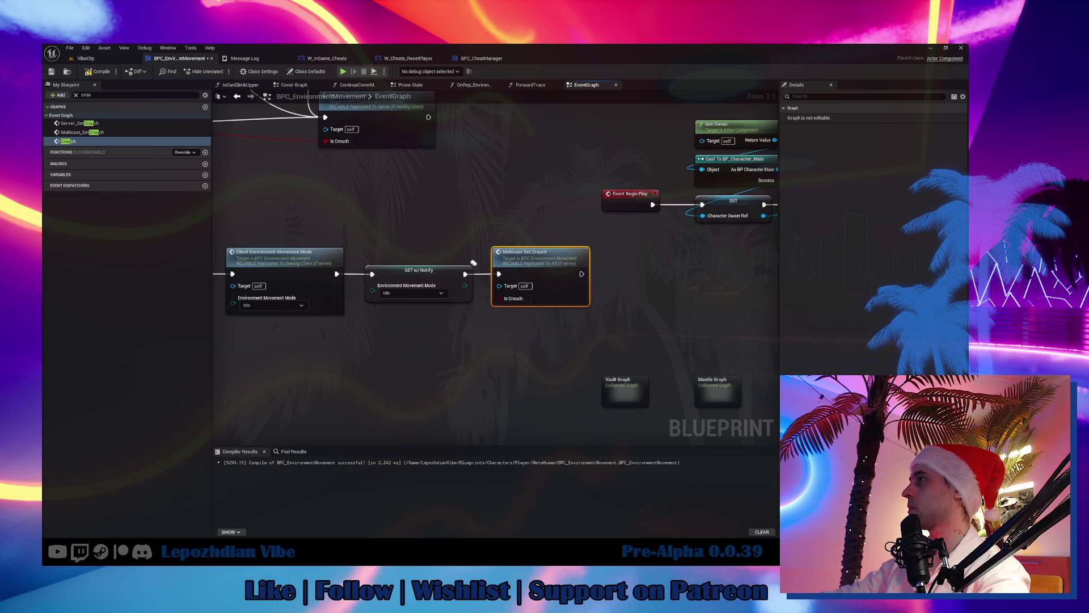
left_click_drag(495, 349, 563, 355)
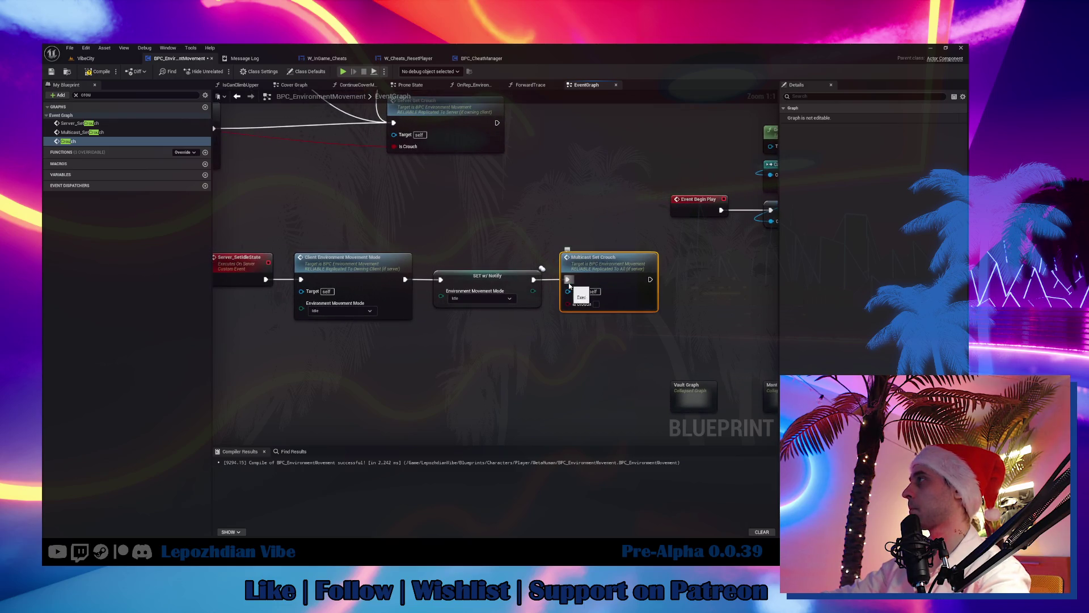
key("ctrl+x")
key("ctrl+v")
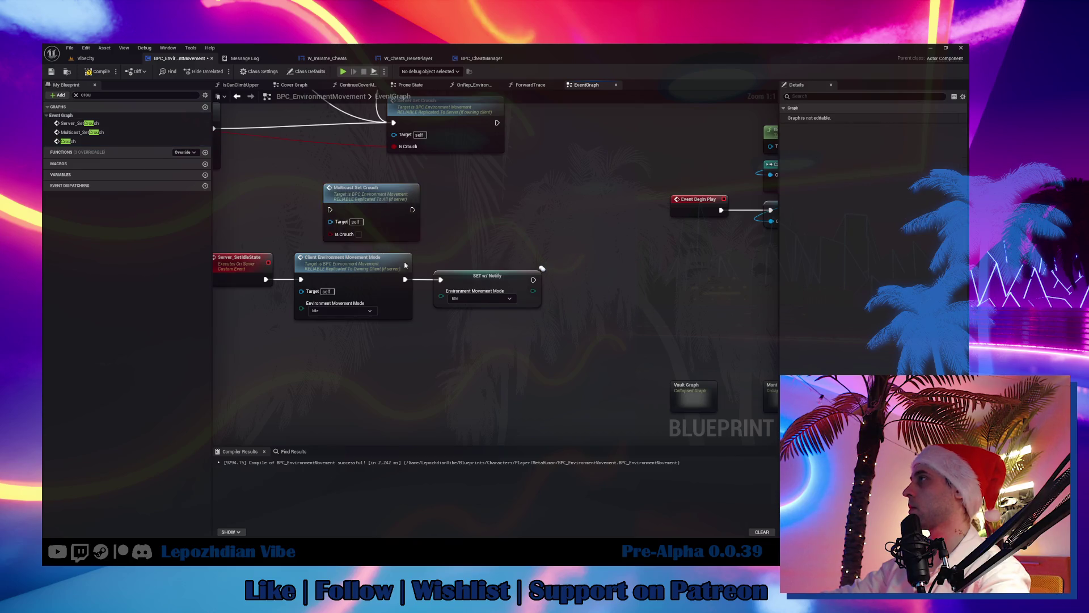
Step: Wire Multicast Set Crouch between Server_SetIdleState and Client Environment Movement Mode, tidying the nodes
left_click_drag(368, 275, 499, 274)
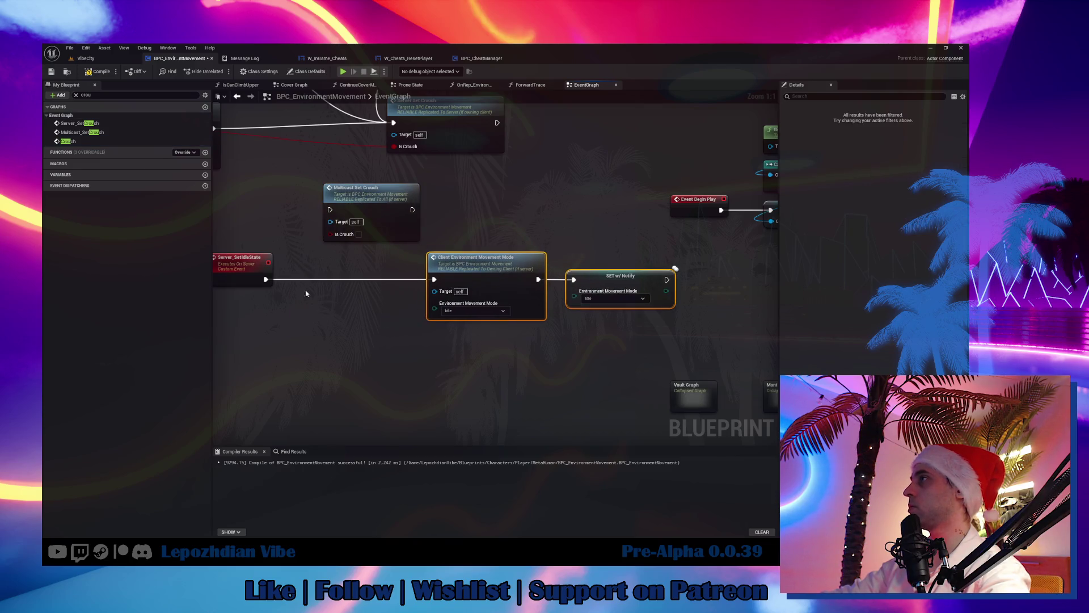
mouse_move(265, 279)
left_mouse_down()
mouse_move(329, 209)
mouse_move(325, 266)
mouse_move(309, 281)
left_mouse_up()
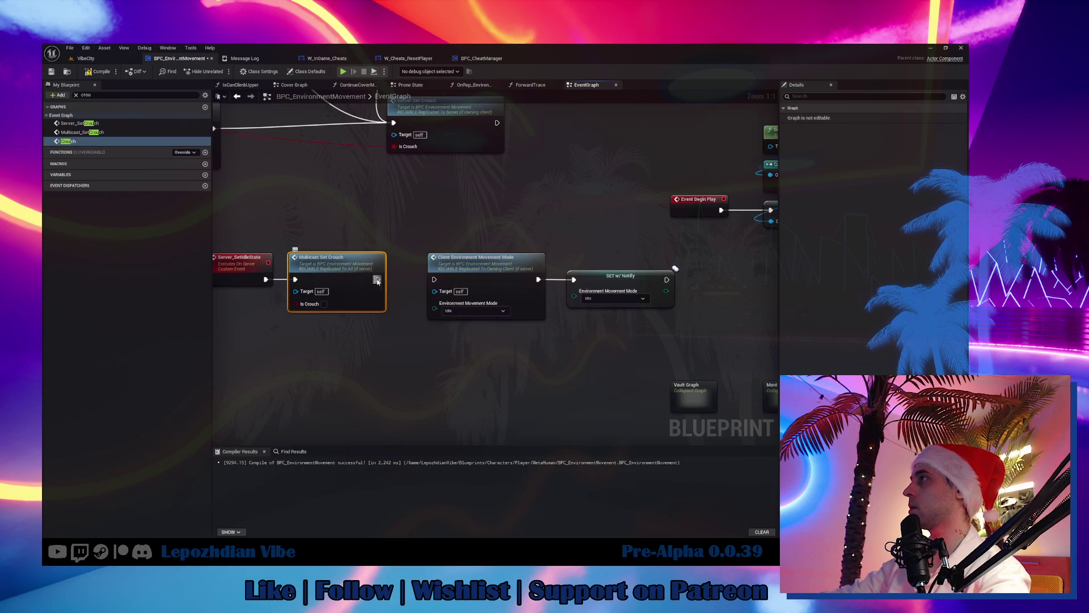
left_click_drag(377, 279, 435, 282)
left_click_drag(511, 236, 658, 316)
left_click_drag(471, 267, 453, 267)
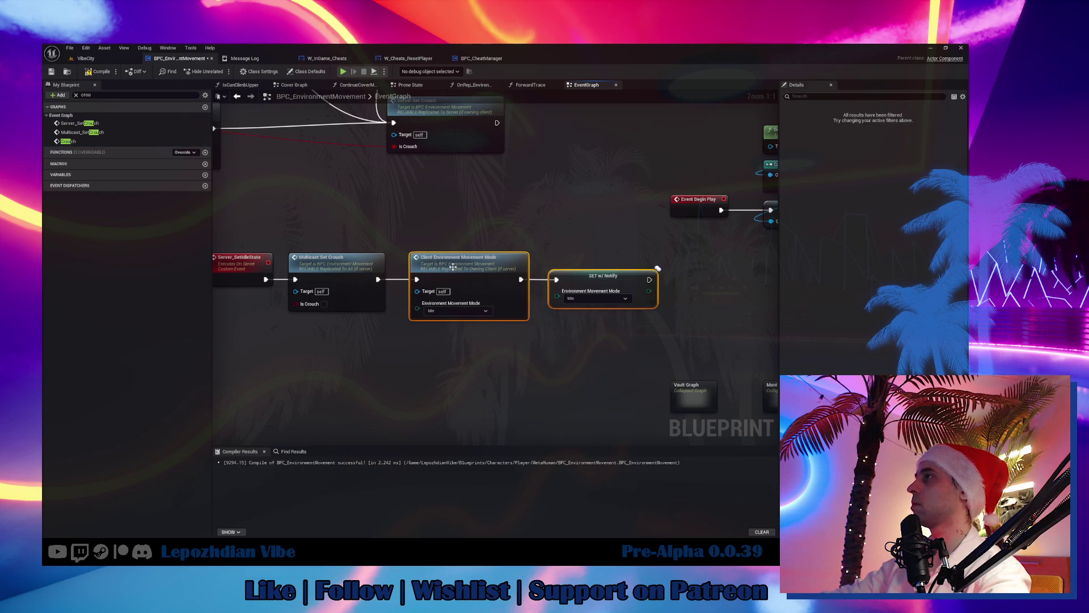
left_click(263, 271)
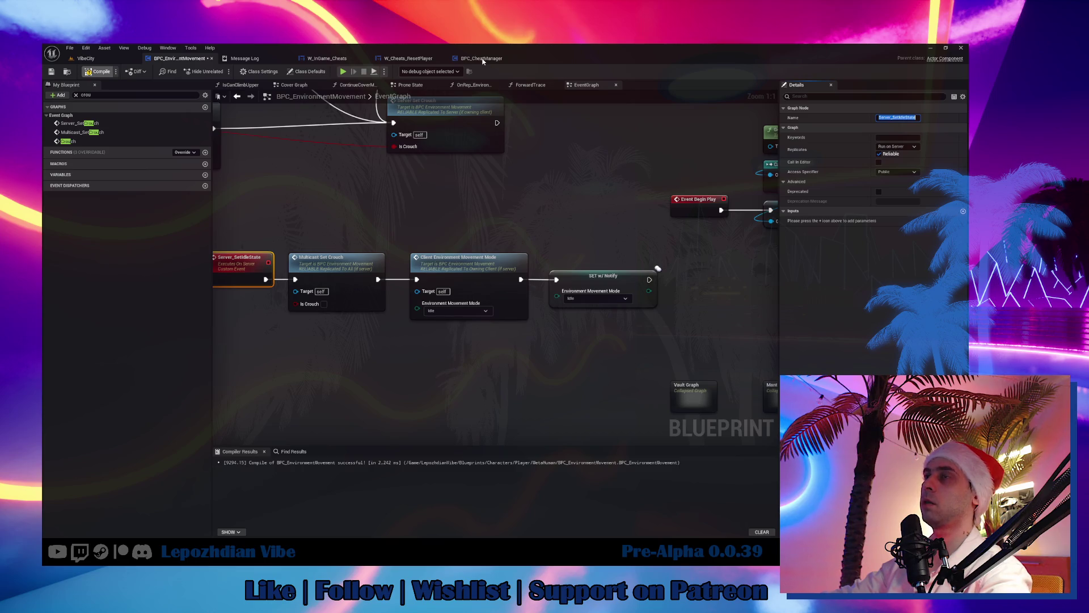
left_click(482, 58)
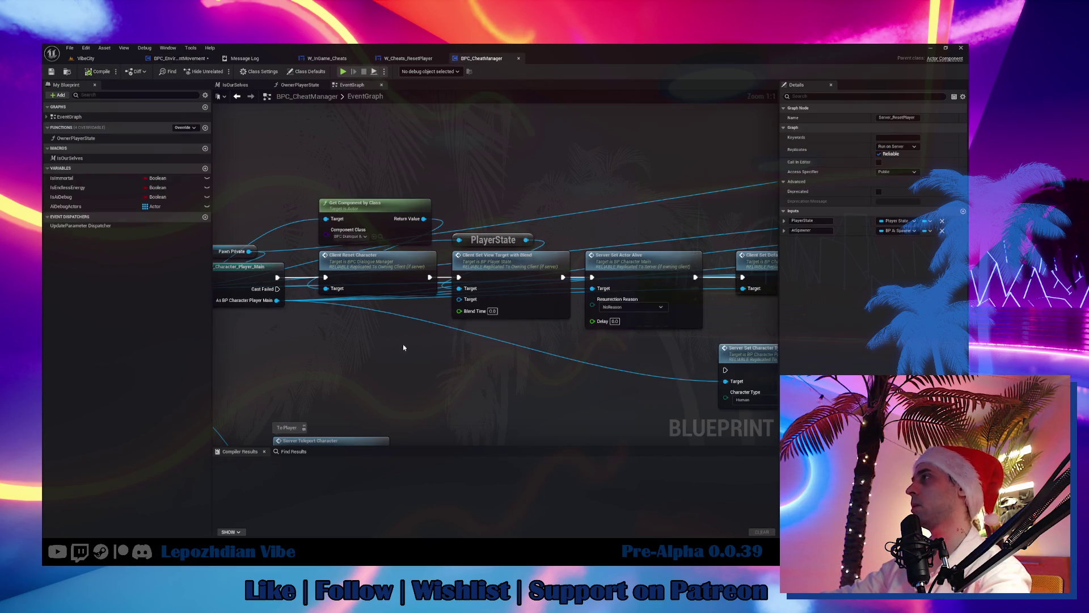
Step: From the cast character, add a Get Component by Class node set to BPC_EnvironmentMovement
scroll(576, 335, "down", 2)
scroll(352, 237, "up", 2)
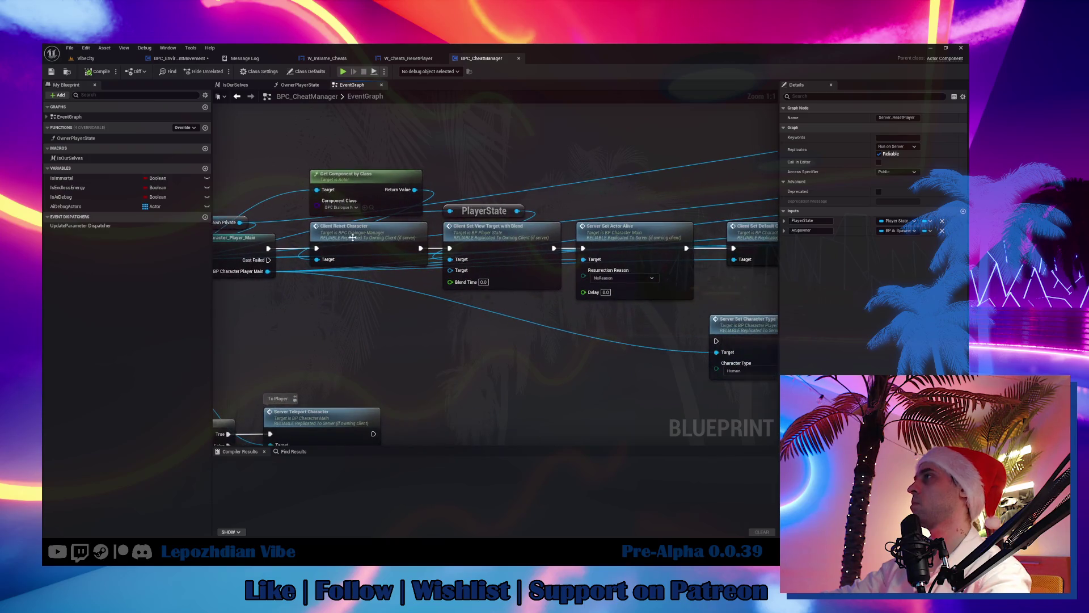
left_click_drag(352, 237, 216, 263)
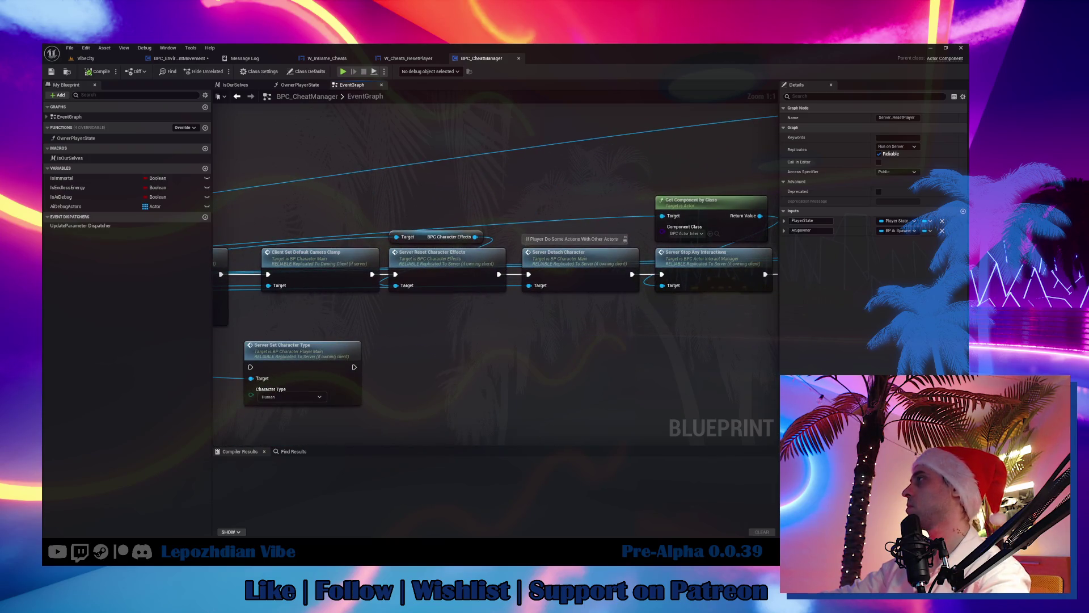
mouse_move(454, 283)
left_mouse_down()
mouse_move(229, 297)
mouse_move(397, 363)
mouse_move(450, 331)
mouse_move(435, 348)
mouse_move(702, 324)
left_mouse_up()
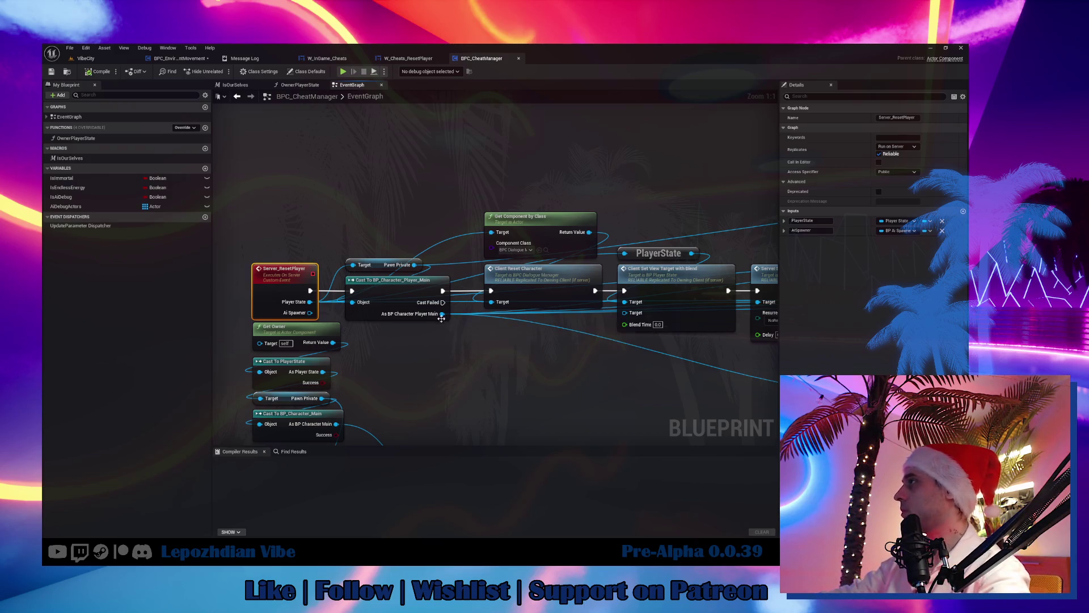
mouse_move(442, 314)
left_mouse_down()
mouse_move(481, 356)
mouse_move(464, 351)
left_mouse_up()
type("get com")
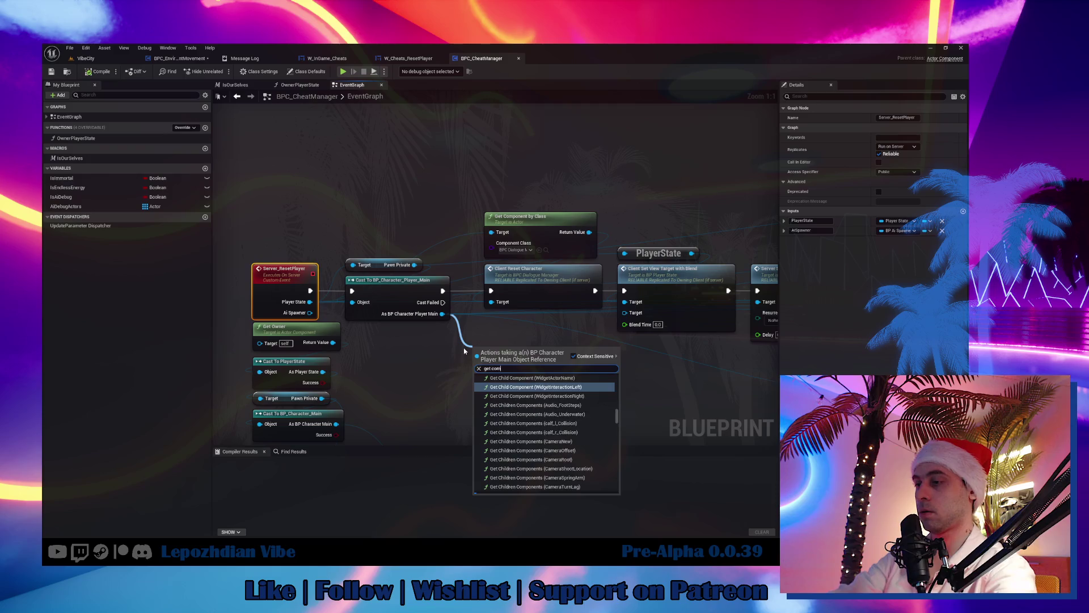
type("ponent")
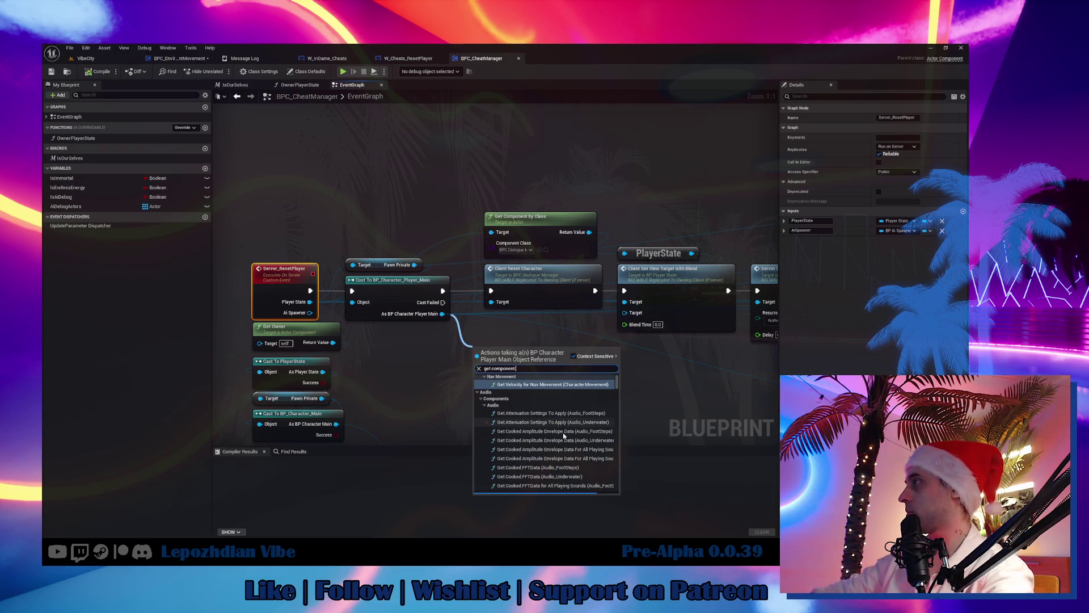
left_click(539, 401)
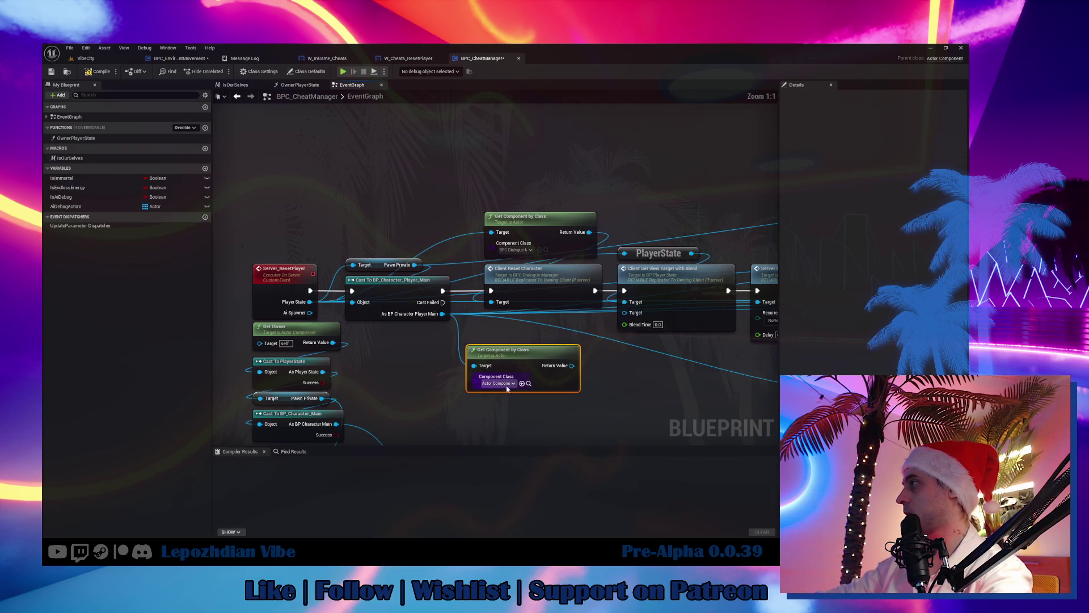
left_click(506, 387)
type("environm")
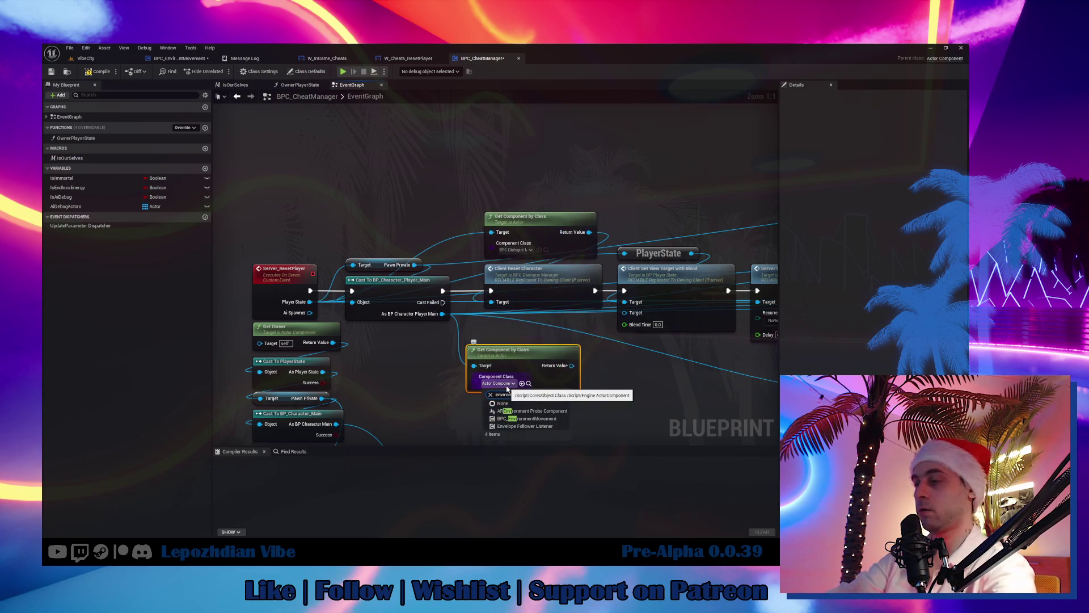
left_click(531, 418)
Step: Add Server Set Idle State on that component and run it after Server Stop Any Interactions
left_click_drag(571, 365, 610, 368)
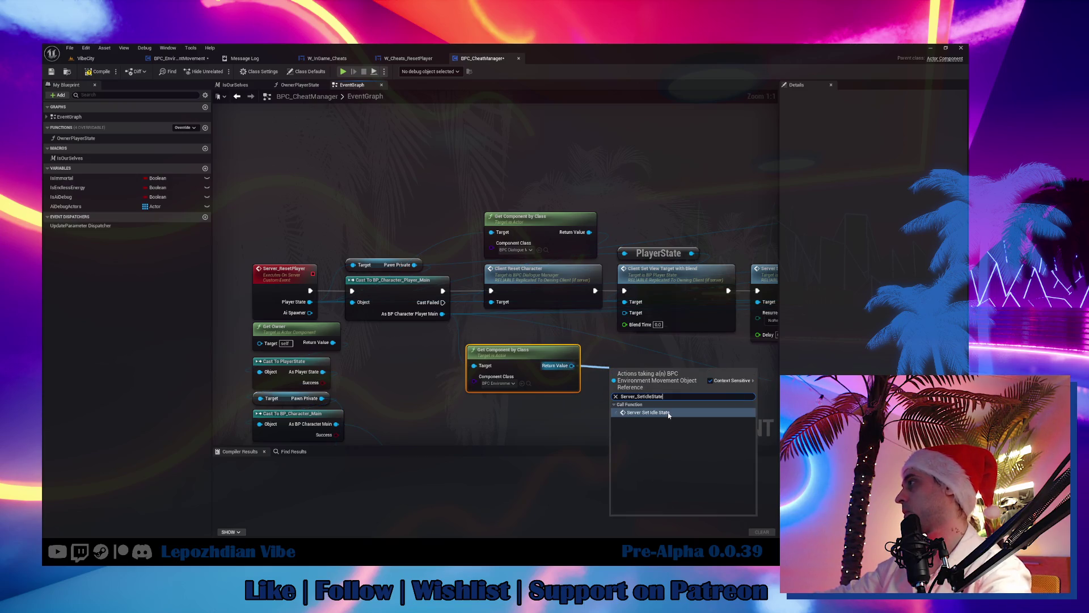
left_click(669, 420)
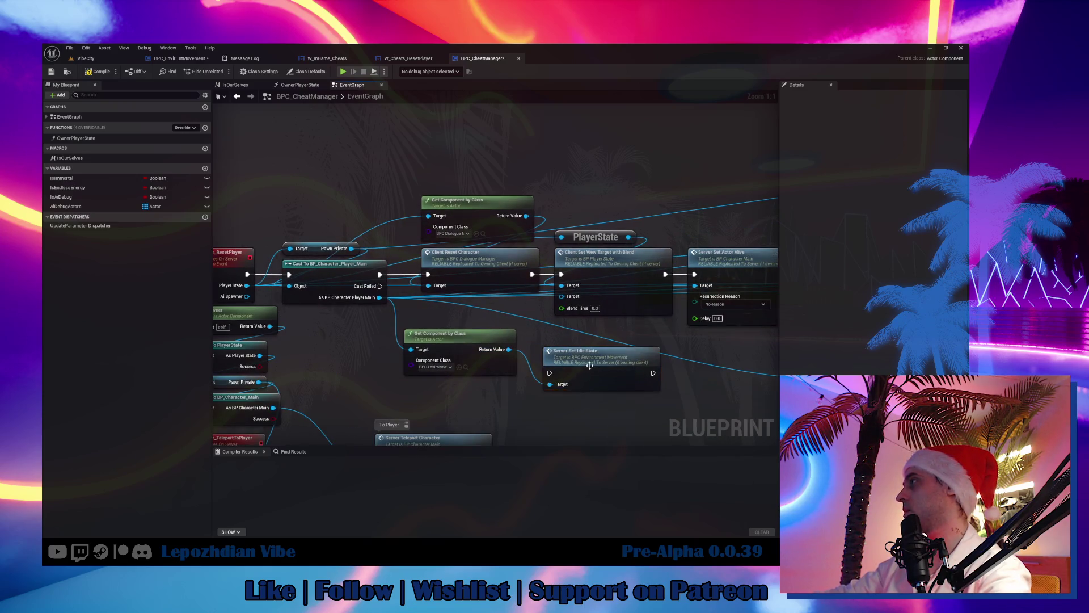
left_click_drag(590, 366, 453, 400)
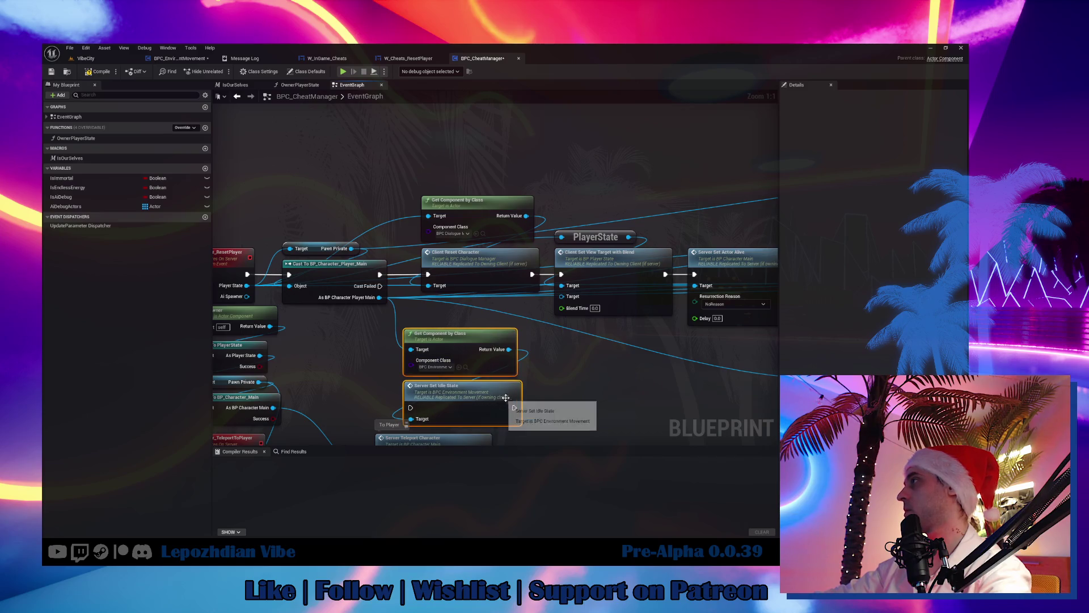
scroll(580, 403, "down", 2)
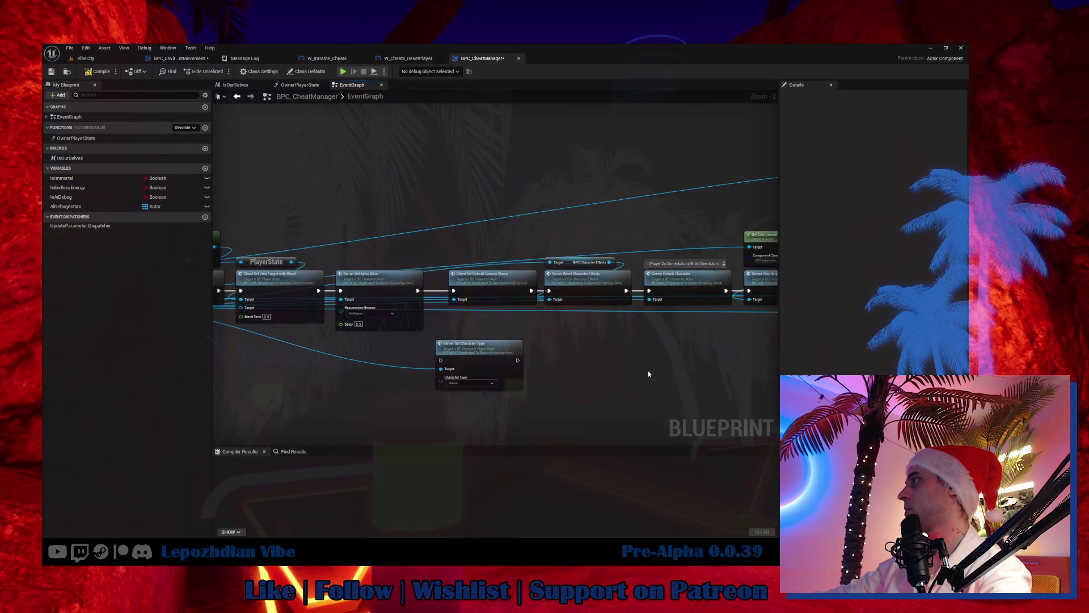
key("ctrl+v")
mouse_move(353, 359)
left_mouse_down()
mouse_move(600, 287)
mouse_move(622, 268)
mouse_move(643, 279)
left_mouse_up()
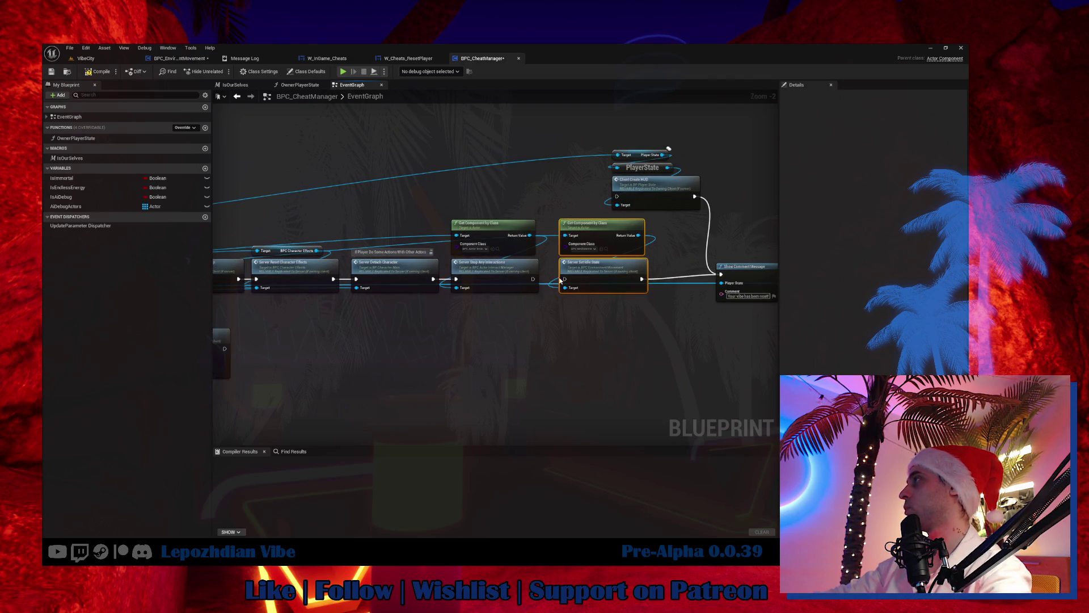
mouse_move(532, 279)
left_mouse_down()
mouse_move(564, 278)
mouse_move(580, 262)
left_mouse_up()
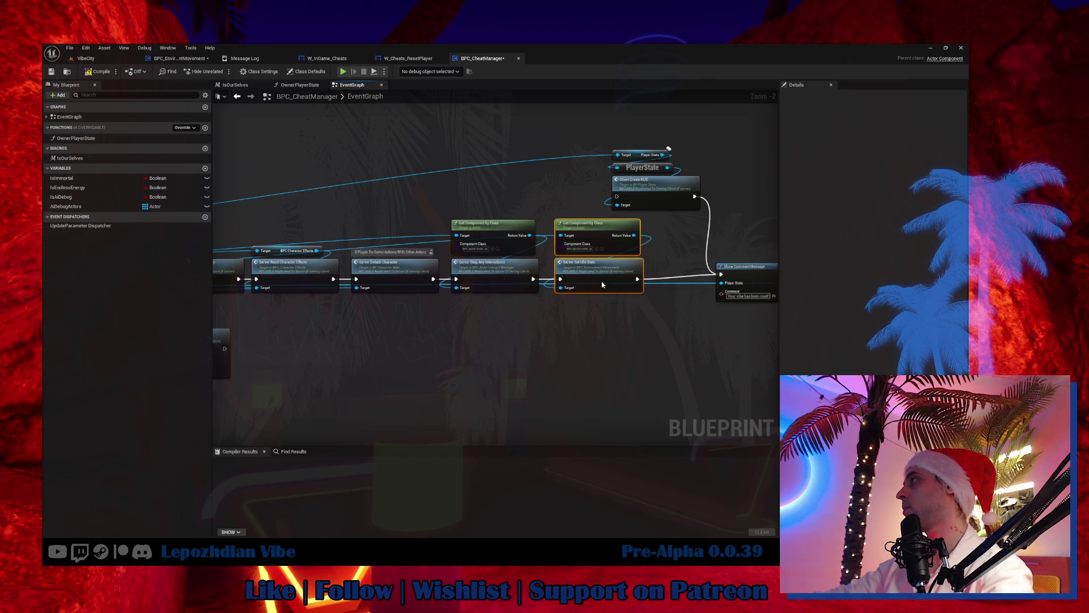
Step: Play VibeCity in the editor and reset the player from the Cheat Codes menu
left_click(100, 59)
left_click(70, 48)
left_click(142, 132)
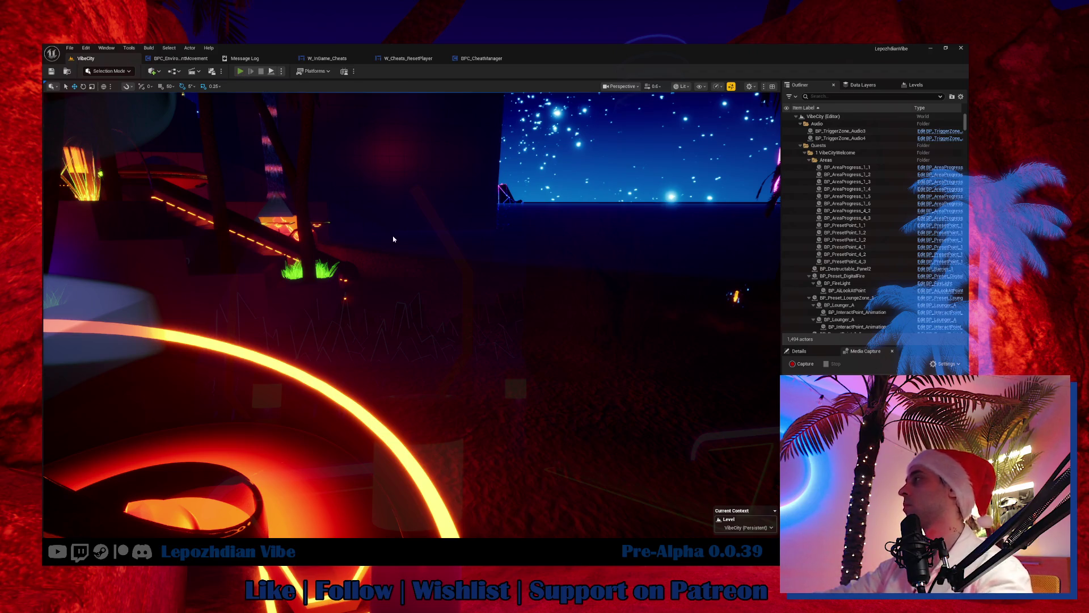
key("alt+p")
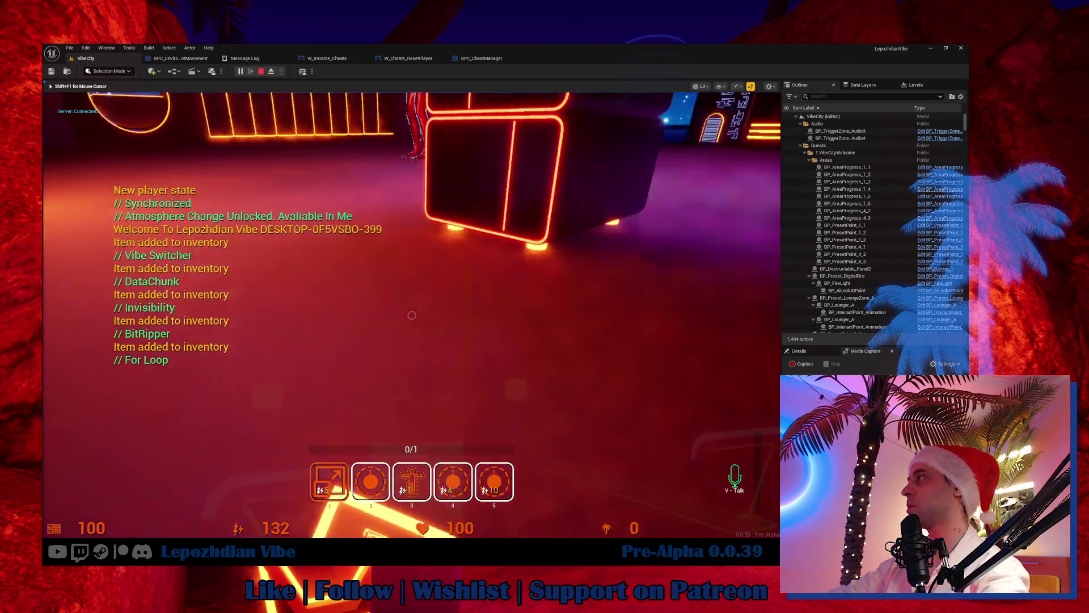
key("Tab")
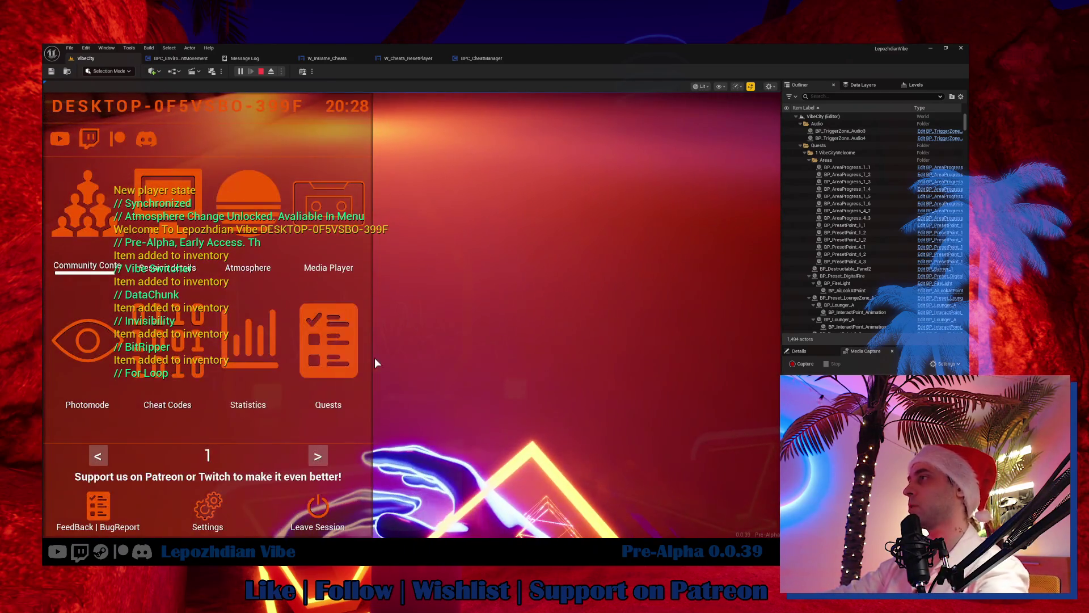
left_click(193, 366)
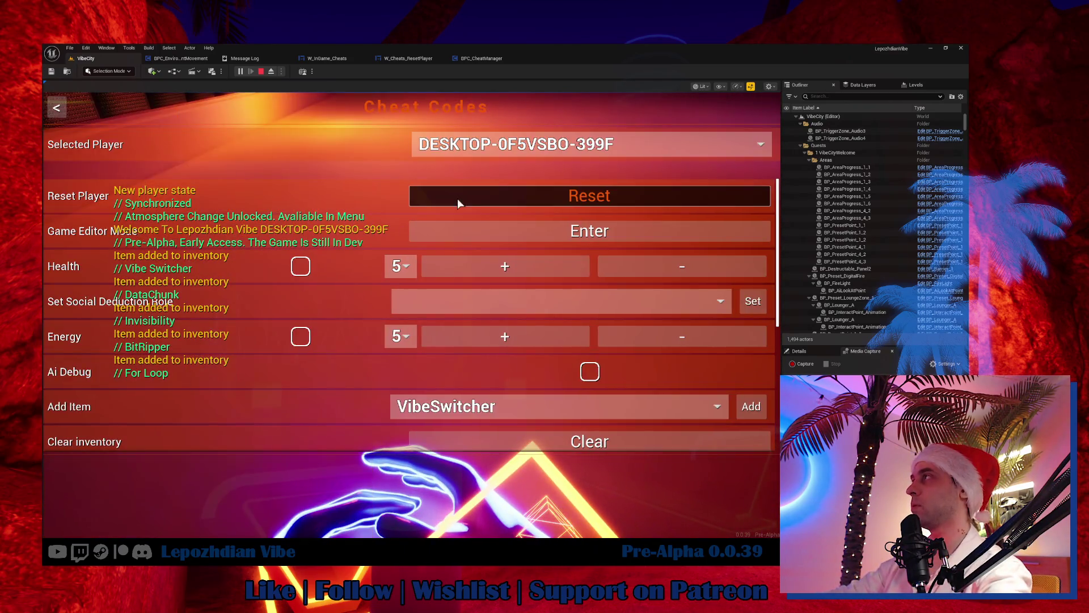
left_click(519, 196)
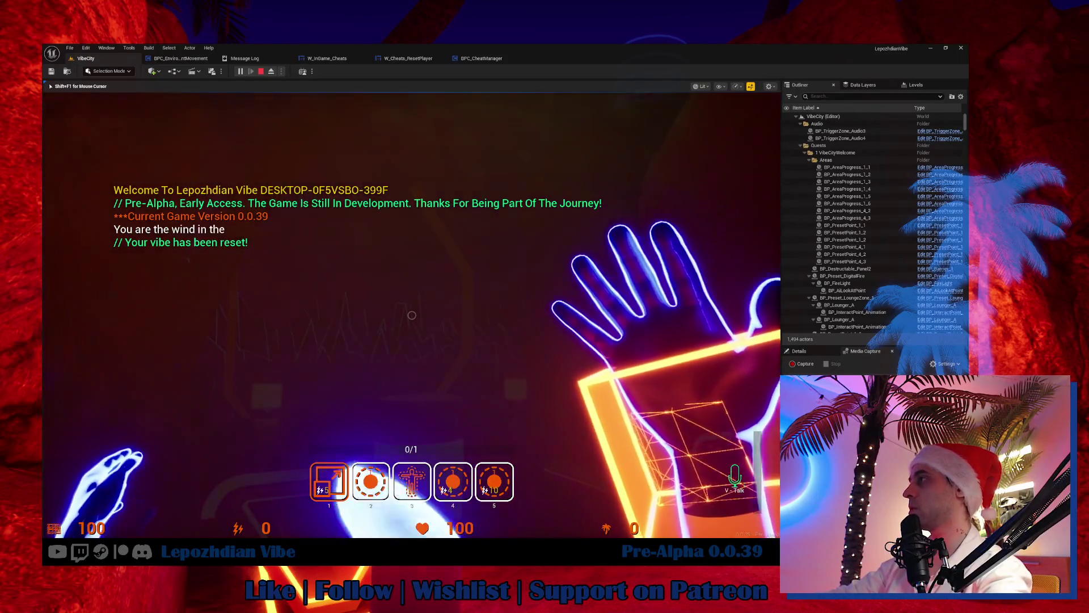
Step: Reset the player a second time via Cheat Codes, then check the Message Log
key("Tab")
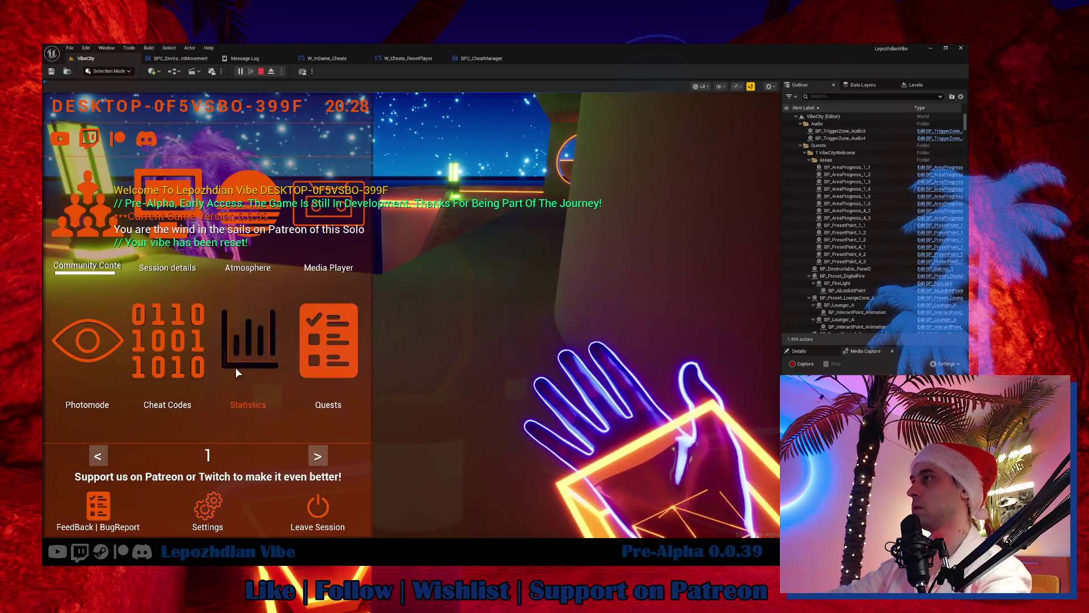
left_click(181, 343)
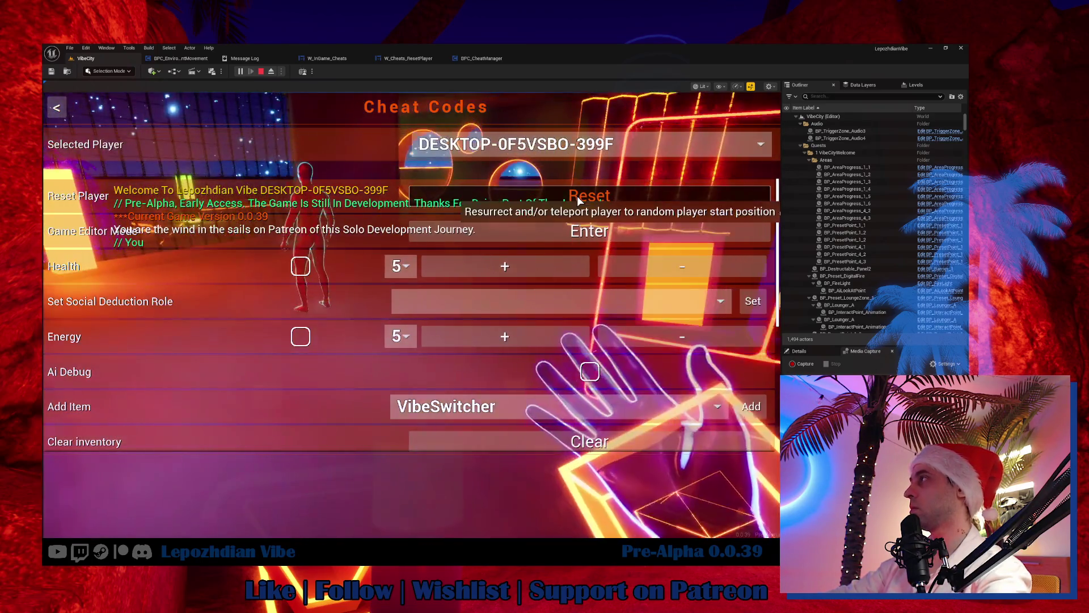
left_click(576, 195)
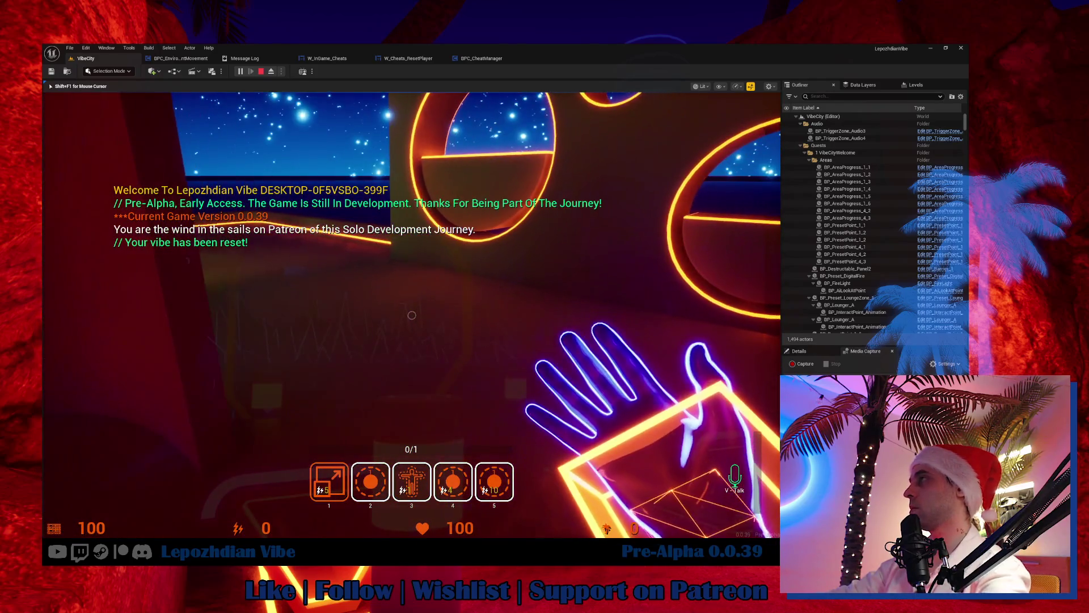
left_click(245, 59)
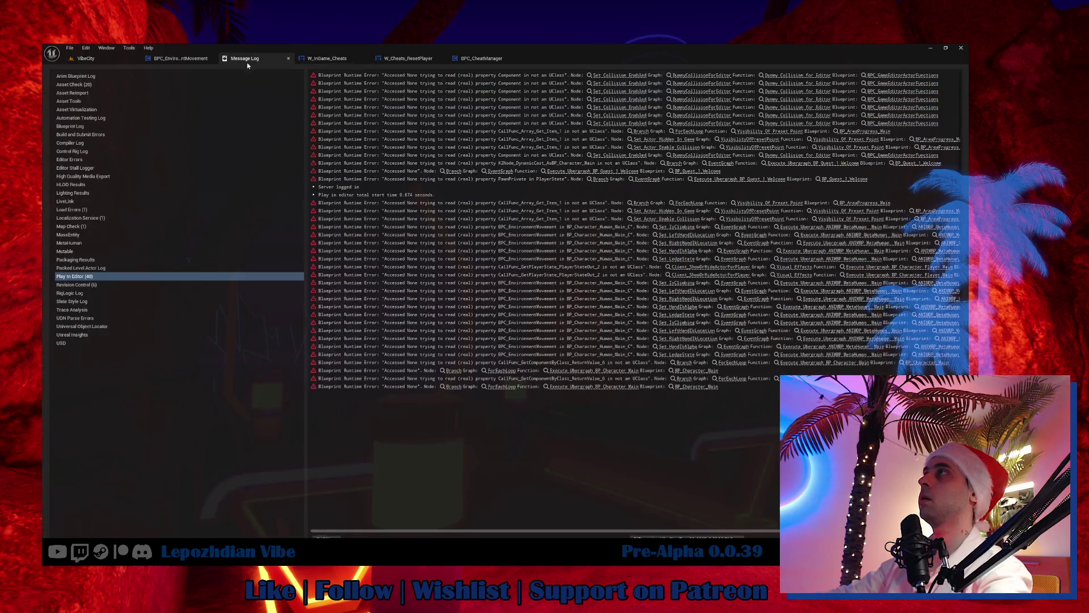
Step: In the VibeCity level, set the play Net Mode to client and start a PIE session
left_click(85, 59)
left_click(282, 71)
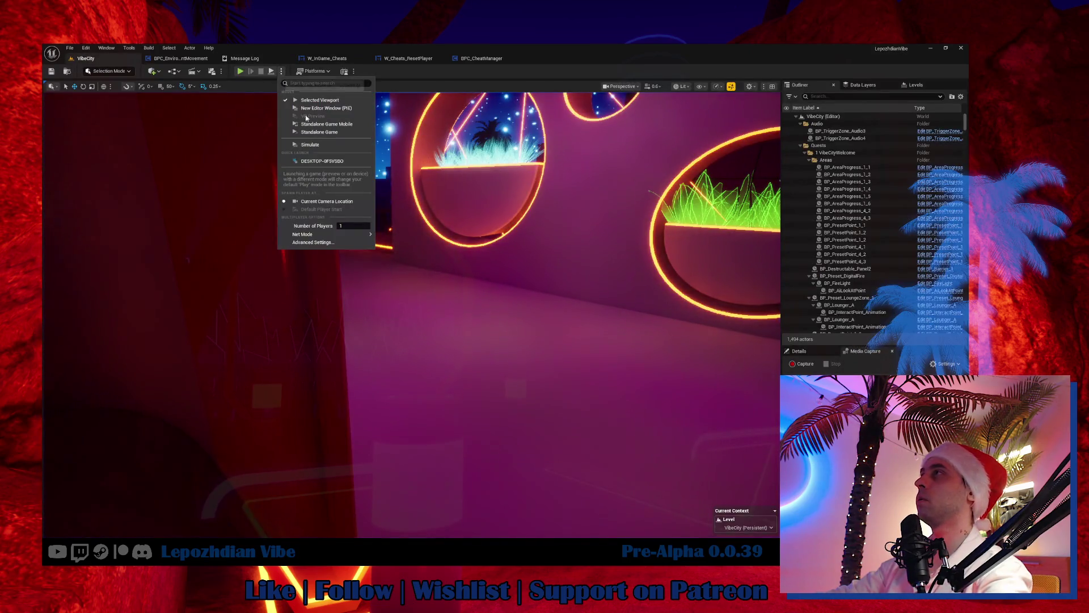
mouse_move(363, 234)
left_click(400, 249)
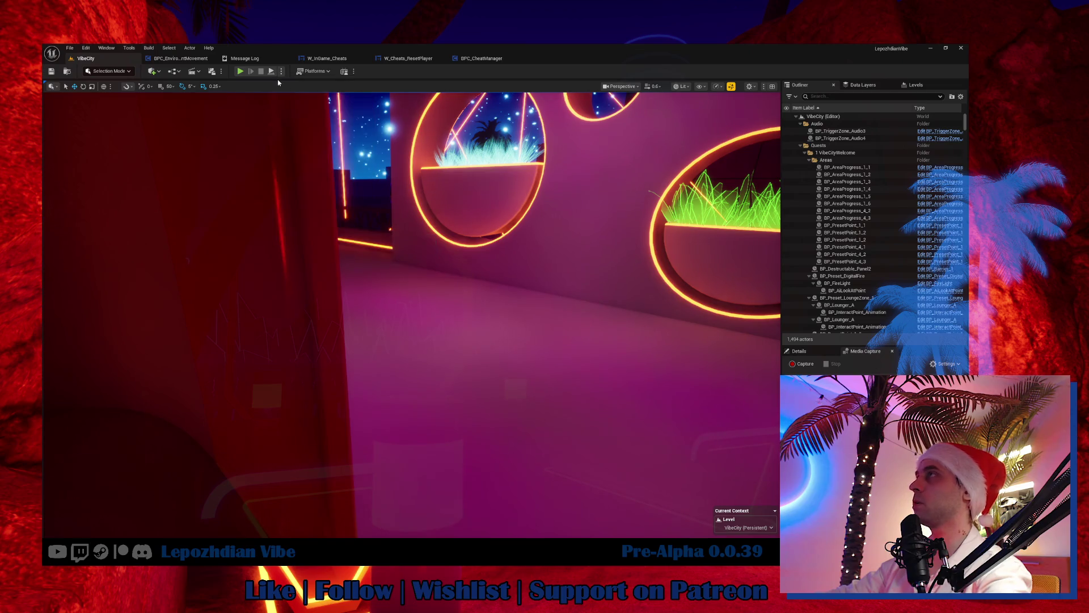
left_click(240, 72)
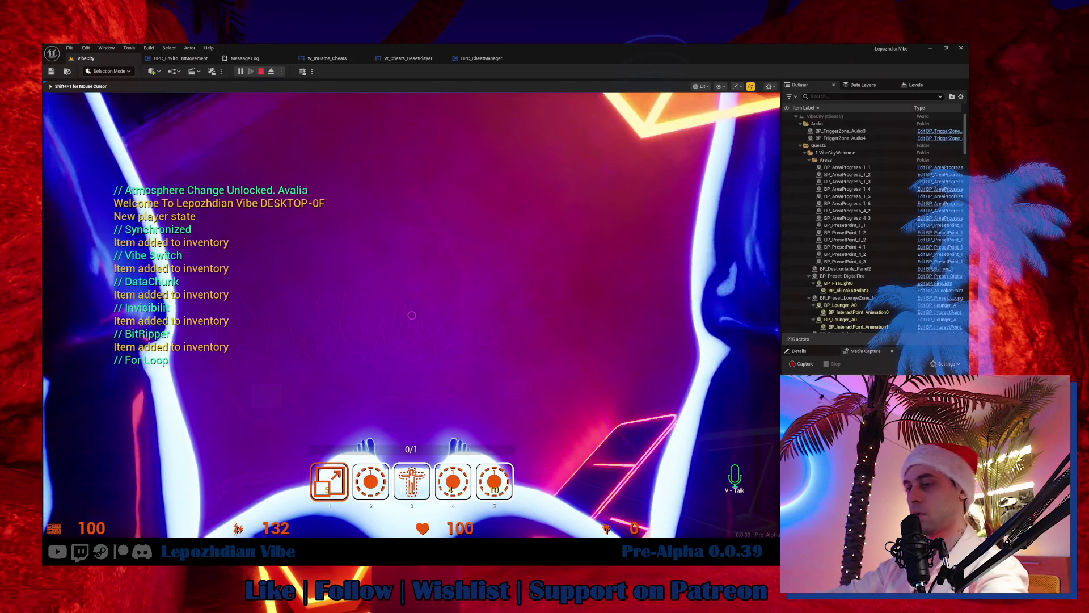
Step: Run Cheat Codes > Reset to get 'Your vibe has been reset!', stop PIE, and return to the 0.0.39 notes
key("Tab")
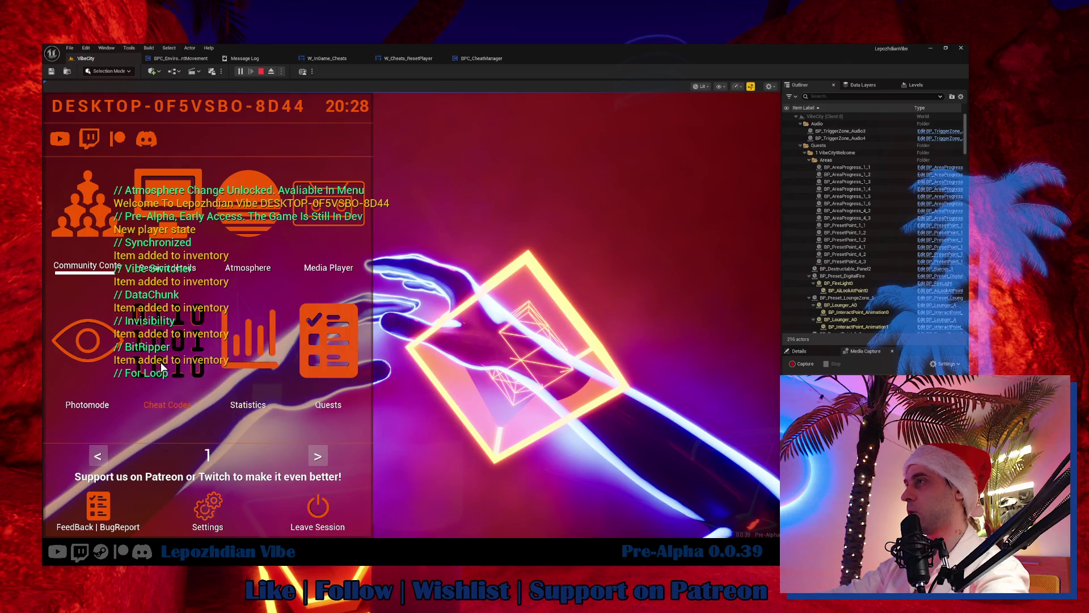
left_click(167, 340)
left_click(577, 193)
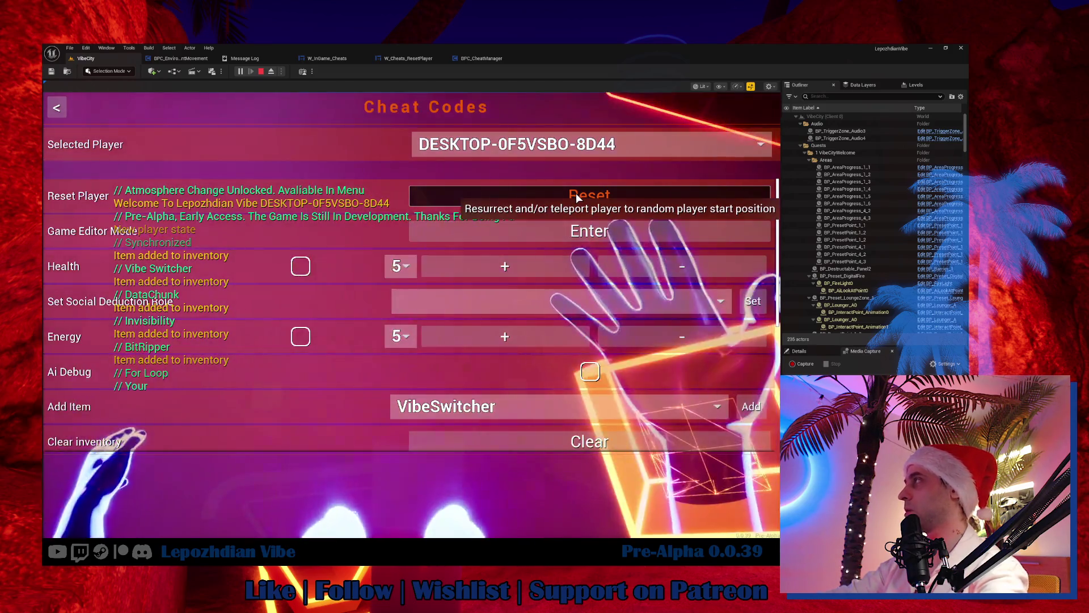
key("Tab")
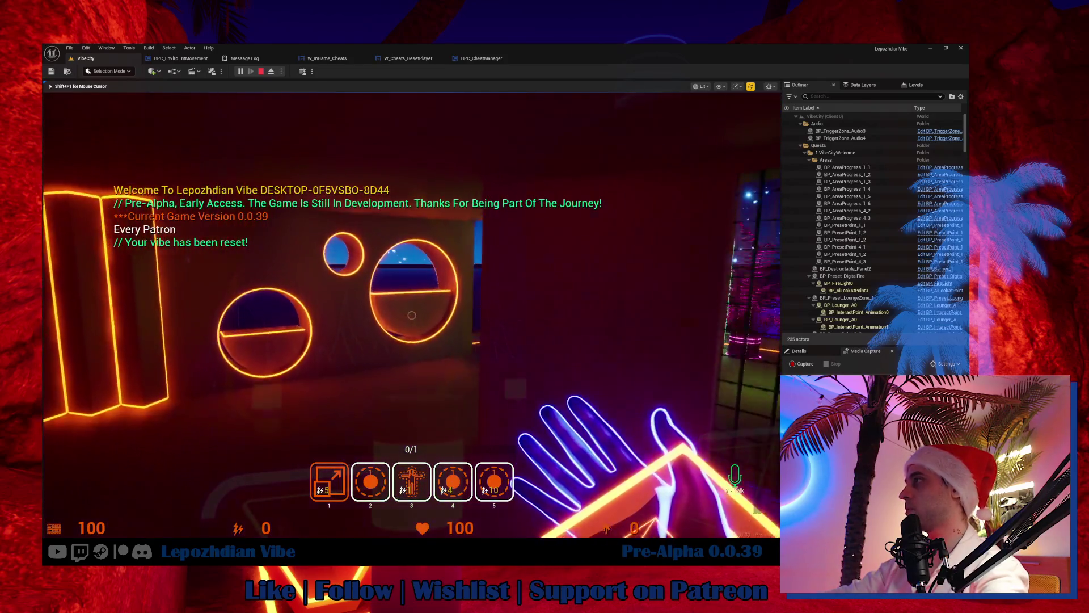
key("Escape")
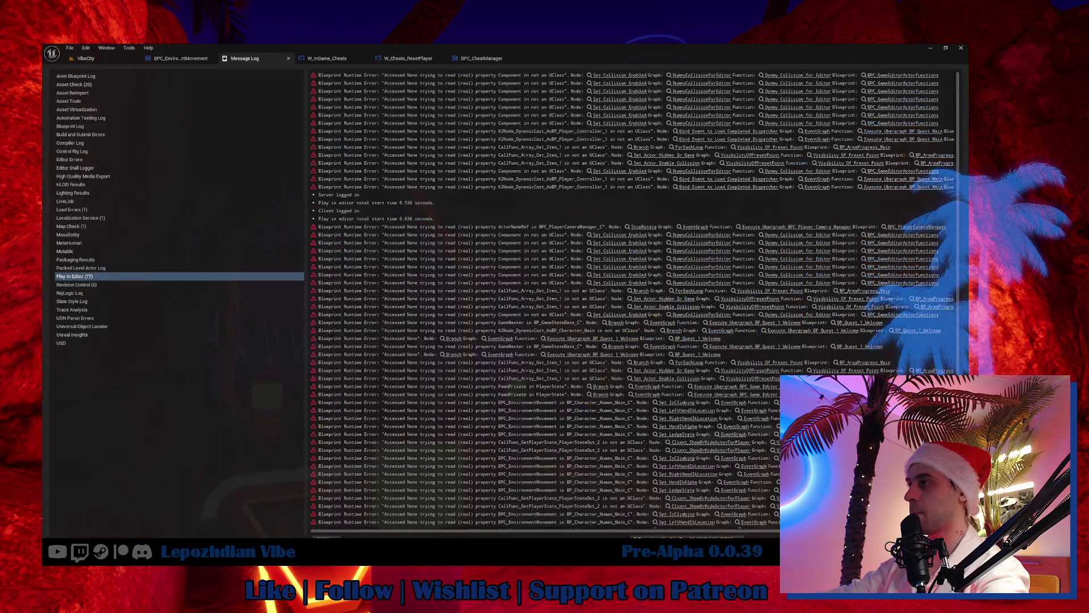
key("alt+Tab")
scroll(499, 358, "up", 10)
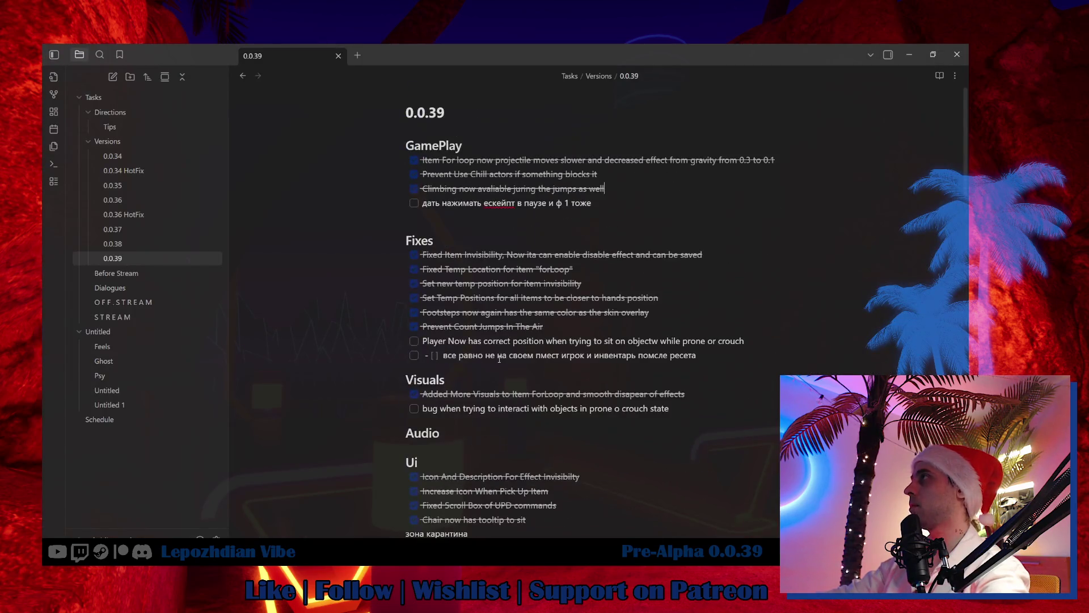
Step: Add the completed Fixes task 'Cheat Code Reset player also resets crouch or prone state' to the 0.0.39 note
left_click(578, 324)
key("Return")
type("Cheat Code Reset player also resets crouch or prone state")
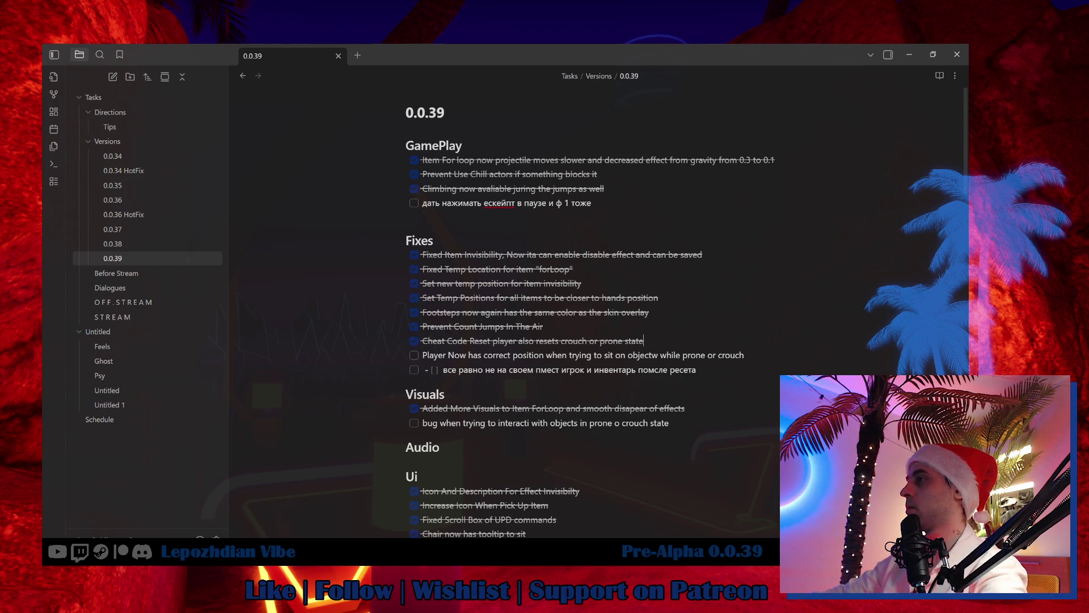
key("alt+Tab")
left_click(86, 58)
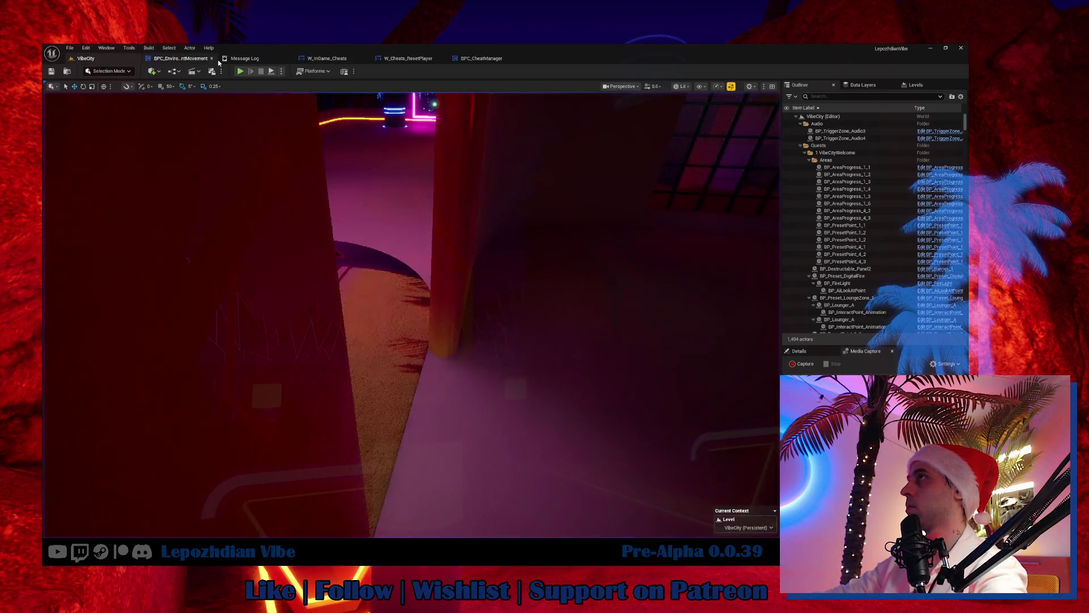